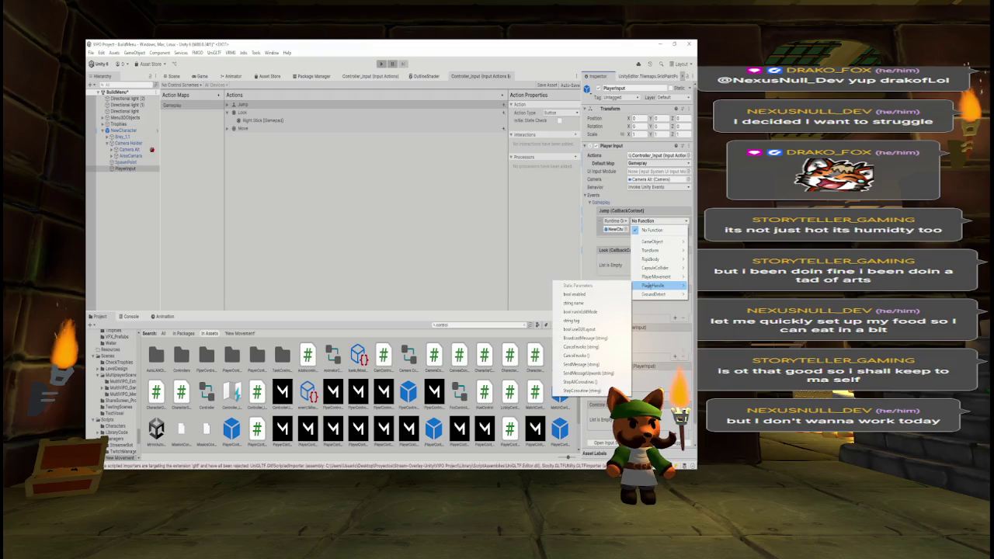
- Dismiss the function list and keep Gameplay as the Player Input's default action map
{"action": "mouse_move", "coordinate": [649, 277]}
{"action": "left_click", "coordinate": [641, 166]}
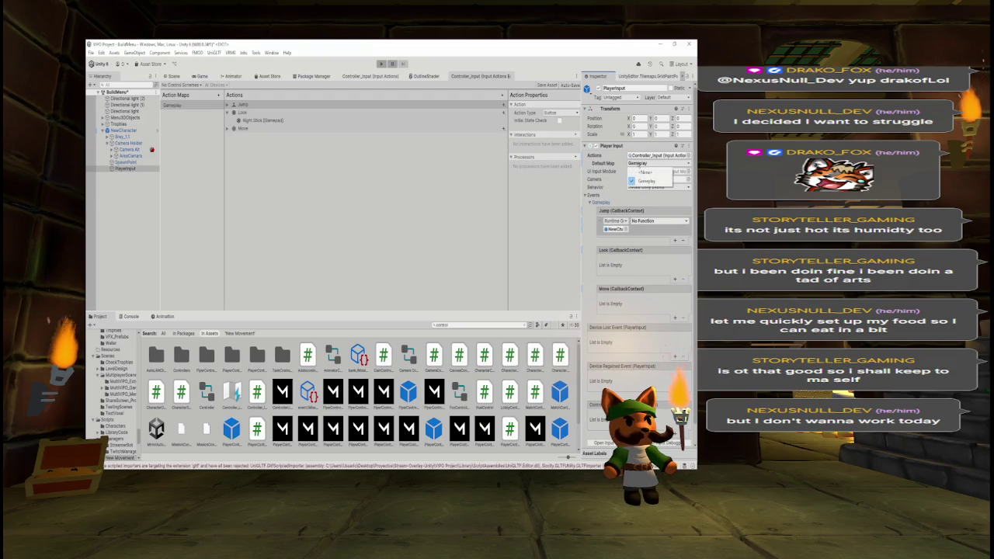
{"action": "left_click", "coordinate": [645, 166]}
{"action": "left_click", "coordinate": [645, 172]}
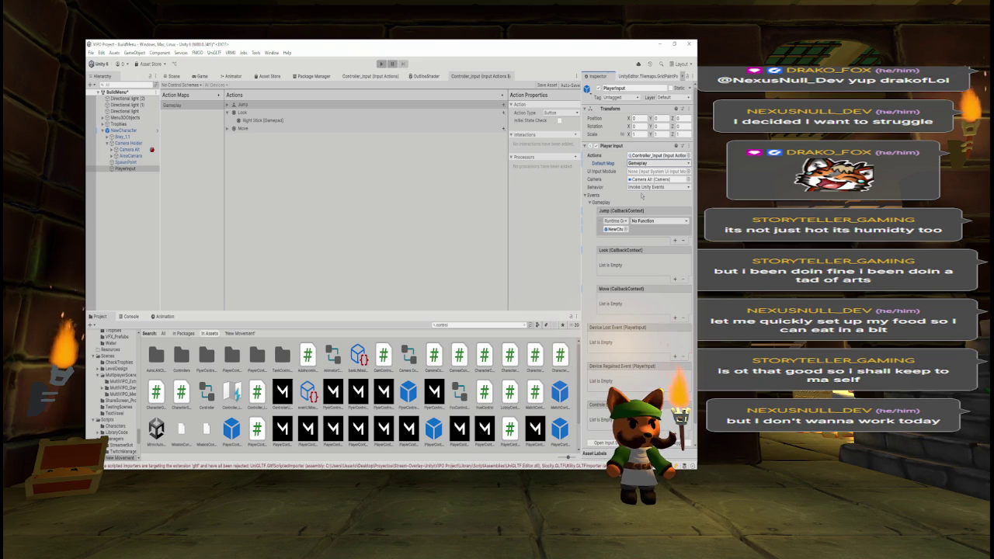
- Check PlayerHandle's OnMove method, then review the functions available for the Jump event
{"action": "key", "text": "alt+Tab"}
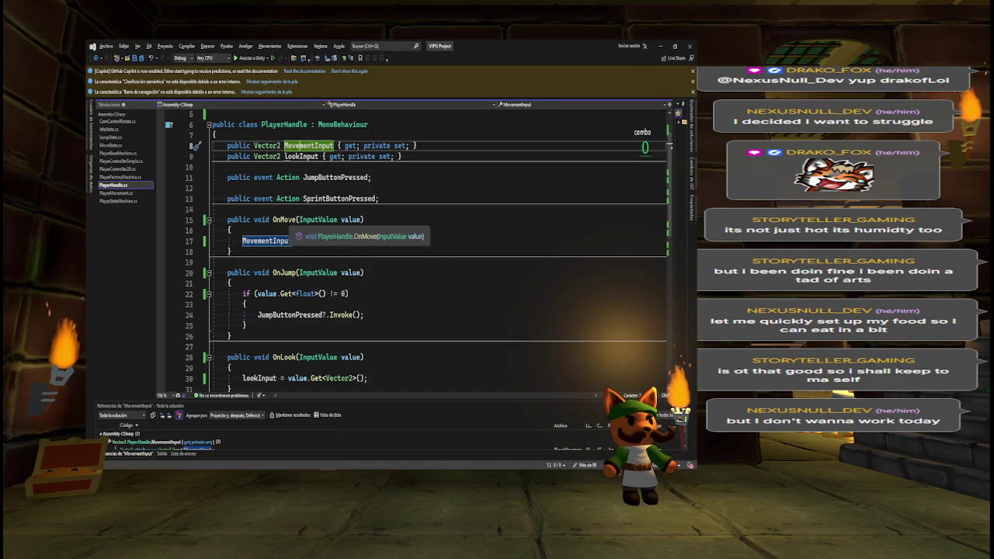
{"action": "left_click", "coordinate": [283, 220]}
{"action": "key", "text": "alt+Tab"}
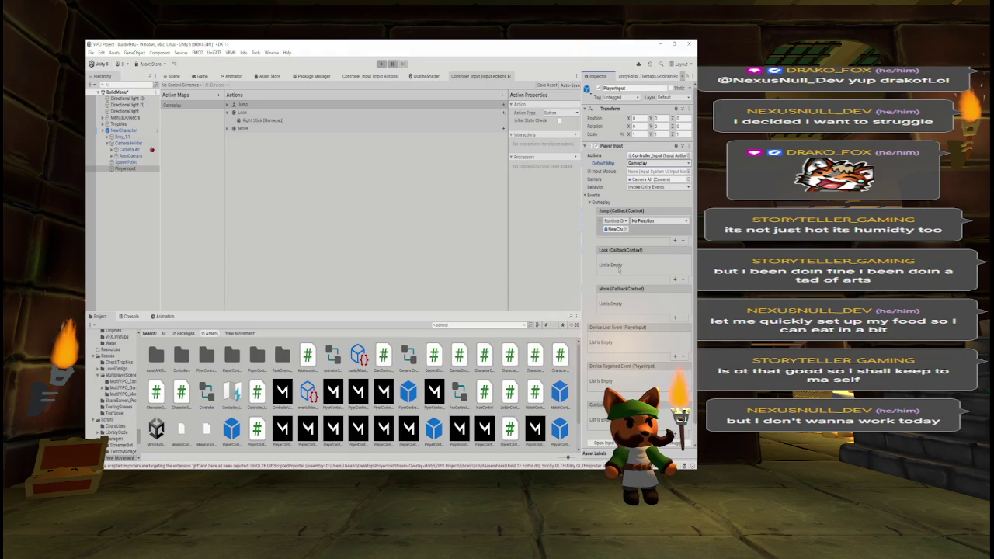
{"action": "left_click", "coordinate": [654, 221]}
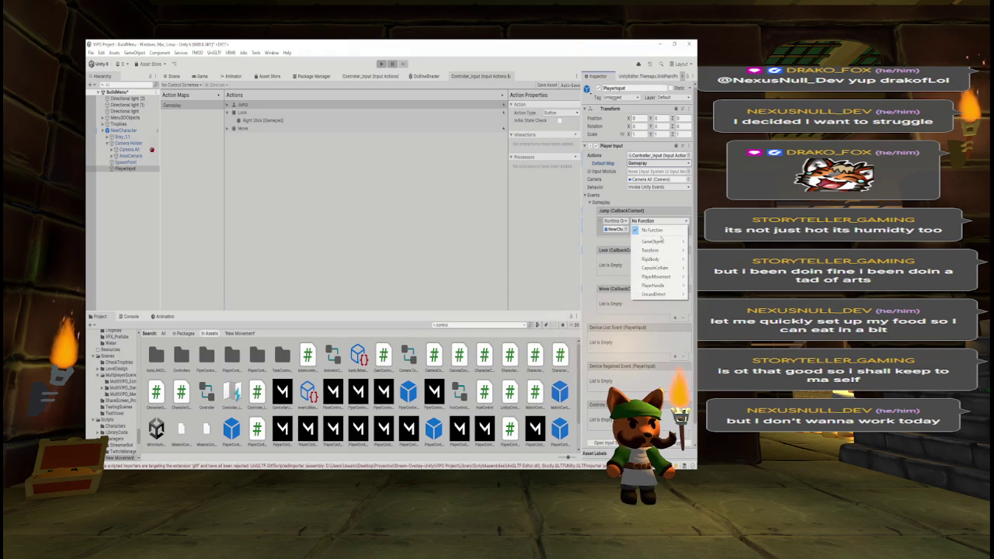
{"action": "mouse_move", "coordinate": [659, 287]}
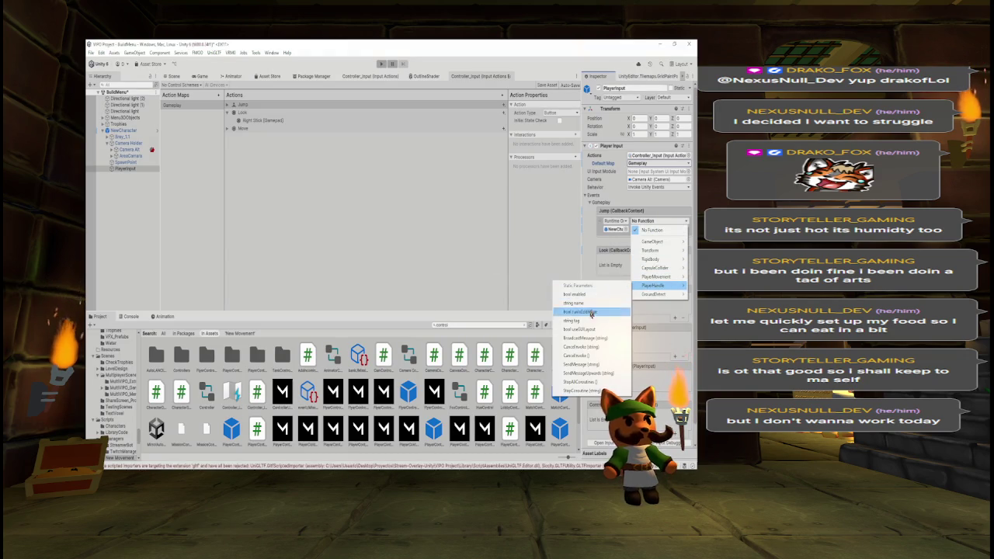
{"action": "left_click", "coordinate": [549, 85]}
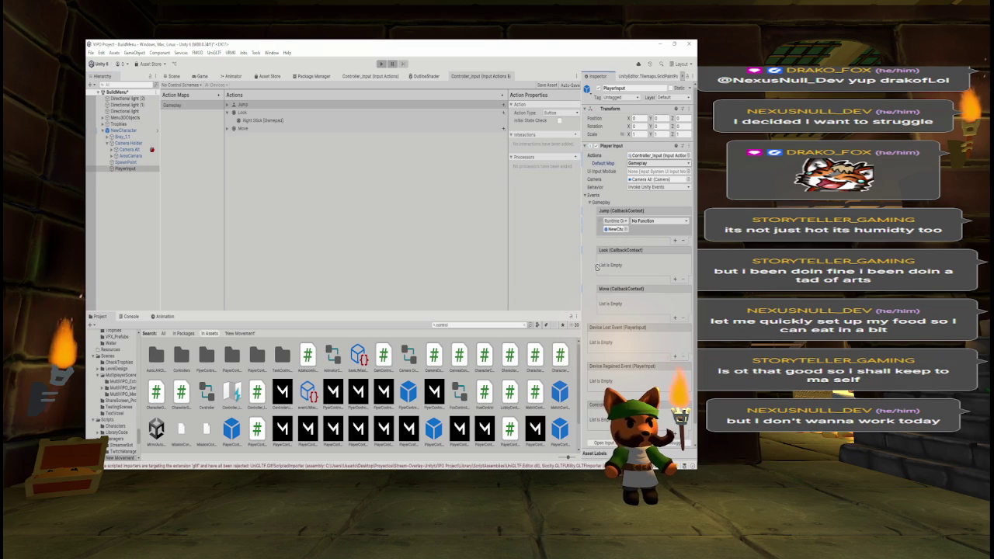
- Add a Look callback entry targeting NewCharacter and browse its PlayerHandle functions
{"action": "left_click", "coordinate": [675, 279]}
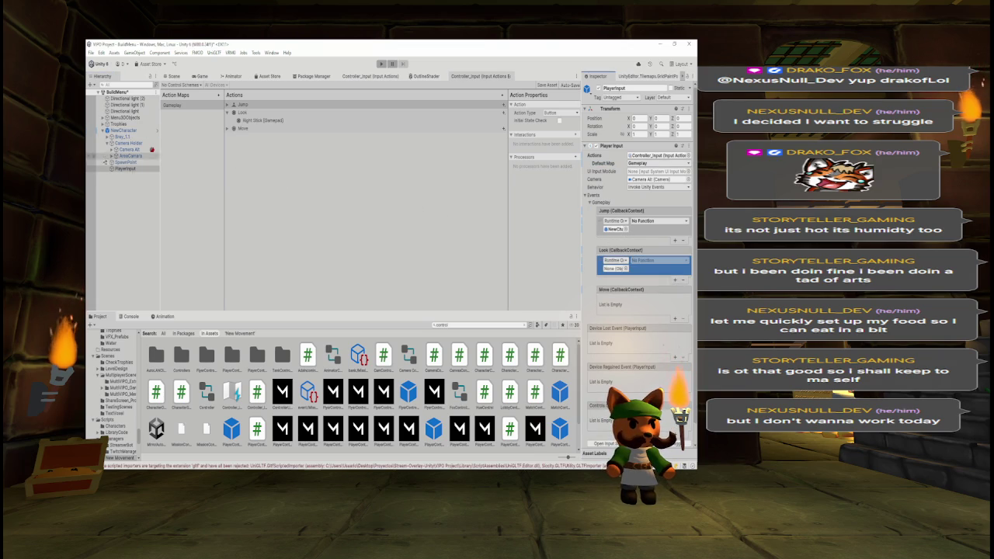
{"action": "left_click_drag", "start_coordinate": [122, 130], "coordinate": [616, 268]}
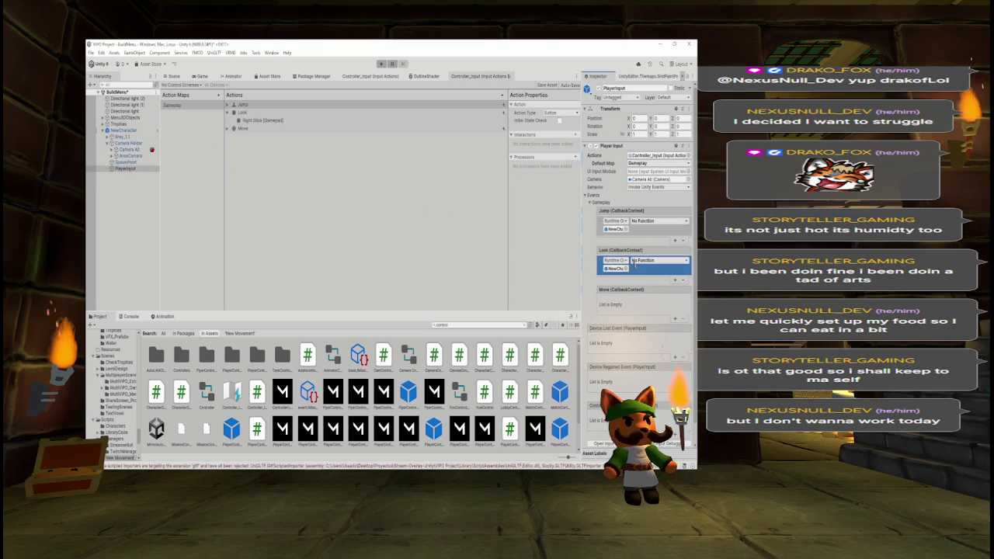
{"action": "left_click", "coordinate": [659, 260]}
{"action": "mouse_move", "coordinate": [653, 324]}
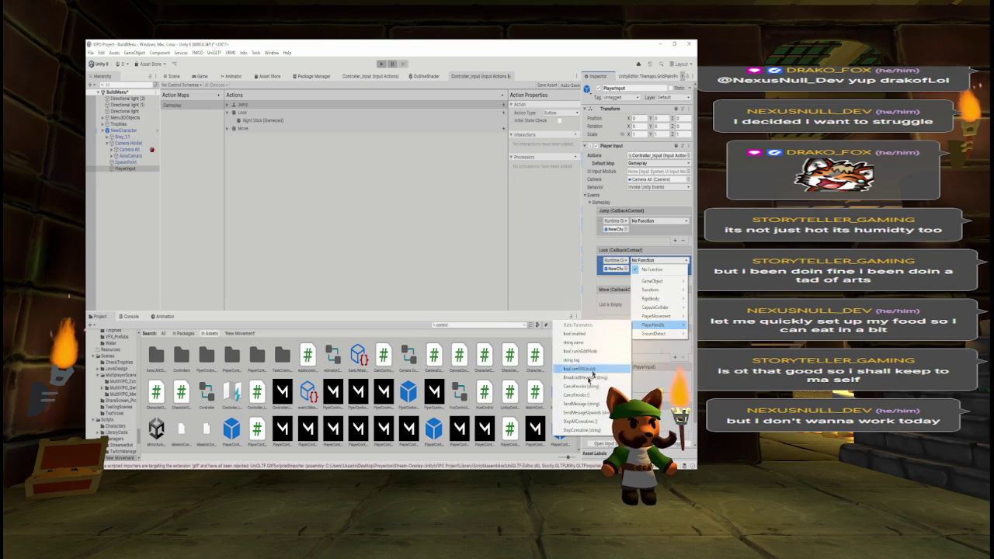
{"action": "left_click", "coordinate": [586, 277]}
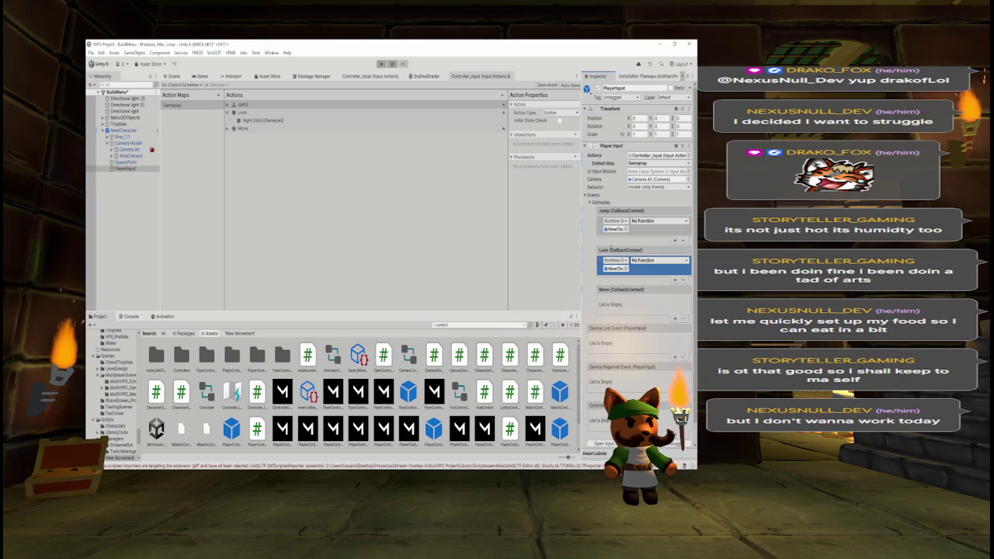
- Remove the Jump and Look callback entries and return to the Scene view
{"action": "left_click", "coordinate": [681, 241]}
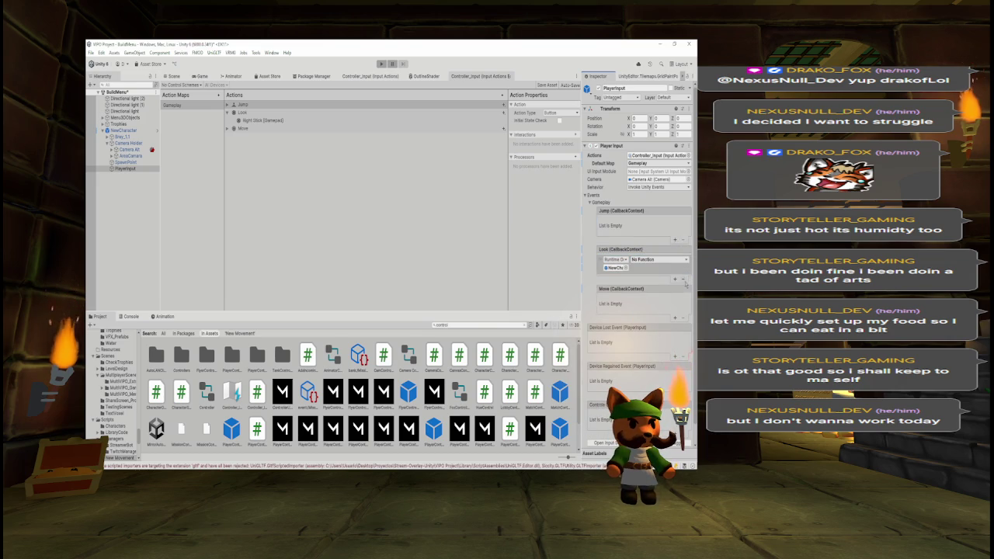
{"action": "left_click", "coordinate": [683, 279]}
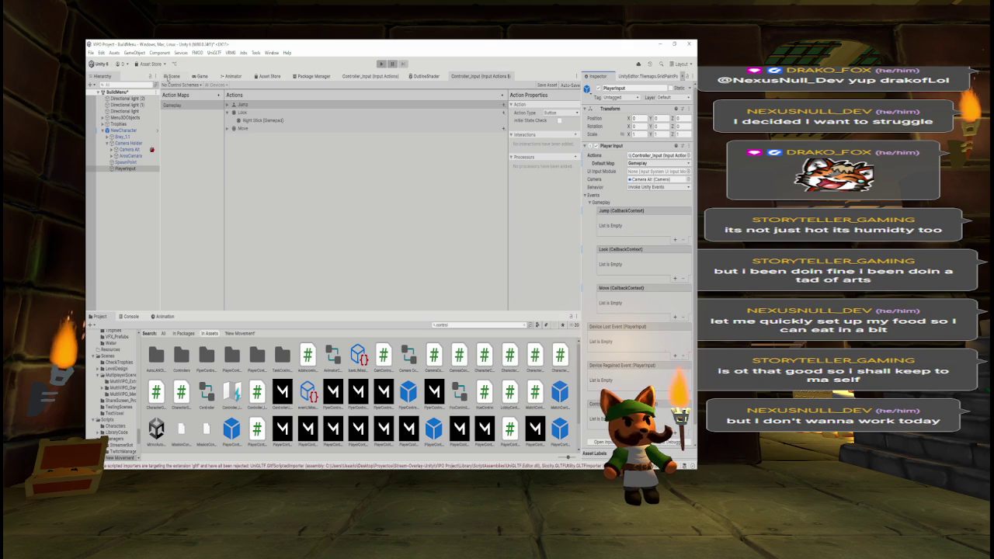
{"action": "left_click", "coordinate": [170, 77]}
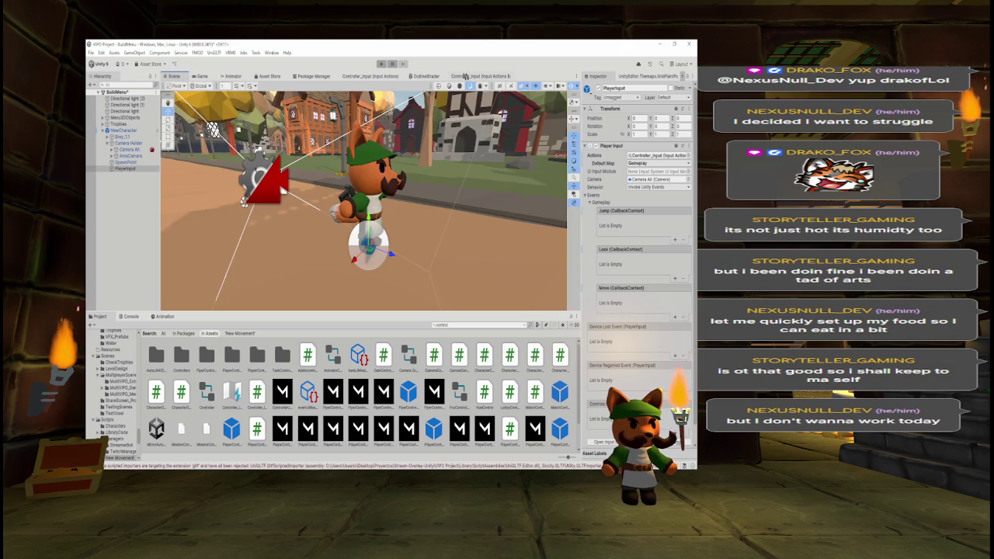
- Inspect Move's WASD binding in Controller_Input, then enter Play mode to test the fox
{"action": "left_click", "coordinate": [465, 75]}
{"action": "left_click", "coordinate": [230, 129]}
{"action": "left_click", "coordinate": [247, 137]}
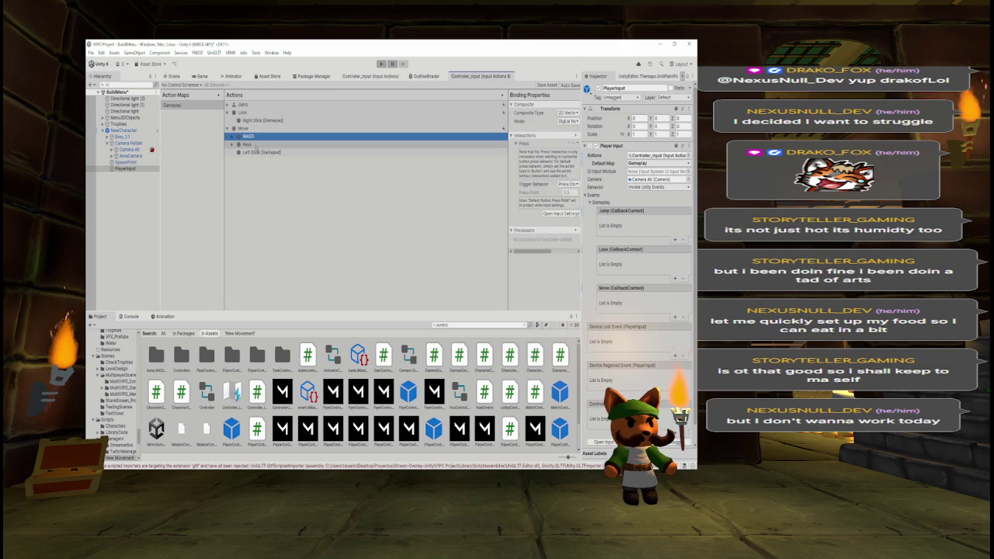
{"action": "left_click", "coordinate": [171, 76]}
{"action": "left_click", "coordinate": [380, 63]}
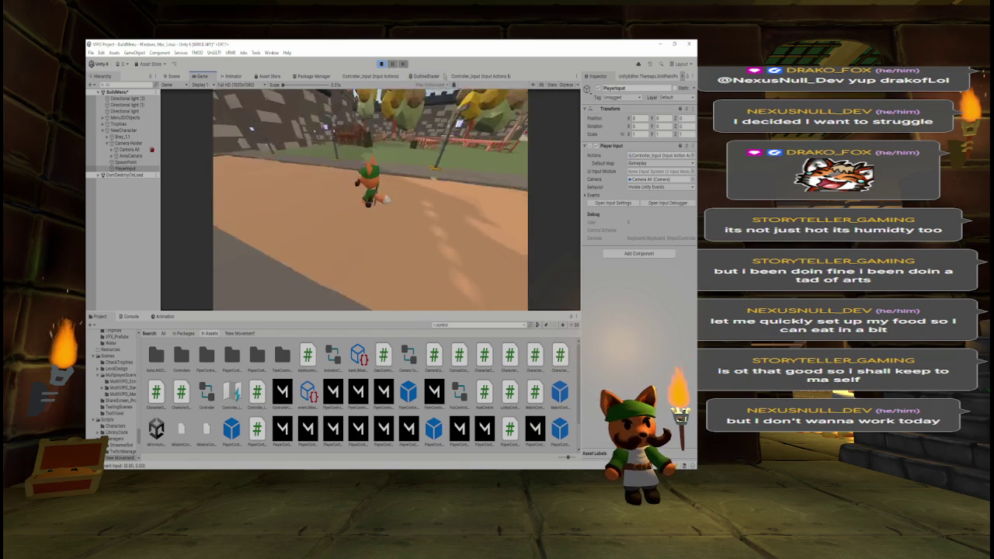
- Exit Play mode, delete the Trophies object and clear the Missing Prefab console errors
{"action": "key", "text": "ctrl+p"}
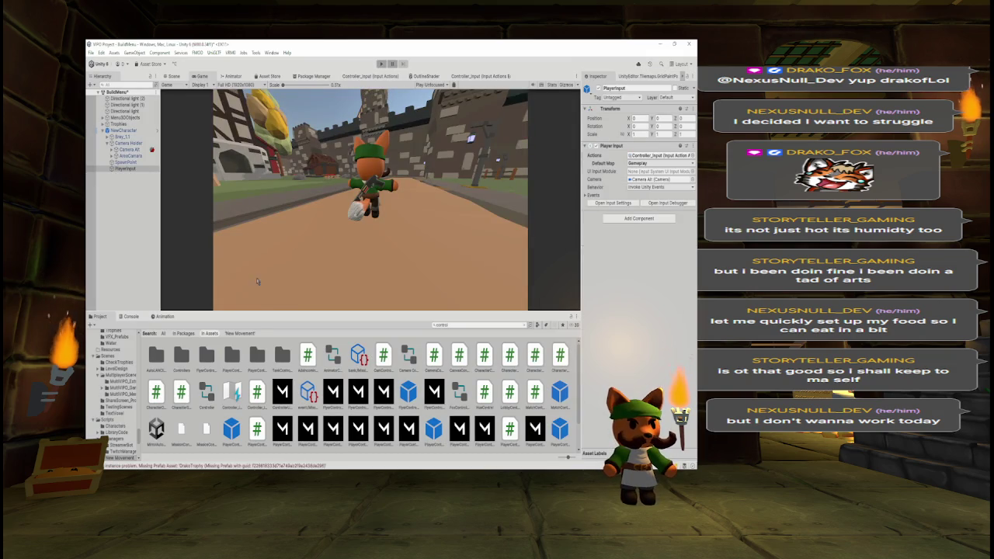
{"action": "left_click", "coordinate": [131, 319]}
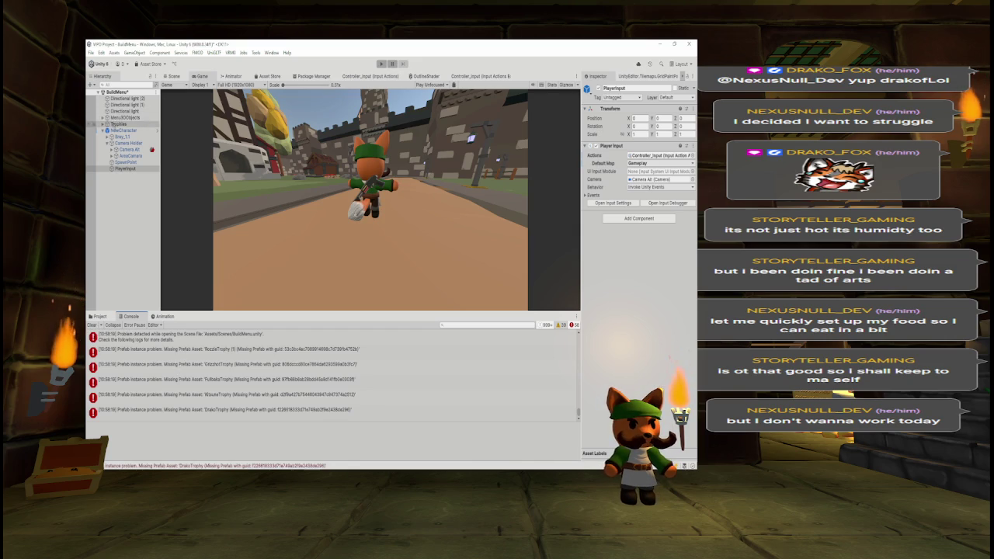
{"action": "left_click", "coordinate": [118, 124]}
{"action": "key", "text": "Delete"}
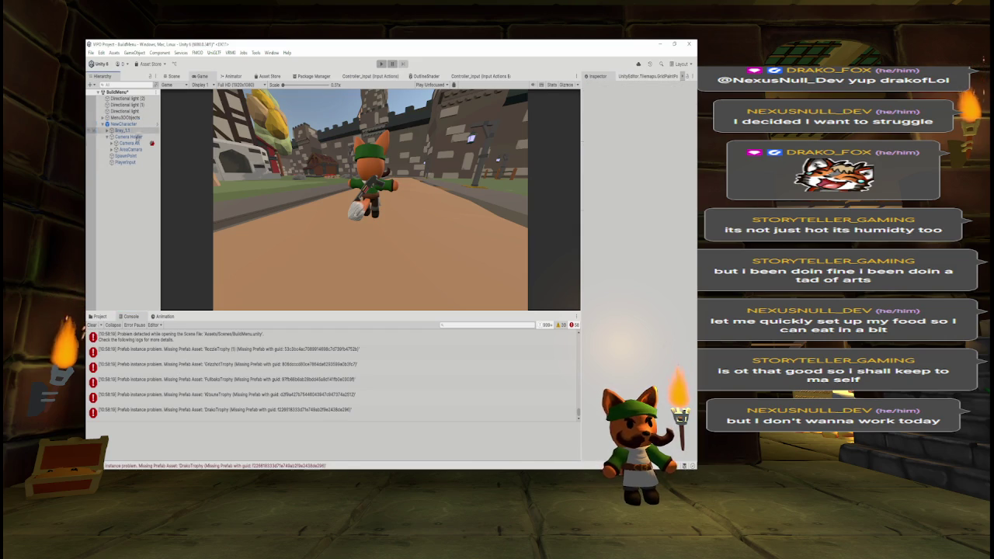
{"action": "left_click", "coordinate": [91, 325]}
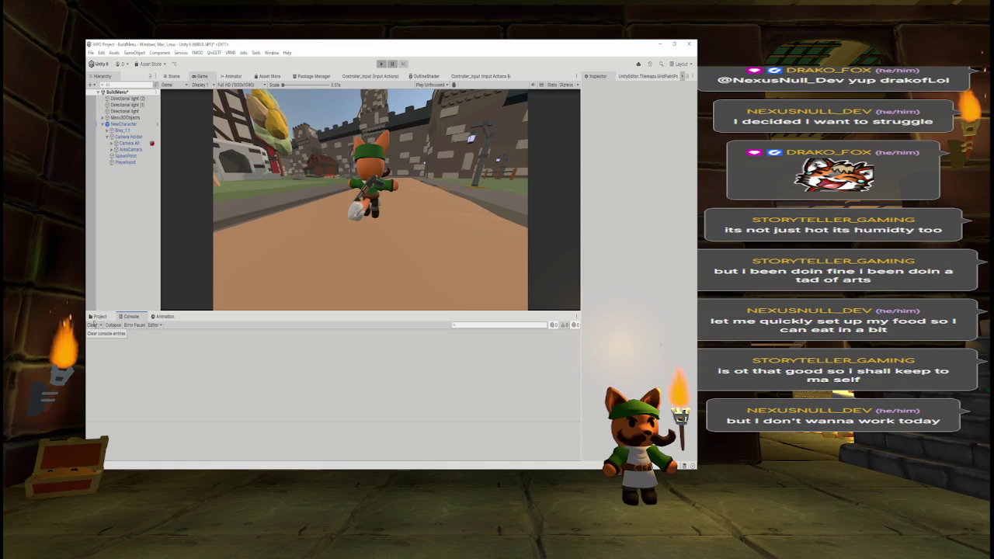
{"action": "left_click", "coordinate": [98, 316]}
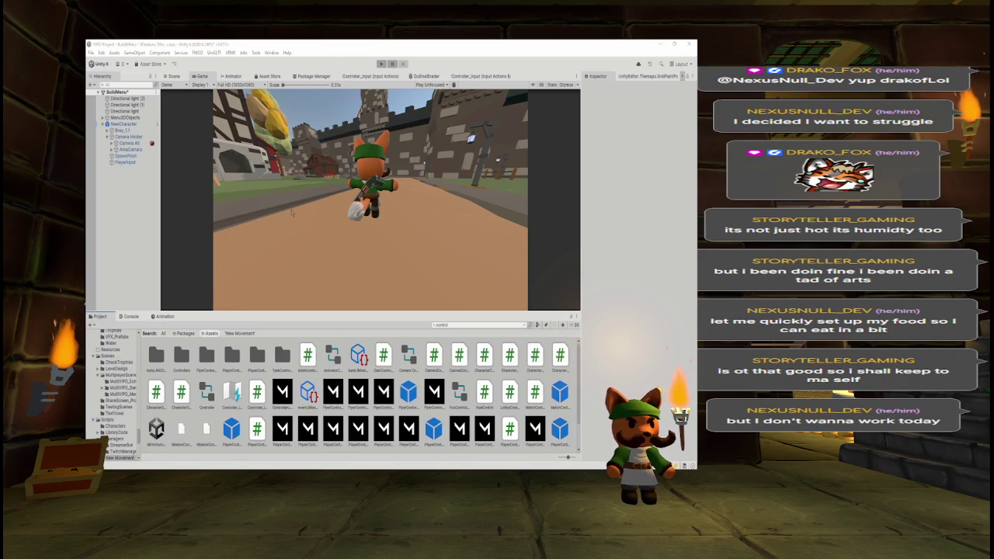
{"action": "key", "text": "alt+Tab"}
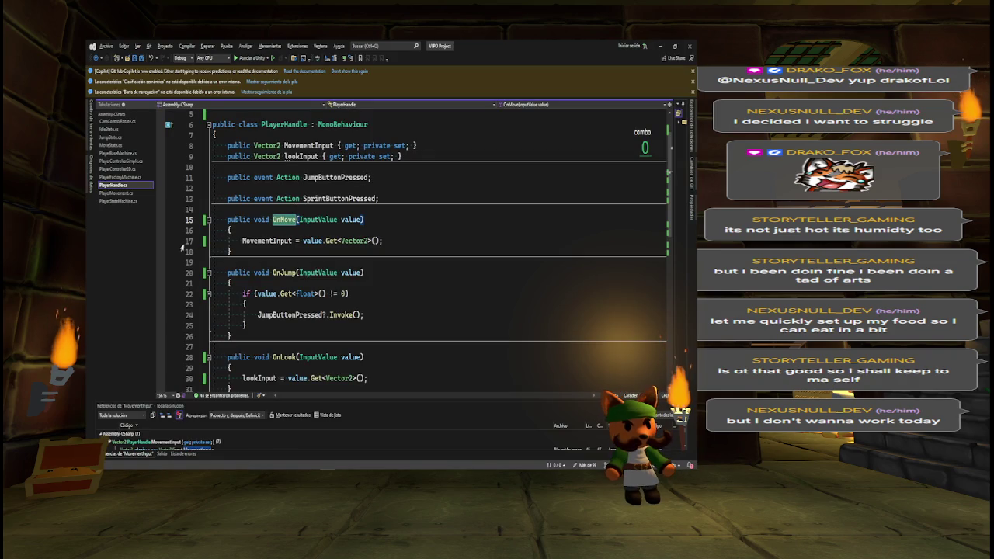
- Set a breakpoint on line 17 in OnMove, re-enter Play mode, and attach the debugger to Unity
{"action": "left_click", "coordinate": [161, 240]}
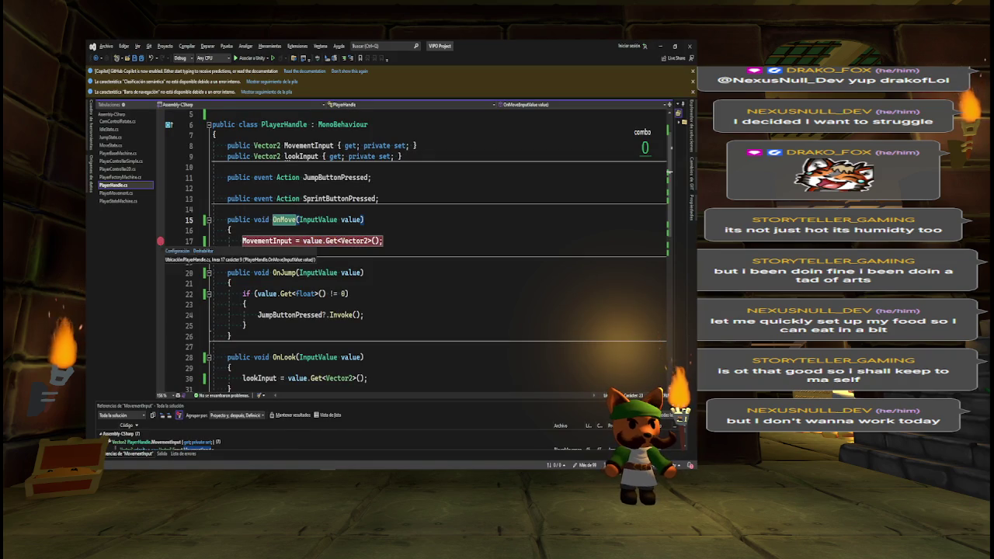
{"action": "key", "text": "alt+Tab"}
{"action": "left_click", "coordinate": [379, 64]}
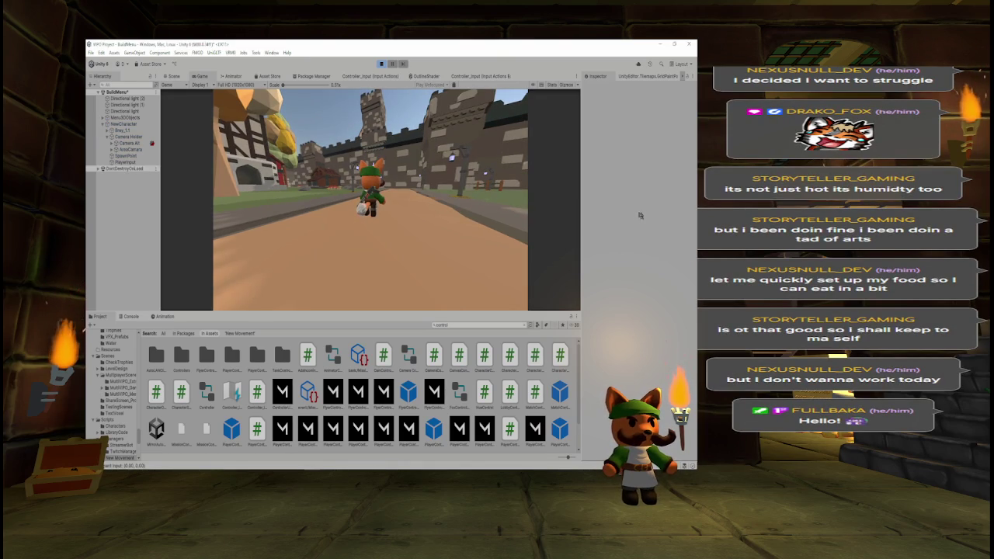
{"action": "key", "text": "alt+Tab"}
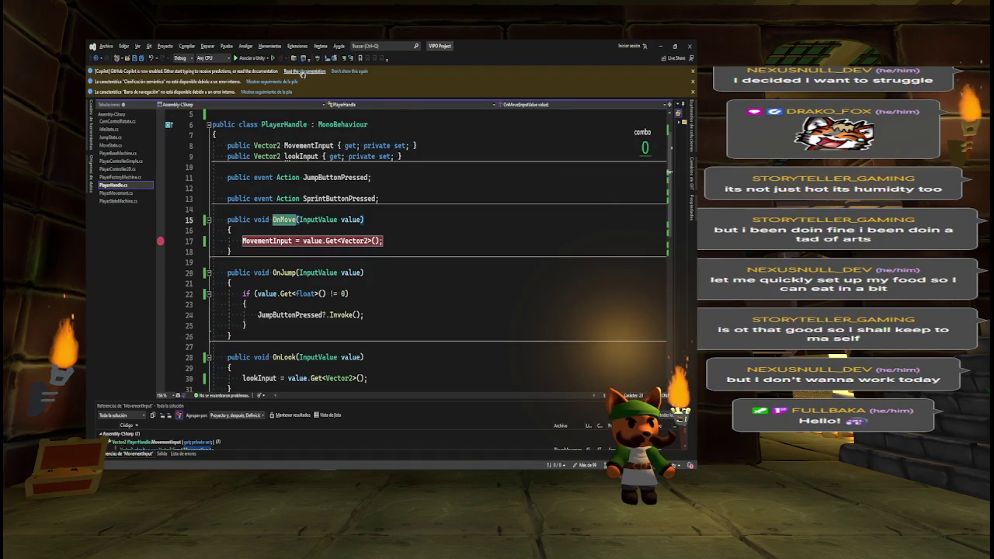
{"action": "left_click", "coordinate": [252, 57]}
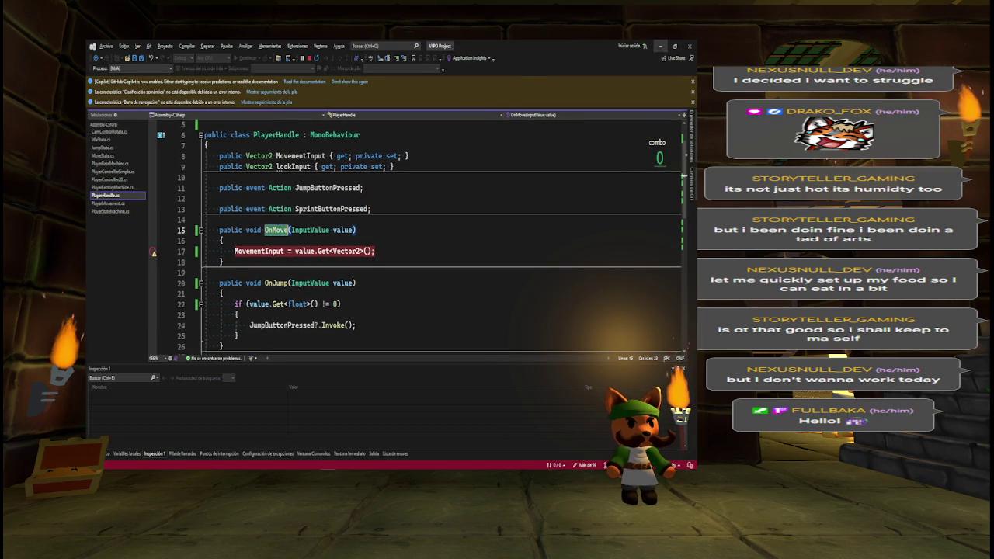
- Press W in the running game to hit the OnMove breakpoint, then stop debugging with 'Detener ahora'
{"action": "left_click", "coordinate": [661, 45]}
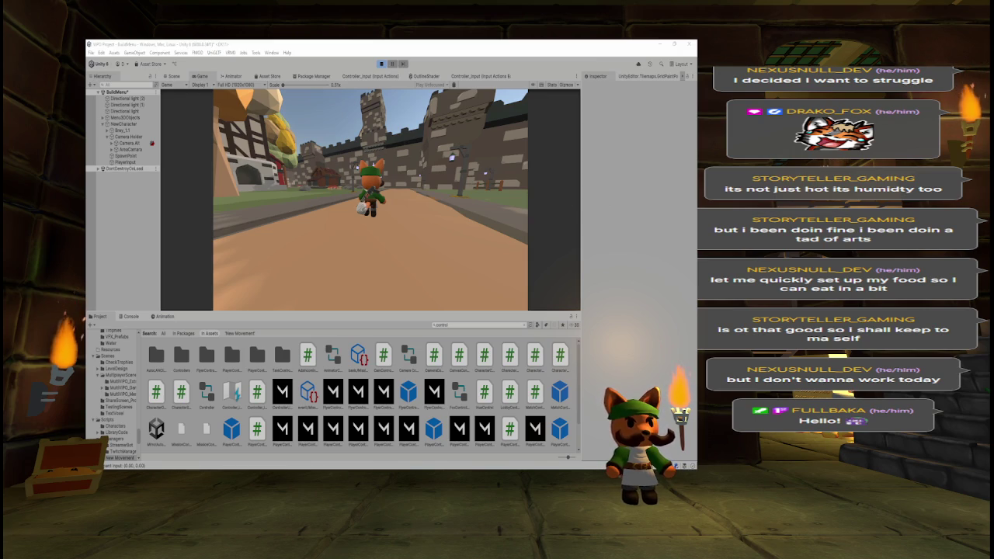
{"action": "key", "text": "w"}
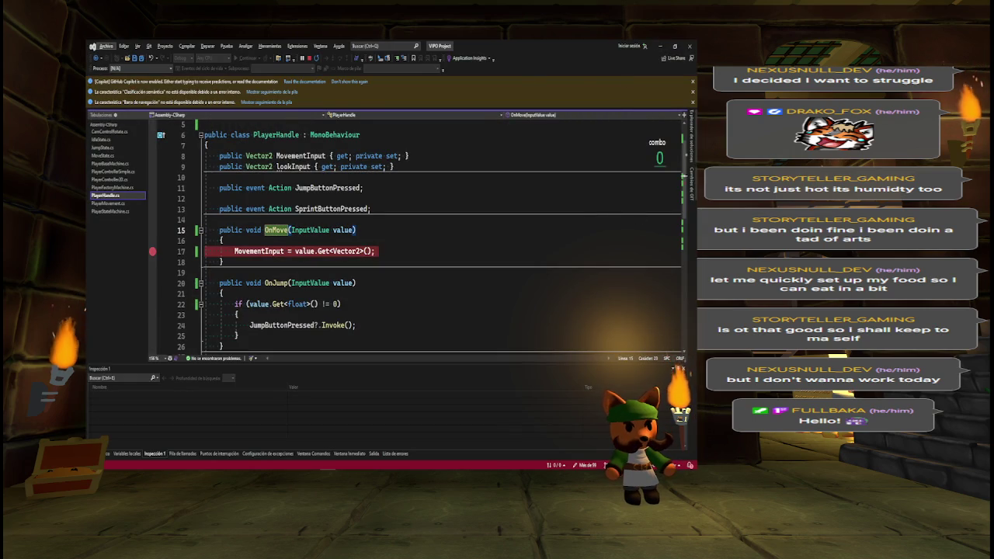
{"action": "left_click", "coordinate": [659, 46]}
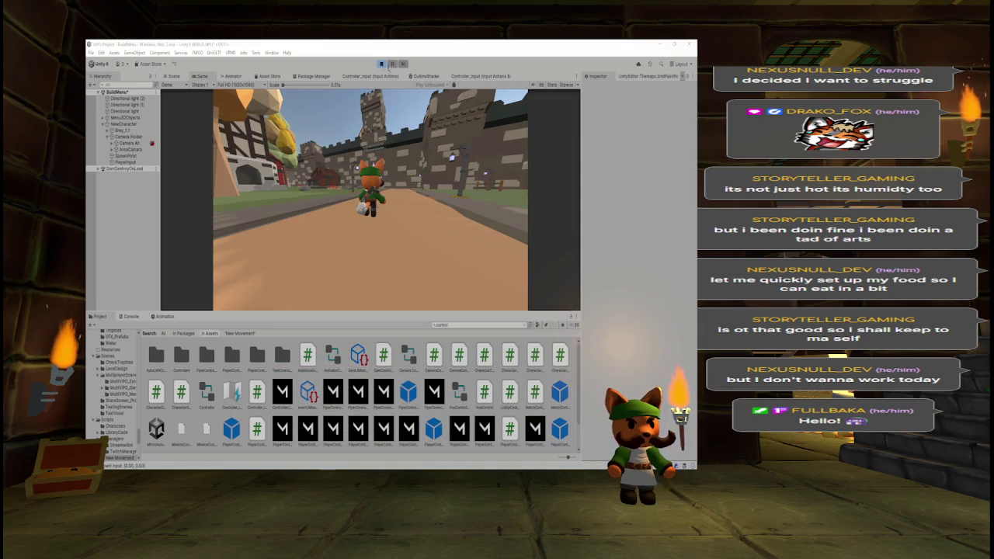
{"action": "key", "text": "w"}
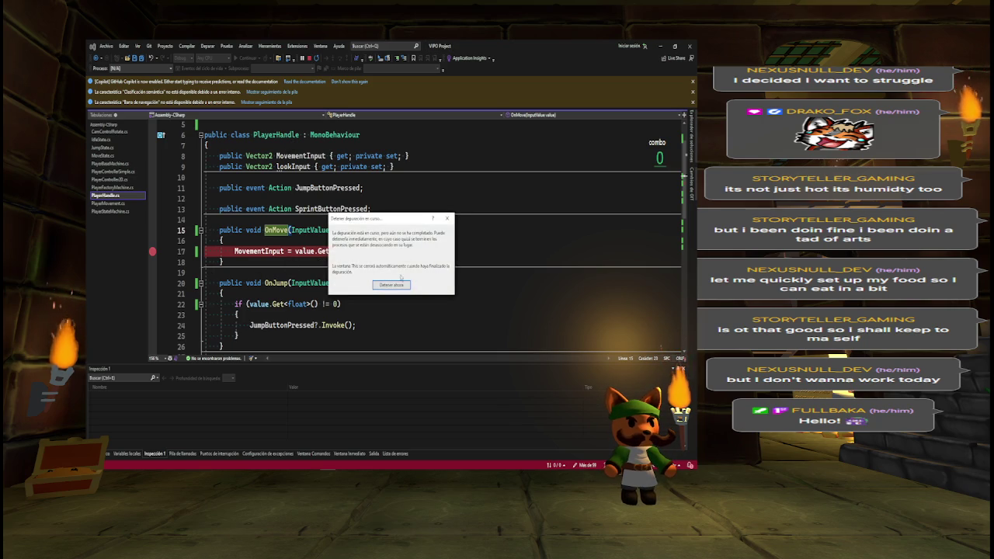
{"action": "left_click", "coordinate": [397, 286]}
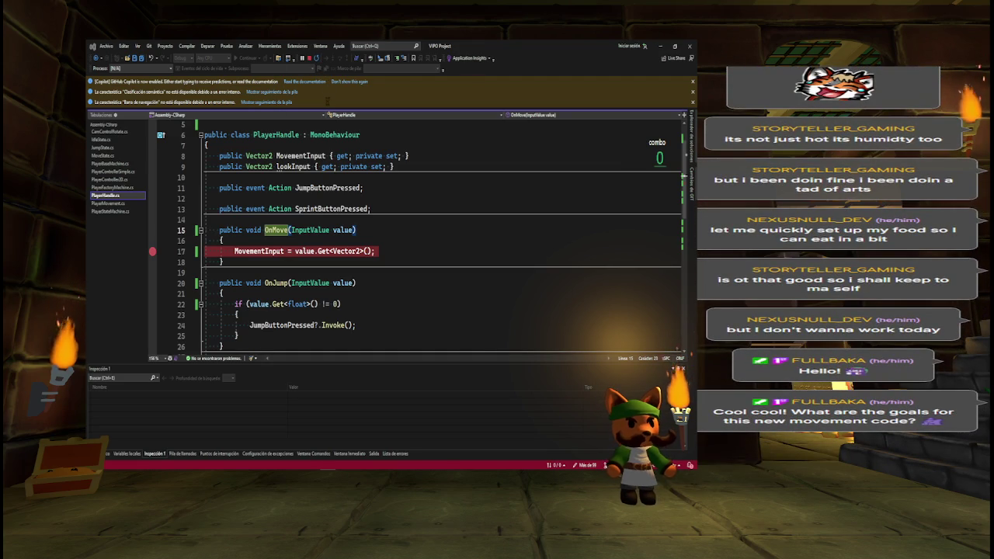
{"action": "key", "text": "alt+Tab"}
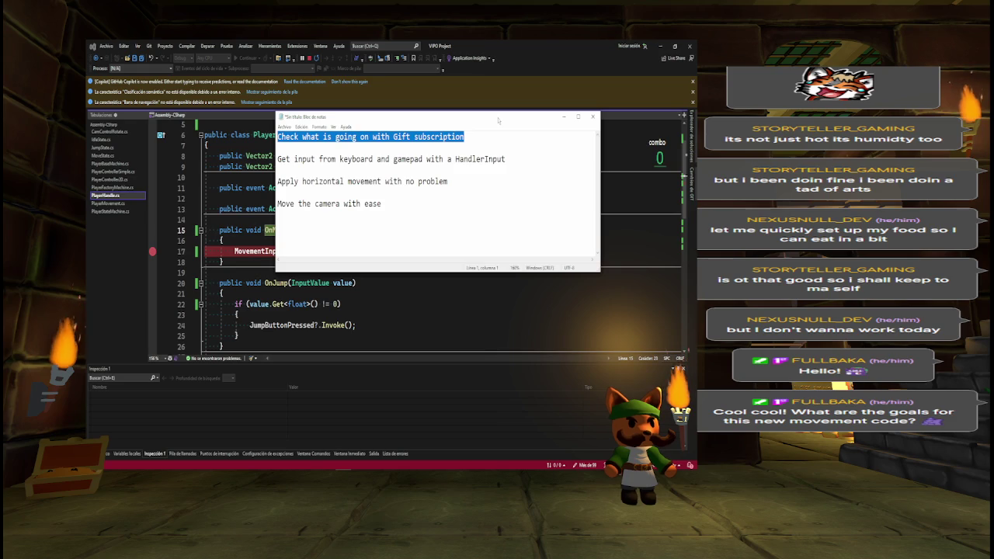
- Delete the Gift subscription line, highlight the input, horizontal movement and camera goals, then minimise Notepad
{"action": "key", "text": "Delete"}
{"action": "key", "text": "Delete"}
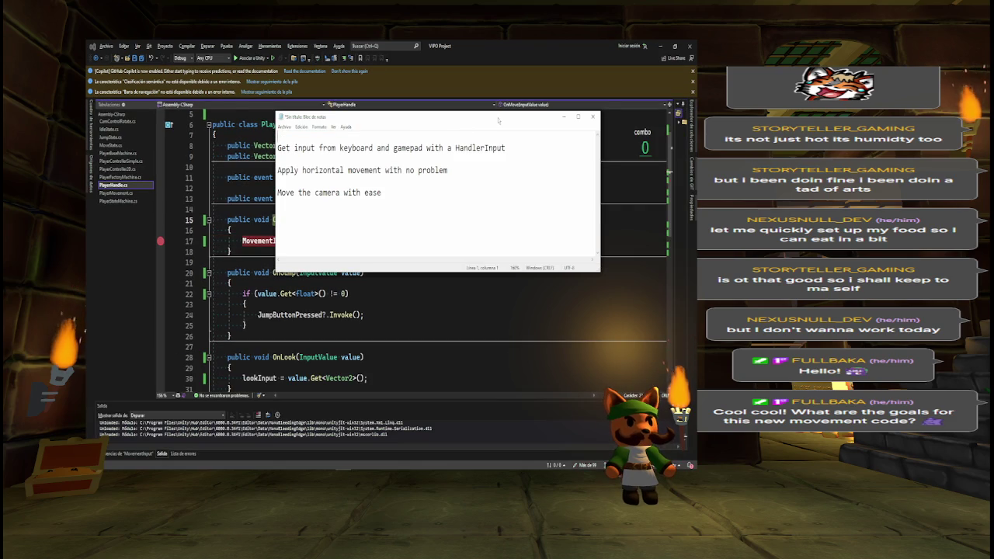
{"action": "key", "text": "Delete"}
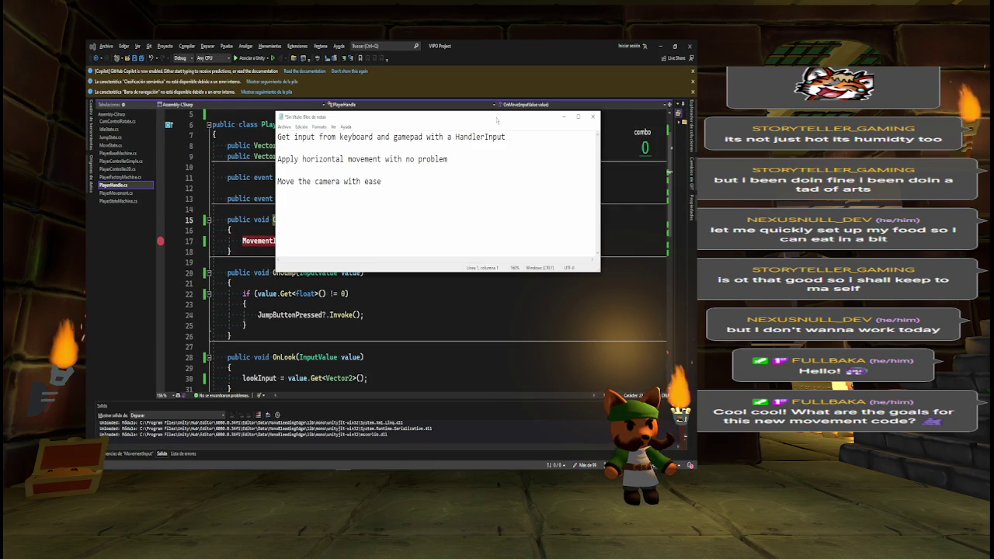
{"action": "left_click_drag", "start_coordinate": [320, 136], "coordinate": [512, 137]}
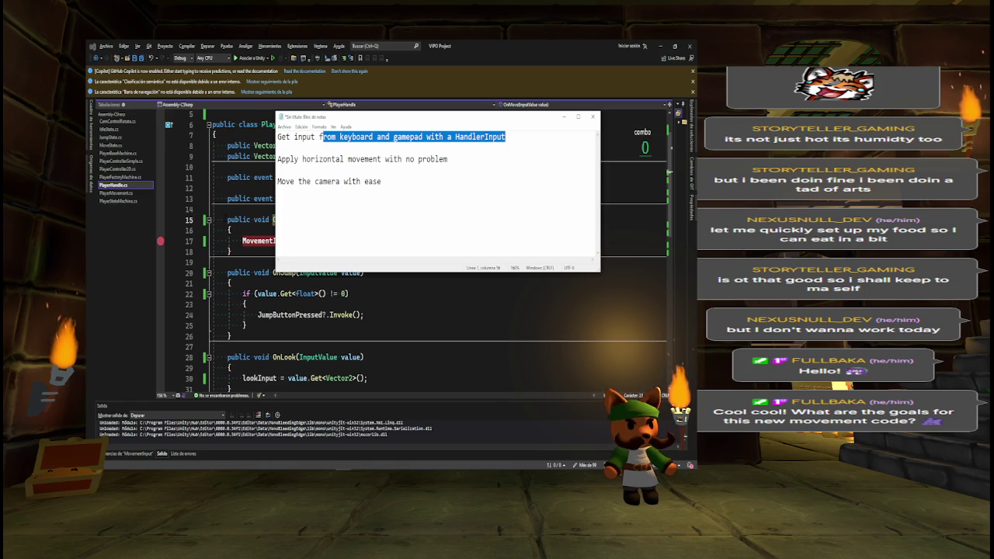
{"action": "left_click_drag", "start_coordinate": [278, 159], "coordinate": [449, 159]}
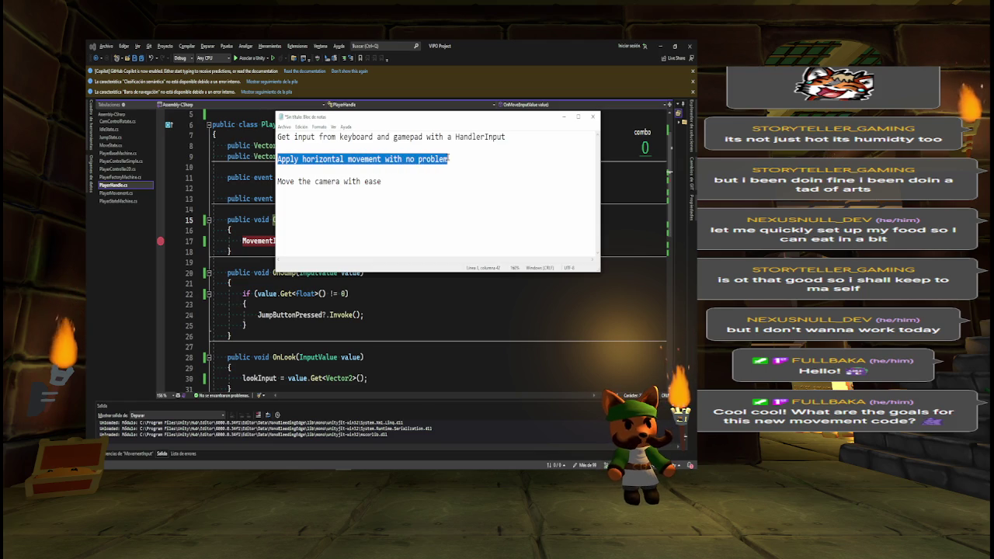
{"action": "left_click_drag", "start_coordinate": [382, 181], "coordinate": [278, 184]}
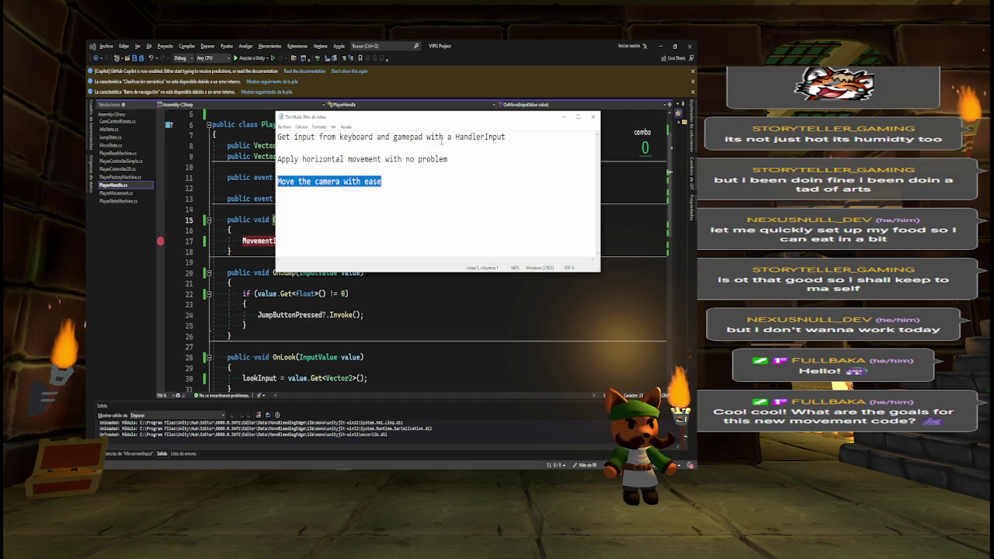
{"action": "left_click", "coordinate": [564, 116]}
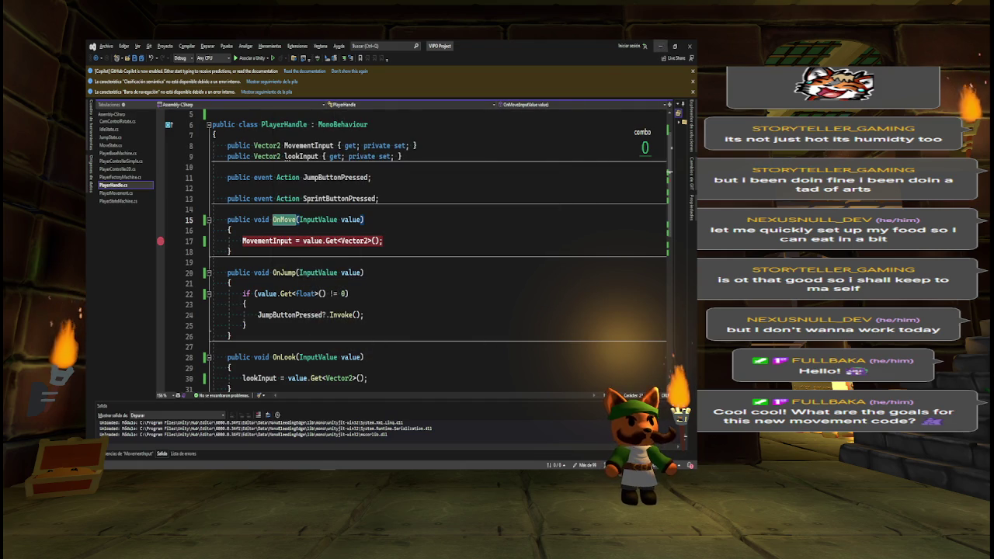
- Run the fox with W, open a Movement Input log's code line, then hide those Console messages
{"action": "key", "text": "alt+Tab"}
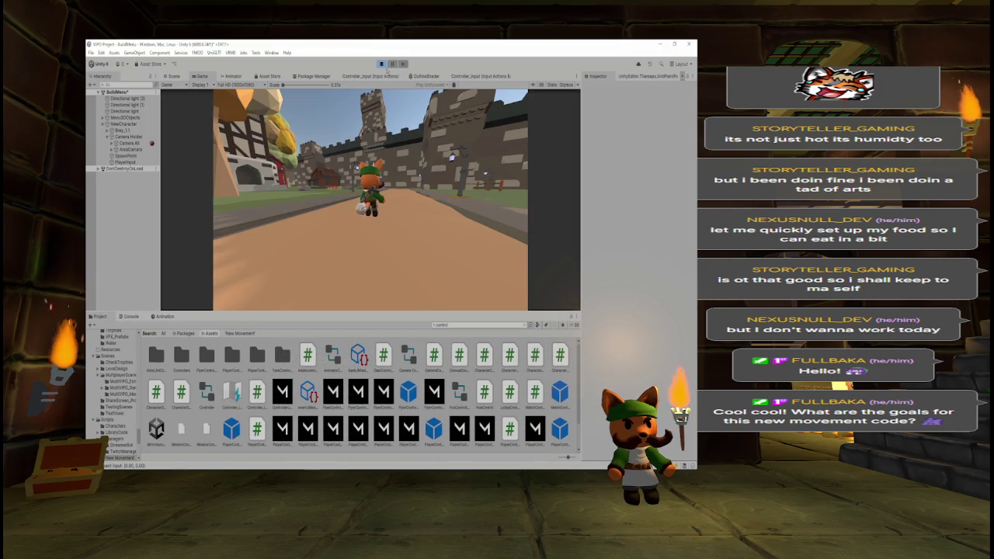
{"action": "key", "text": "w"}
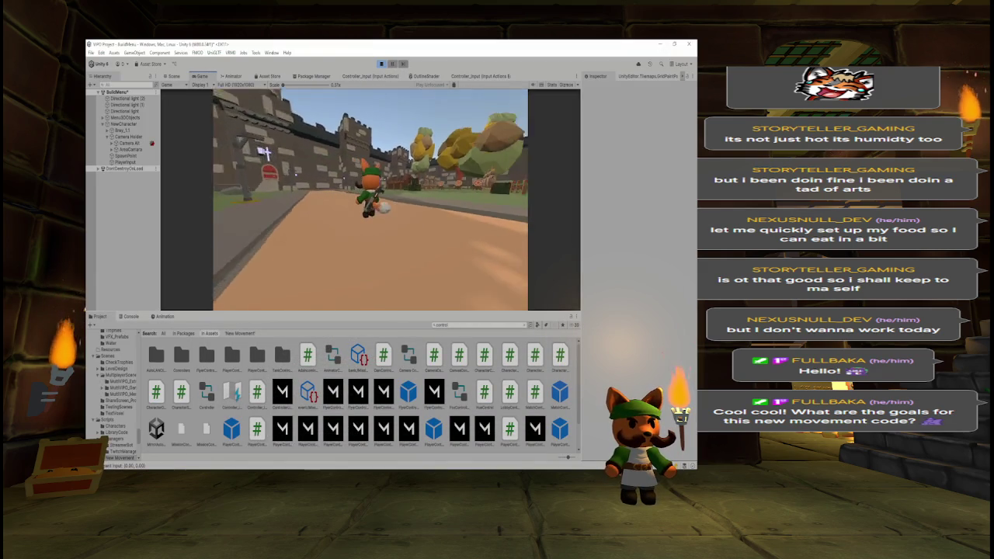
{"action": "key", "text": "w"}
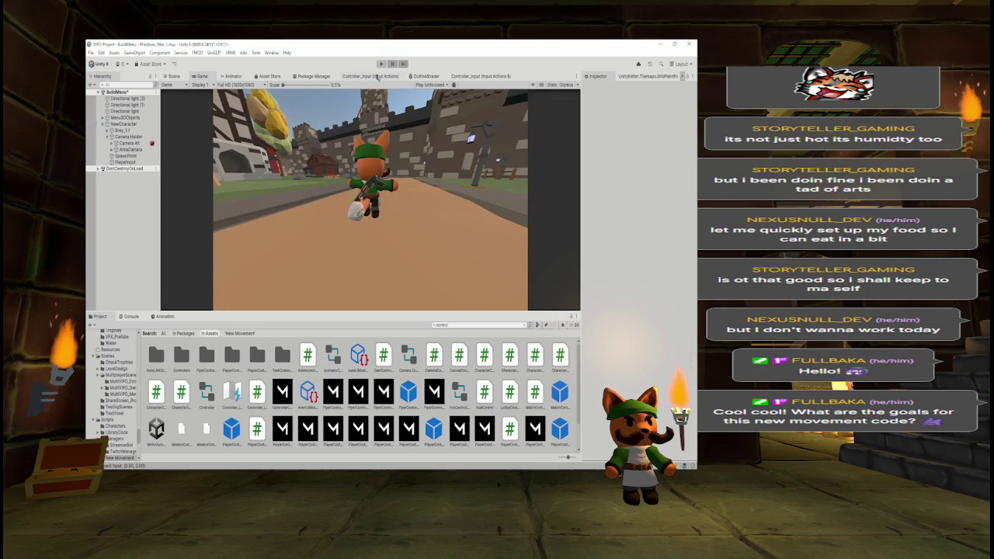
{"action": "left_click", "coordinate": [129, 317]}
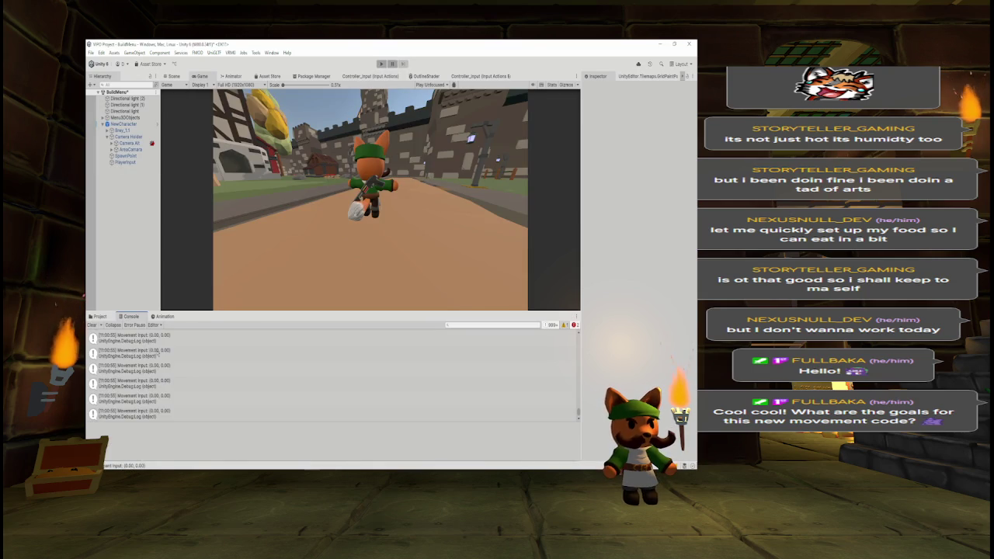
{"action": "left_click", "coordinate": [157, 354]}
{"action": "double_click", "coordinate": [158, 354]}
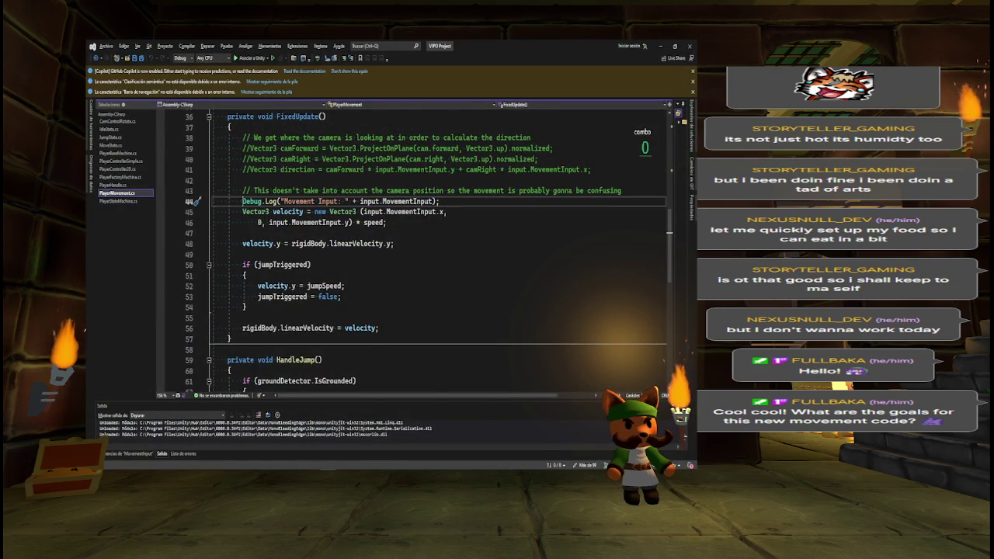
{"action": "type", "text": "//"}
{"action": "key", "text": "alt+Tab"}
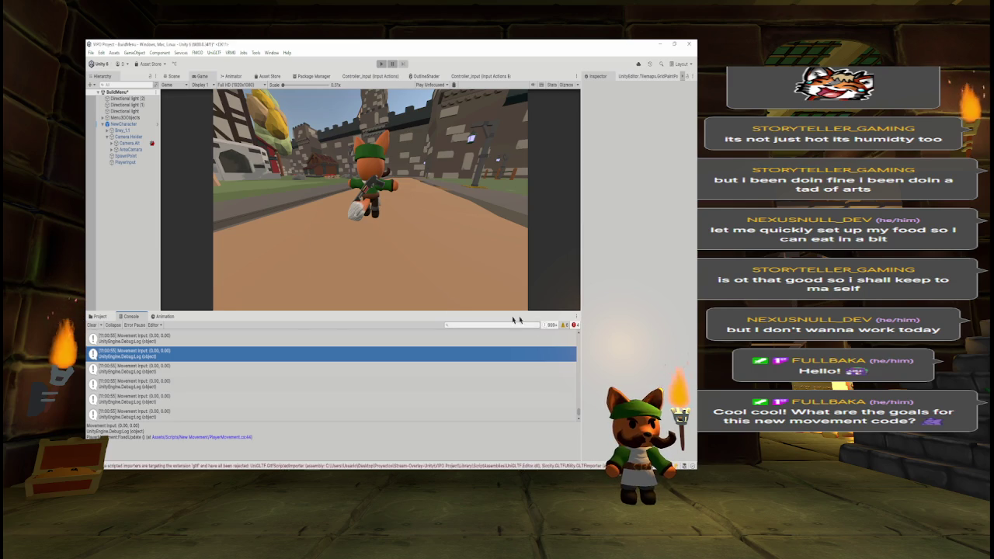
{"action": "left_click", "coordinate": [574, 326]}
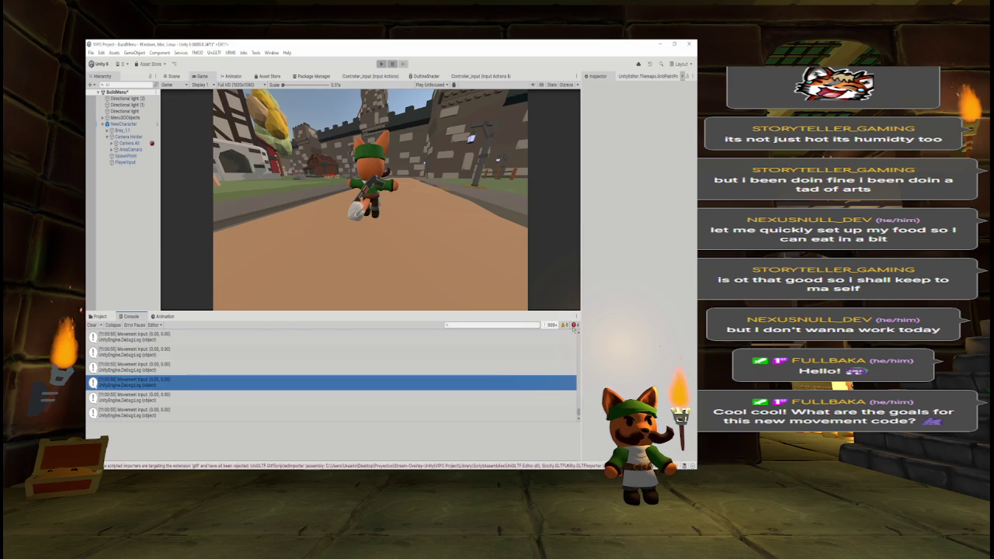
{"action": "left_click", "coordinate": [556, 326]}
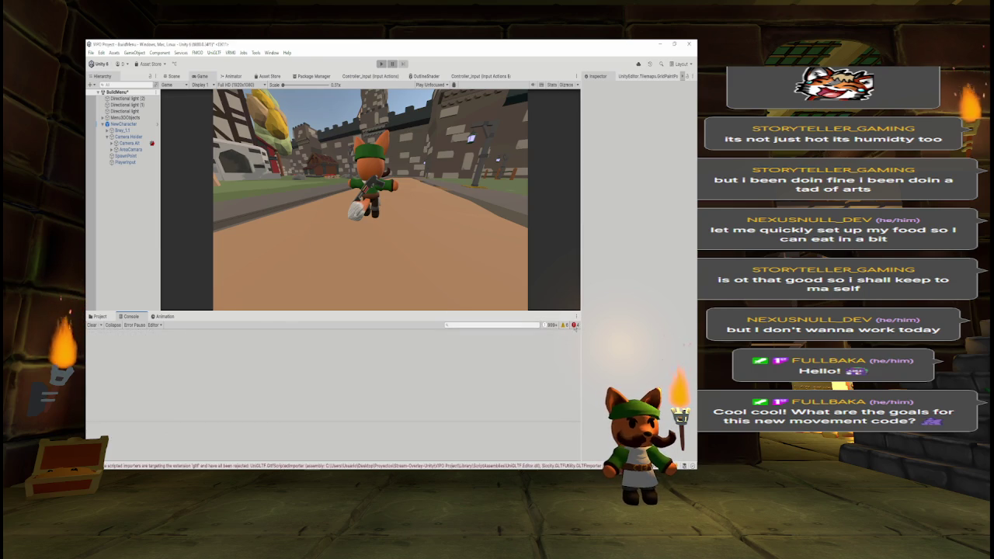
- Clear the Console, comment out the Movement Input debug log, and select the PlayerInput object
{"action": "left_click", "coordinate": [92, 325]}
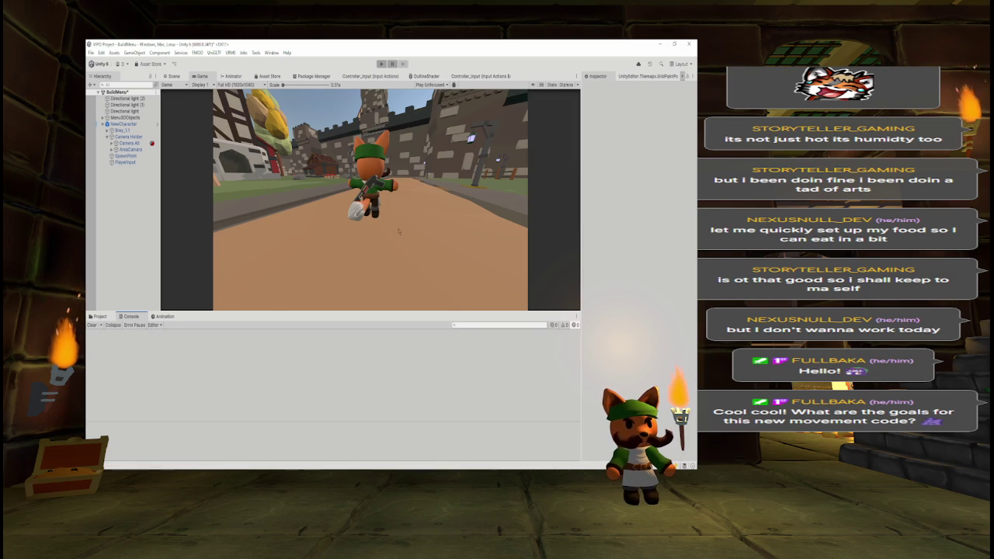
{"action": "key", "text": "alt+Tab"}
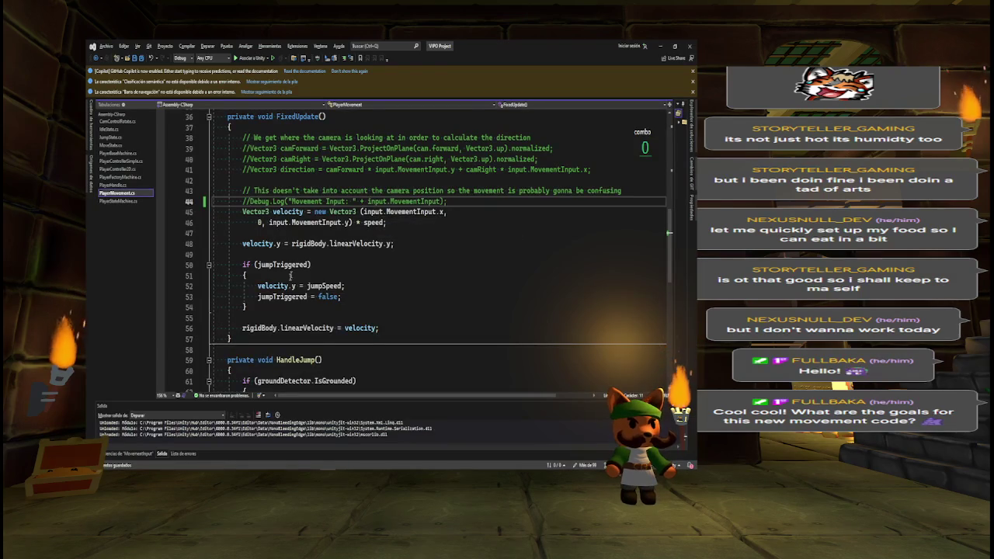
{"action": "key", "text": "alt+Tab"}
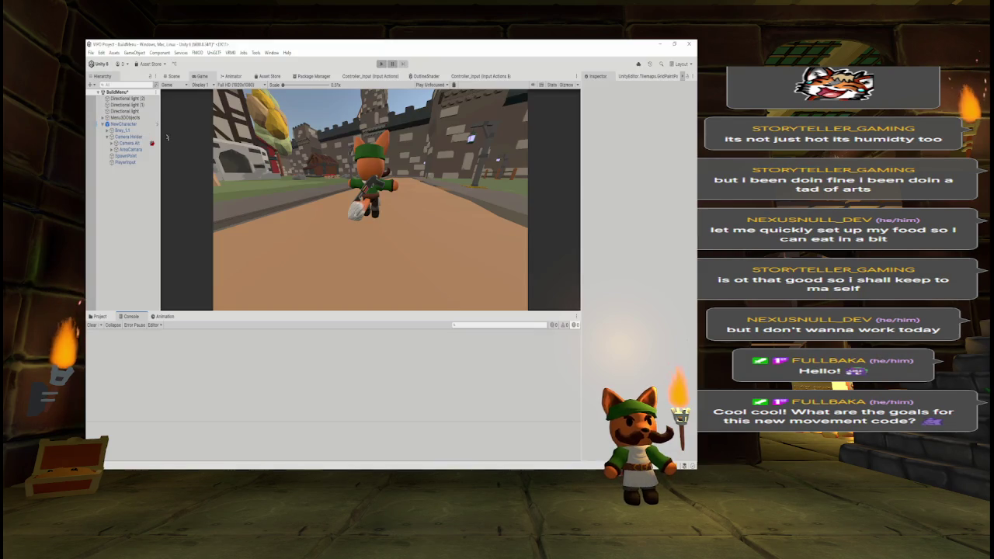
{"action": "left_click", "coordinate": [124, 162]}
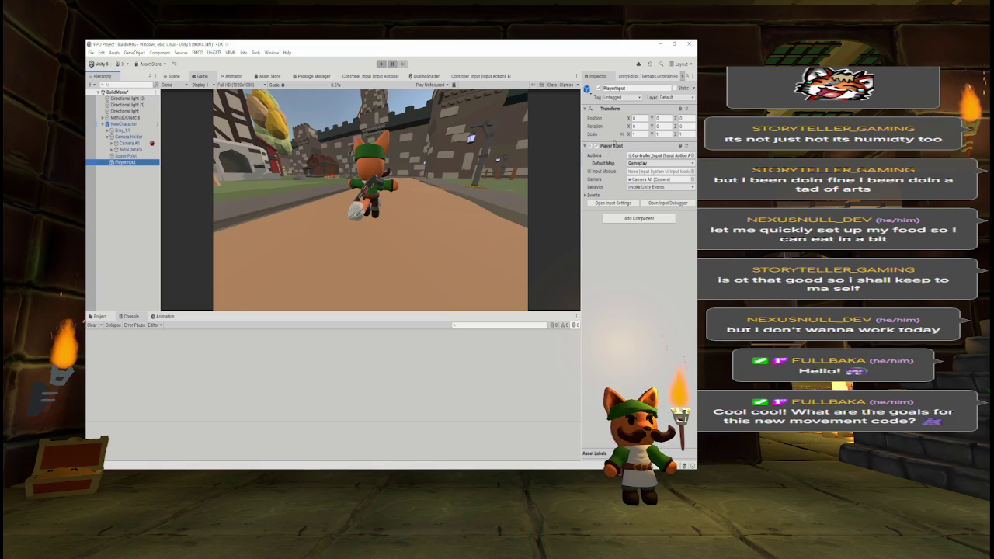
{"action": "left_click", "coordinate": [99, 315]}
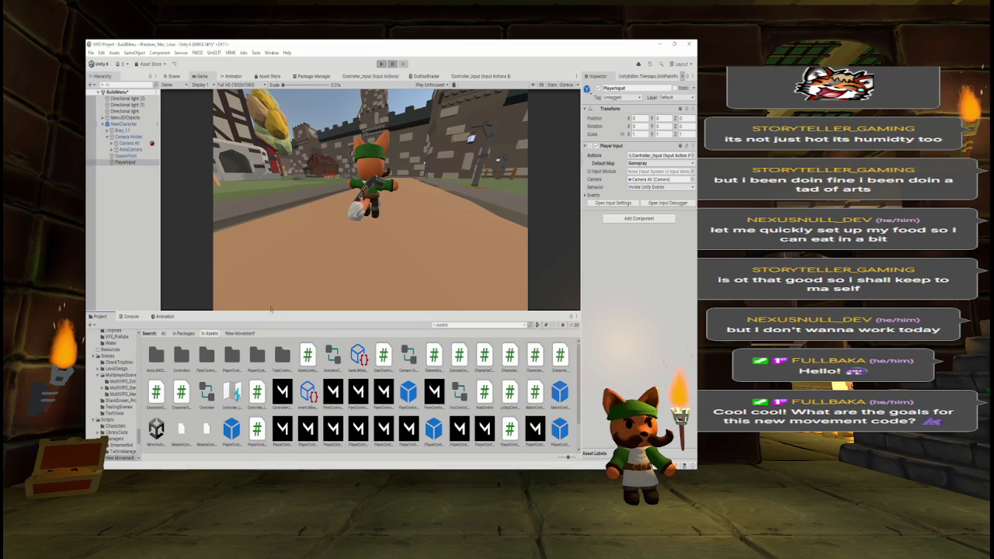
- Filter assets by 'in', open the BreyPlayerAlt prefab and inspect Brey_1.1's components
{"action": "left_click", "coordinate": [456, 324]}
{"action": "type", "text": "in"}
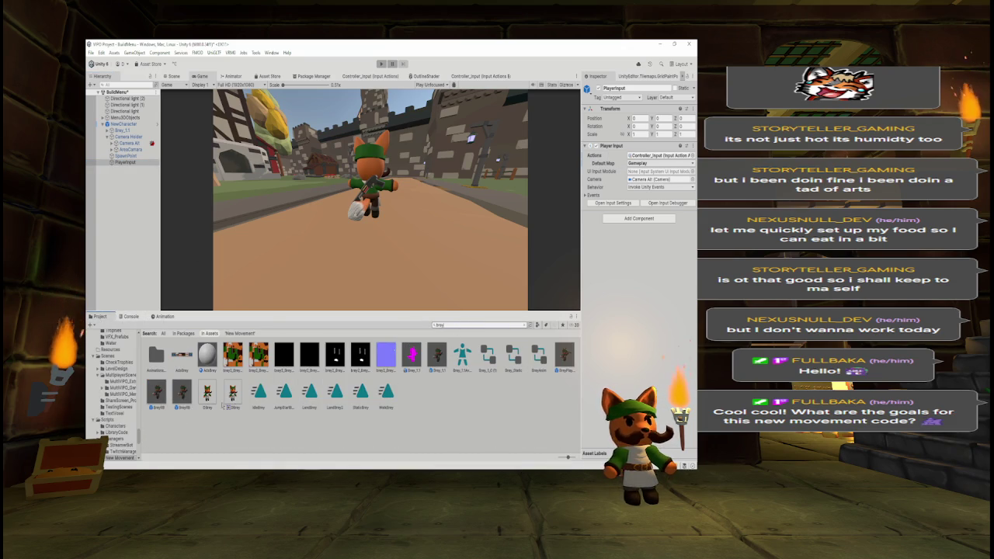
{"action": "double_click", "coordinate": [564, 355]}
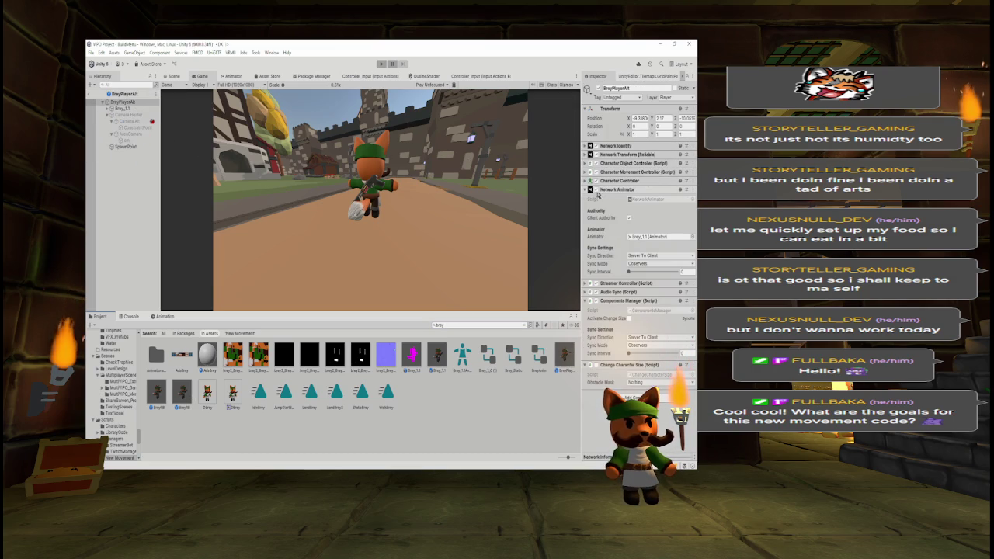
{"action": "left_click", "coordinate": [587, 190]}
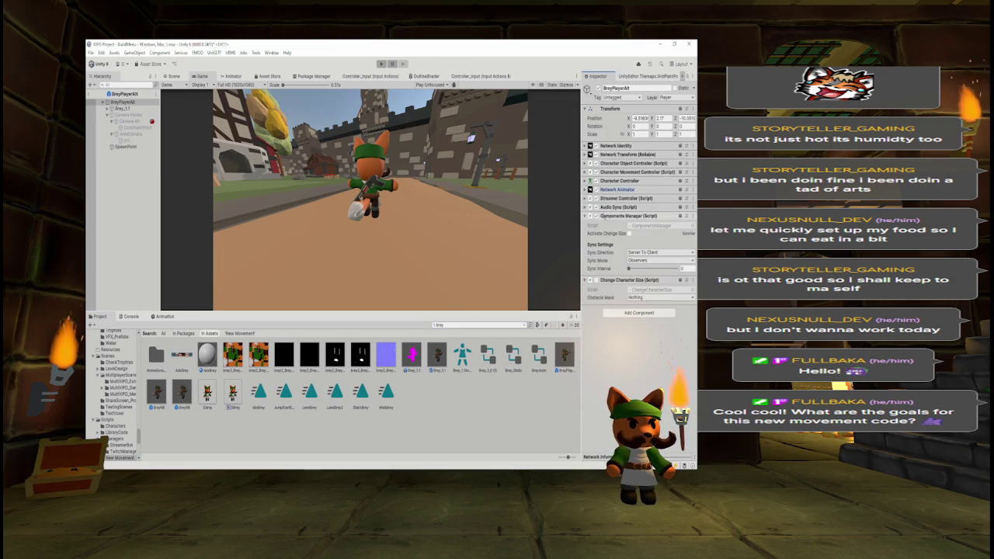
{"action": "left_click", "coordinate": [122, 108]}
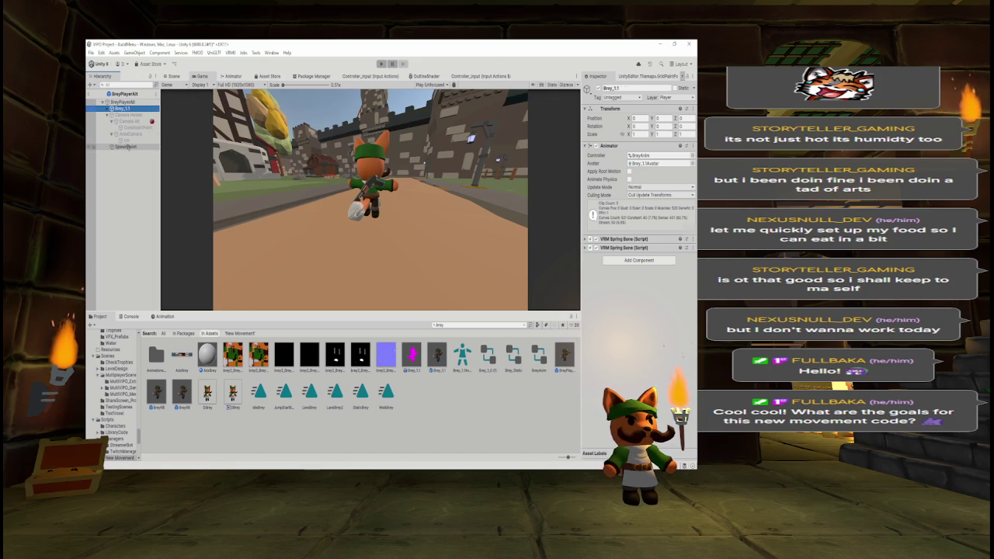
- Inspect the prefab's Camera Holder, Camera Alt, cm and SpawnPoint objects in turn
{"action": "key", "text": "Down"}
{"action": "key", "text": "Up"}
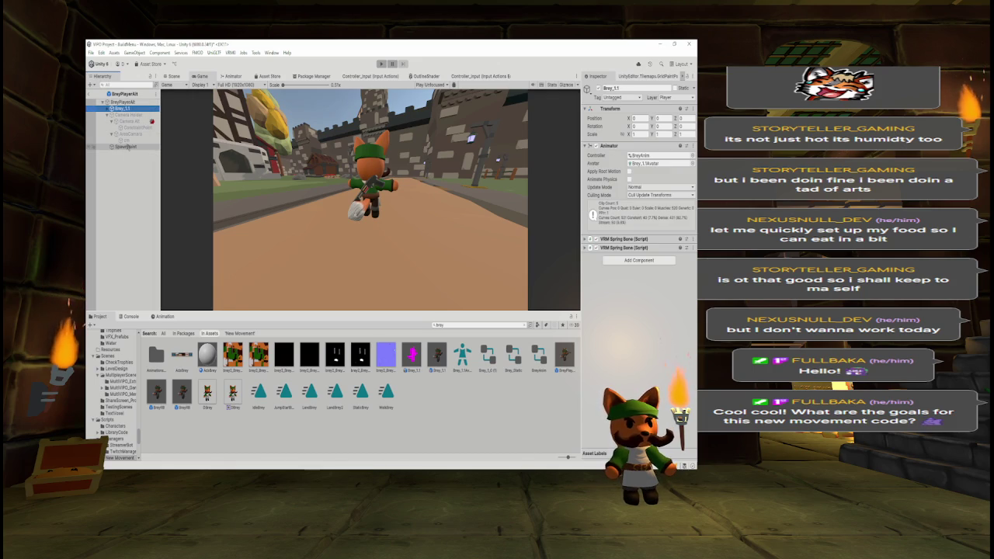
{"action": "key", "text": "Down"}
{"action": "key", "text": "Down"}
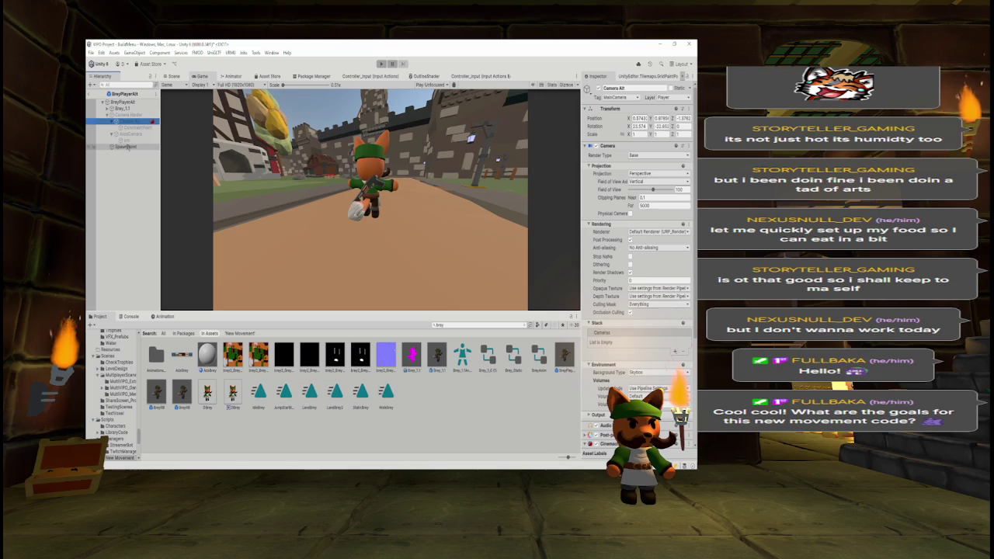
{"action": "key", "text": "Down"}
{"action": "key", "text": "Down"}
{"action": "key", "text": "Down"}
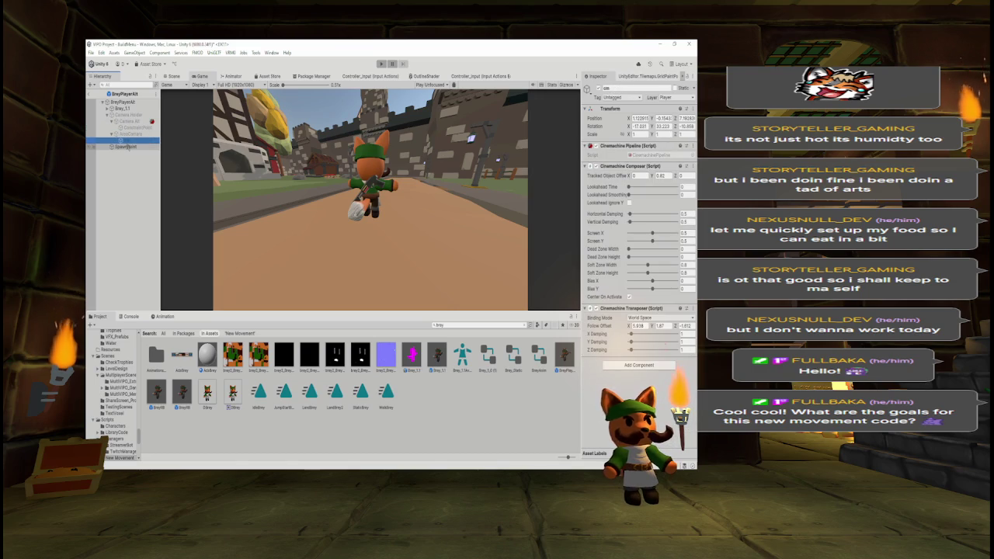
{"action": "key", "text": "Down"}
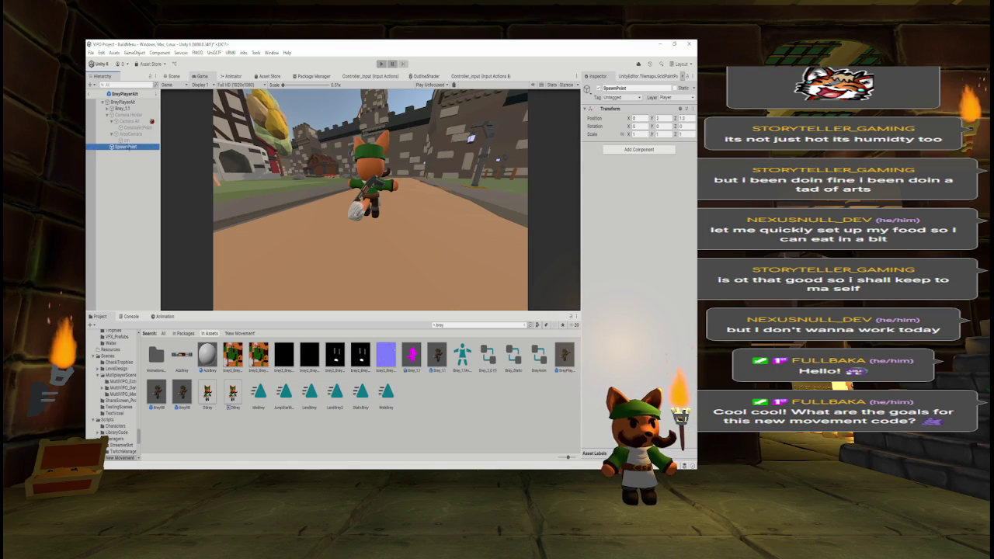
- Clear the asset search and leave the prefab for the BuildMenu scene
{"action": "left_click", "coordinate": [476, 324]}
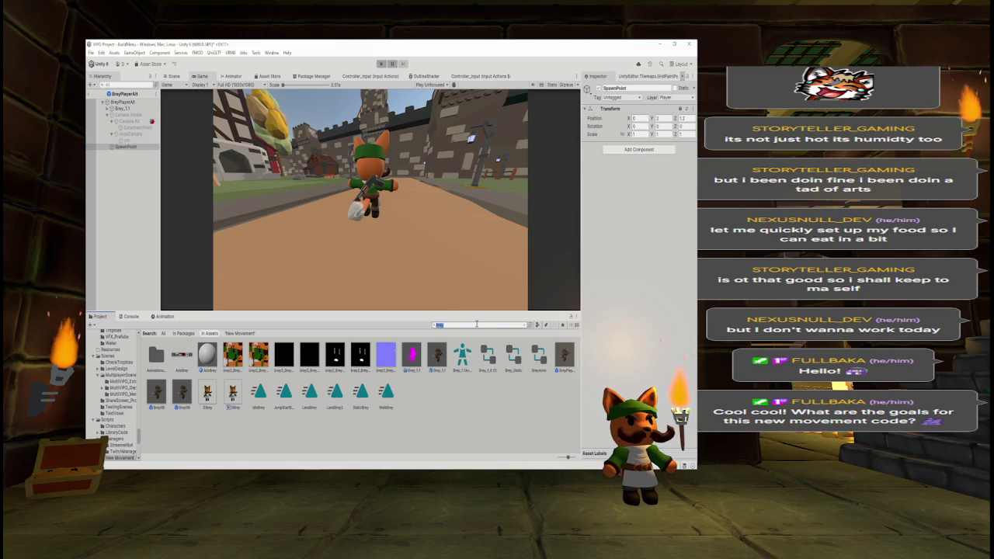
{"action": "key", "text": "BackSpace"}
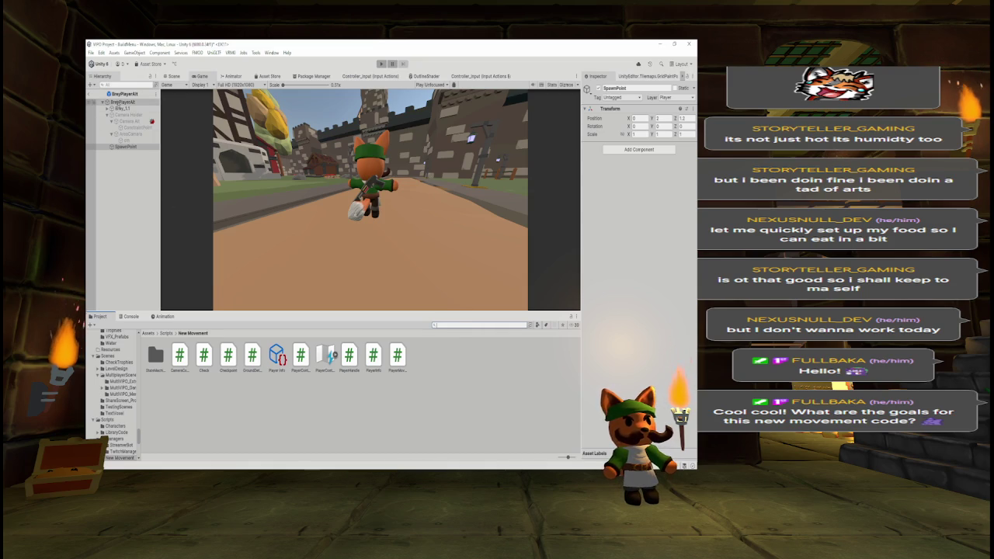
{"action": "left_click", "coordinate": [90, 93]}
- Select PlayerInput and set its Player Input Behavior to Send Messages
{"action": "left_click", "coordinate": [122, 124]}
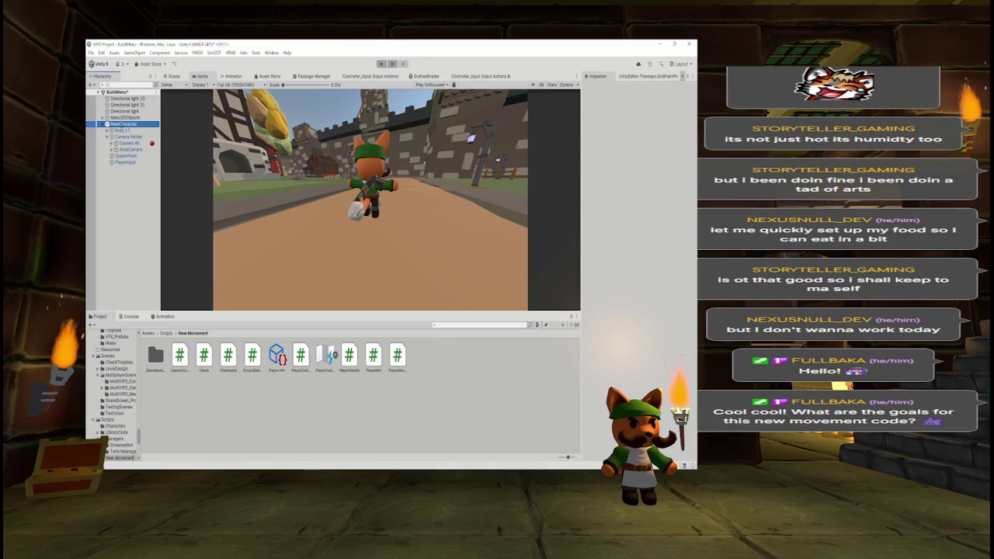
{"action": "left_click", "coordinate": [126, 162]}
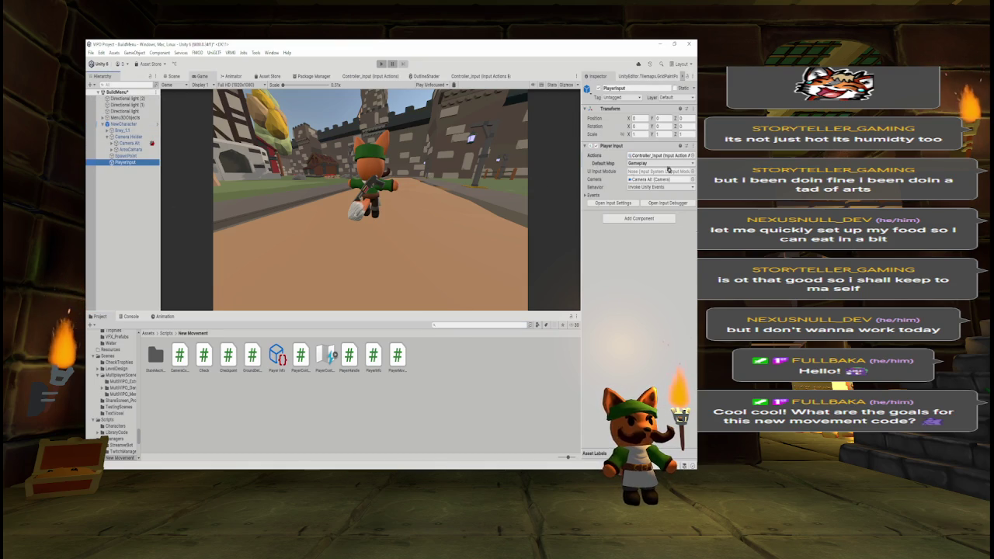
{"action": "left_click", "coordinate": [657, 188]}
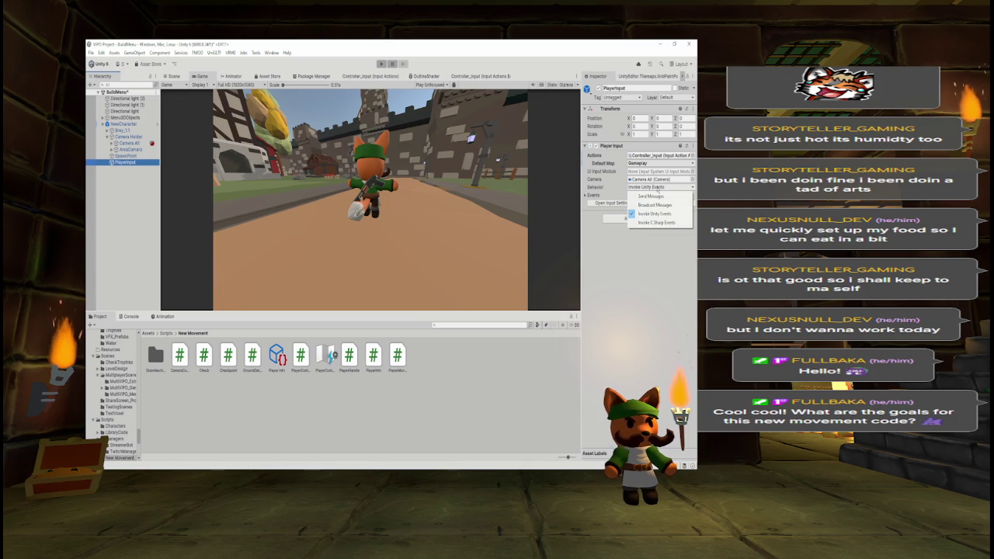
{"action": "left_click", "coordinate": [650, 197]}
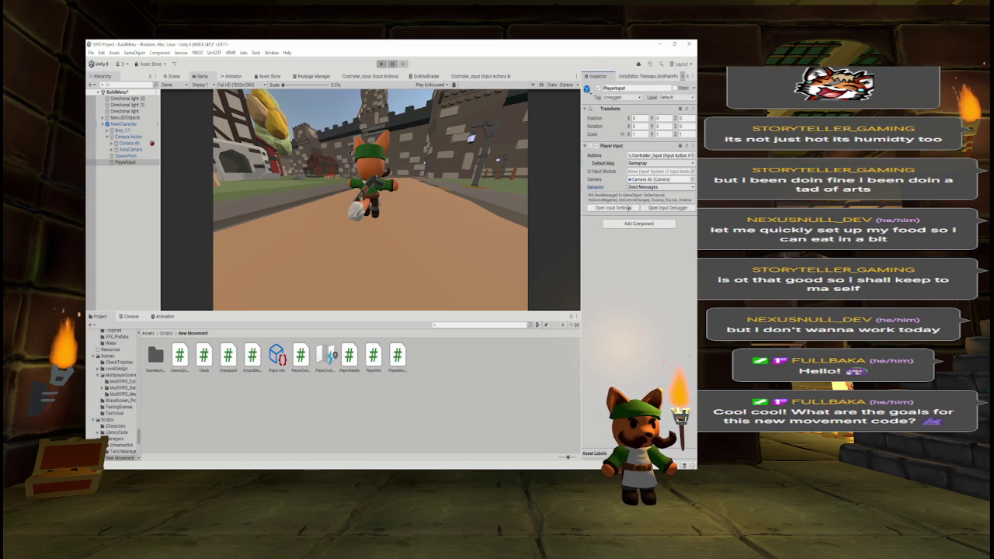
- Confirm Gameplay remains the default action map and bring up the PlayerMovement code
{"action": "left_click", "coordinate": [640, 187]}
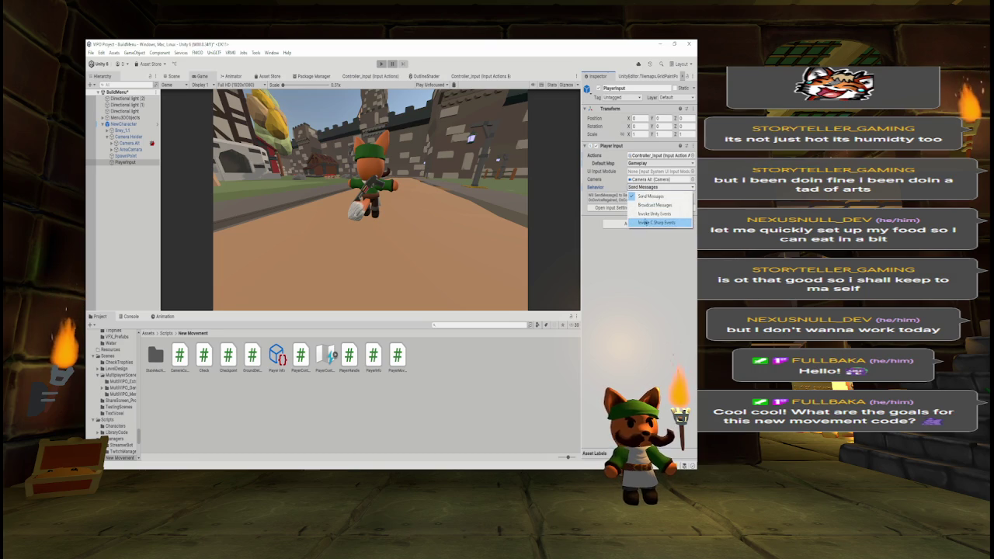
{"action": "key", "text": "Escape"}
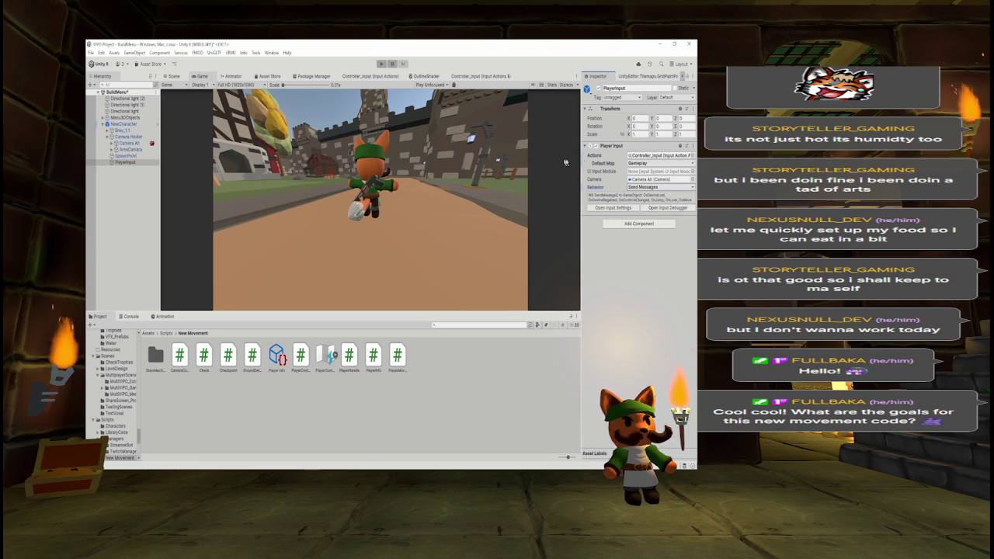
{"action": "left_click", "coordinate": [639, 163]}
{"action": "left_click", "coordinate": [646, 180]}
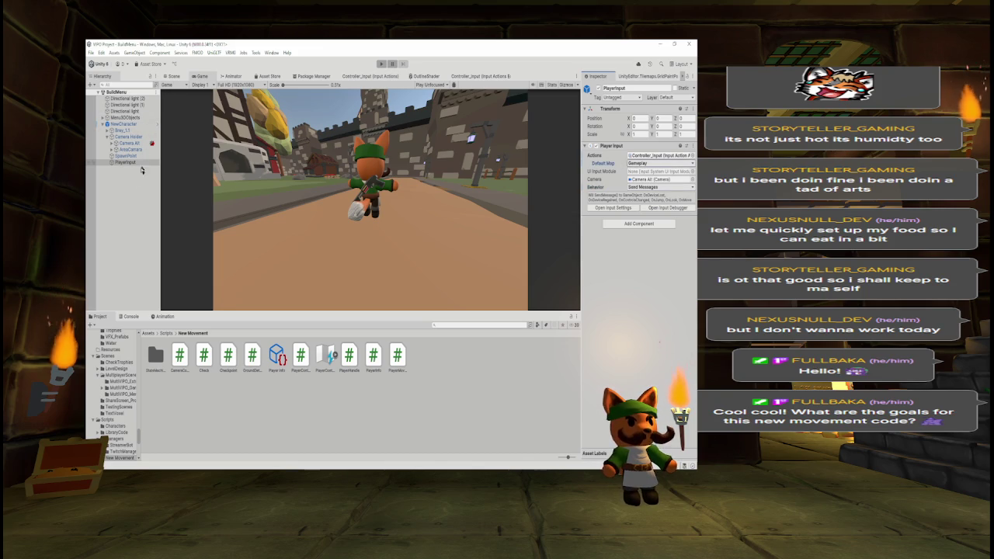
{"action": "key", "text": "alt+Tab"}
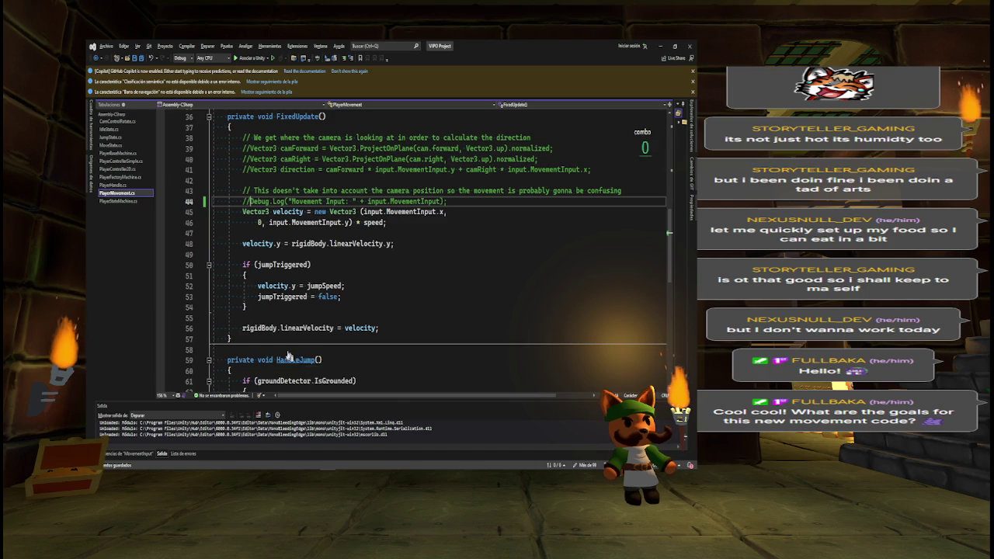
- In PlayerHandle.cs, remove the line 17 breakpoint, add a Debug.Log of the move input to OnMove, and save
{"action": "left_click", "coordinate": [146, 186]}
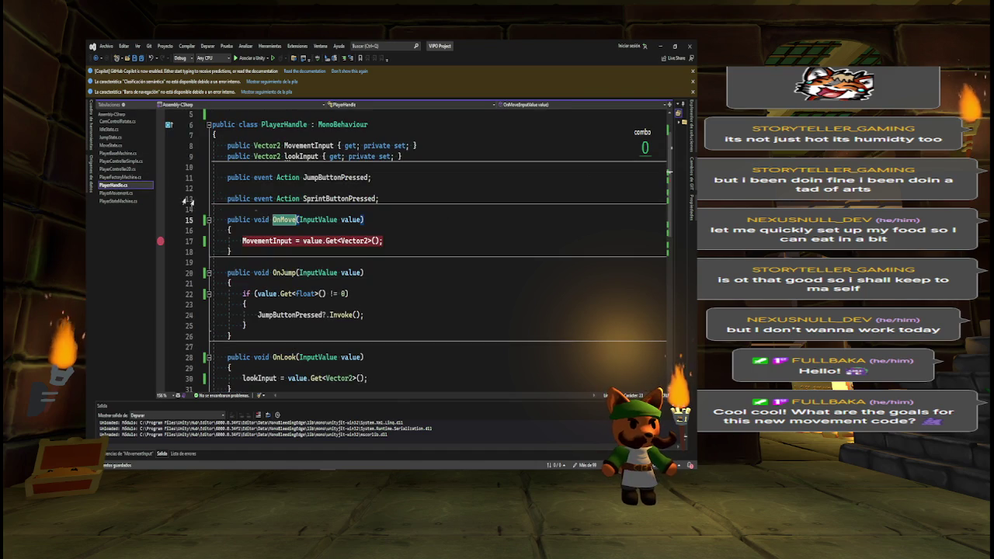
{"action": "left_click", "coordinate": [160, 240]}
{"action": "left_click", "coordinate": [231, 230]}
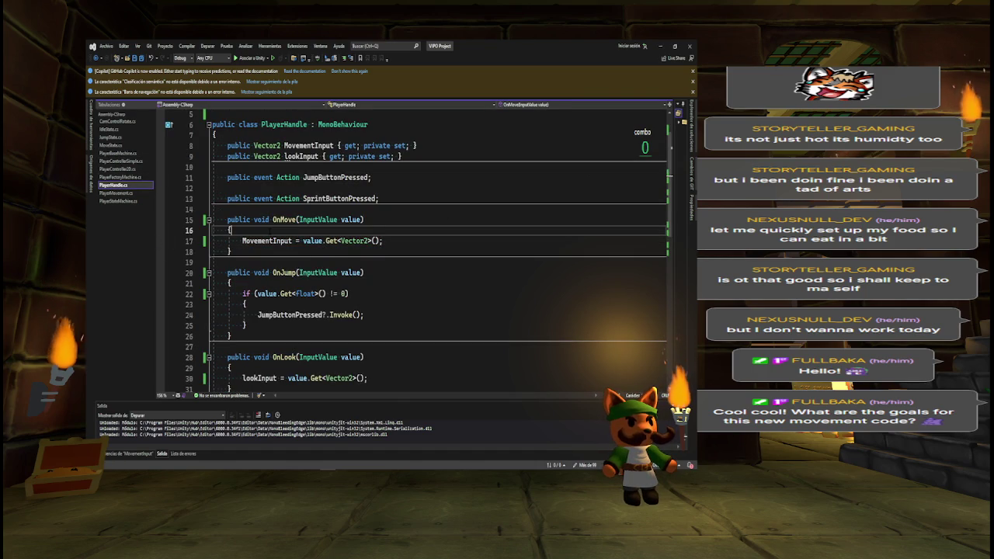
{"action": "key", "text": "Return"}
{"action": "type", "text": "Debug"}
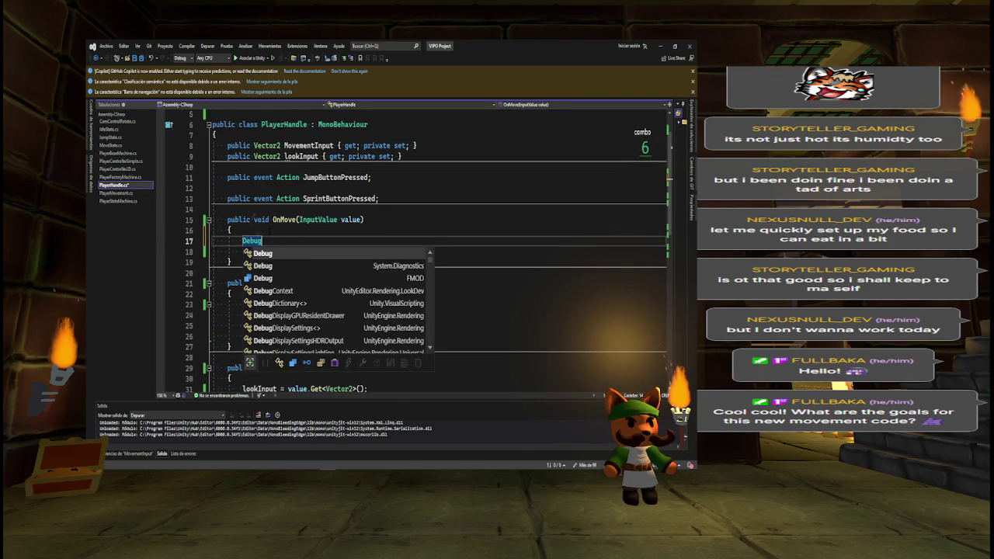
{"action": "type", "text": ".log"}
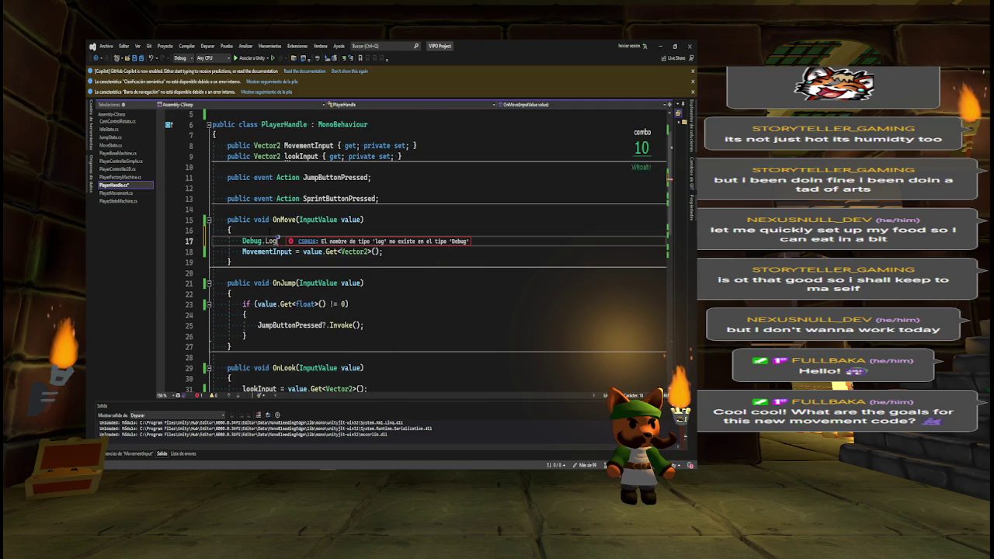
{"action": "type", "text": "("}
{"action": "key", "text": "Tab"}
{"action": "key", "text": "ctrl+s"}
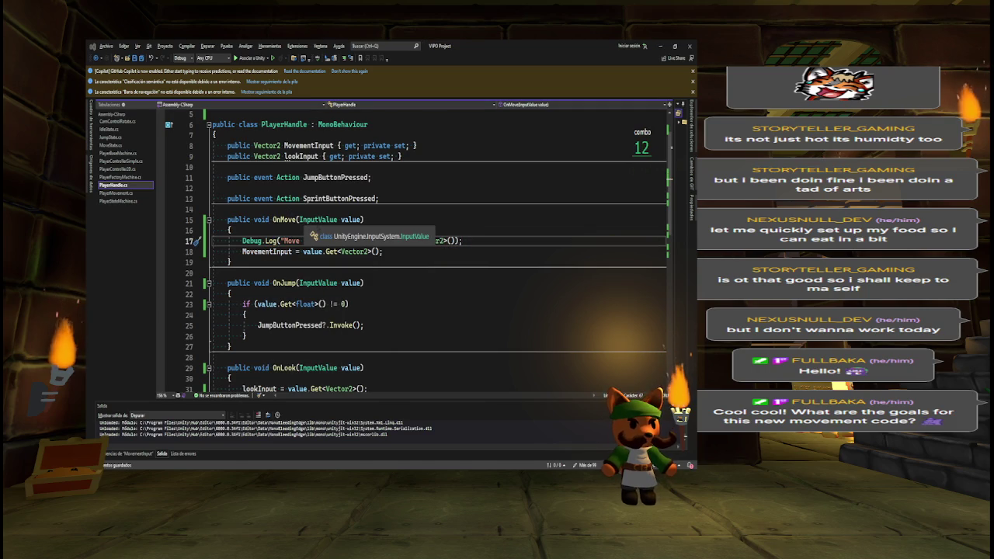
{"action": "key", "text": "alt+Tab"}
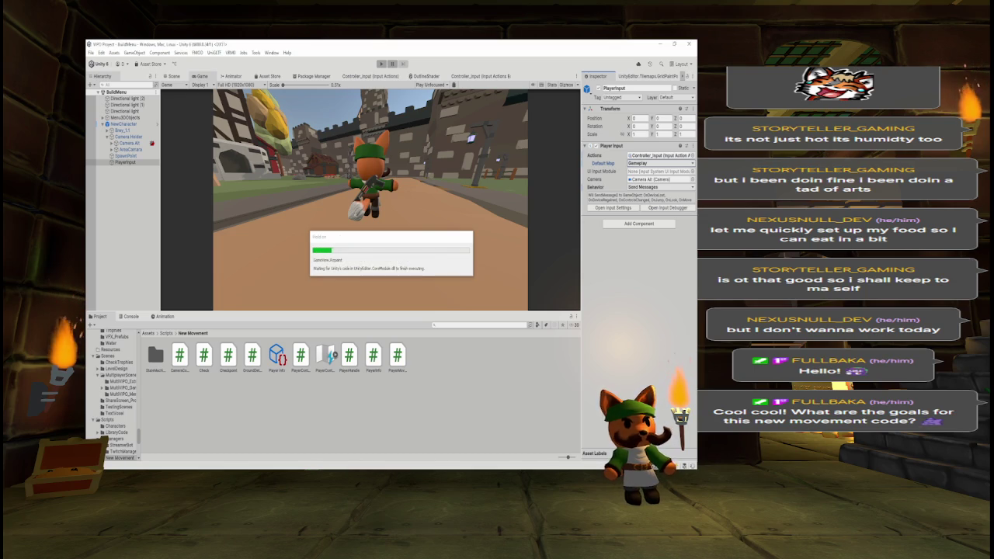
- Enter Play mode, show the Console output, and select Camera Alt in the Hierarchy
{"action": "left_click", "coordinate": [380, 65]}
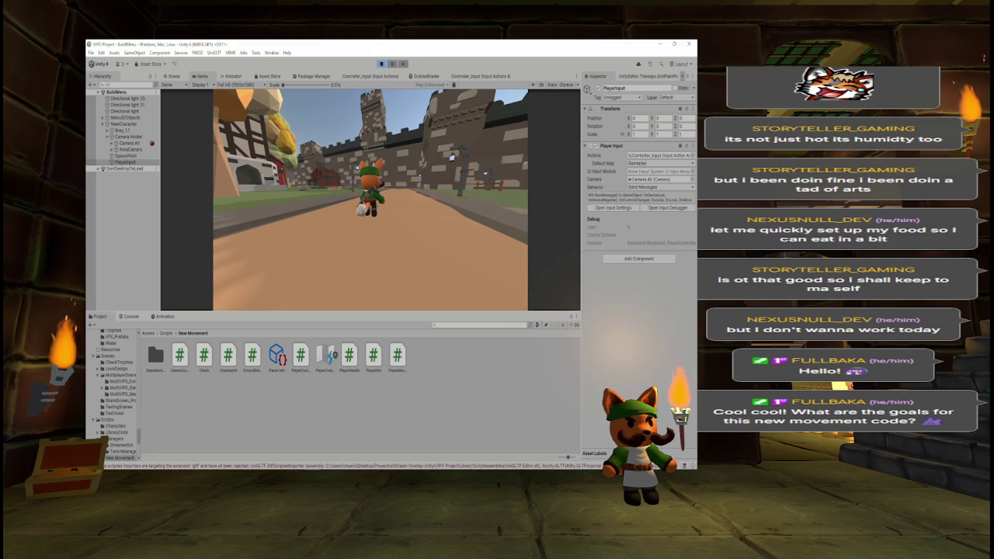
{"action": "left_click", "coordinate": [130, 317]}
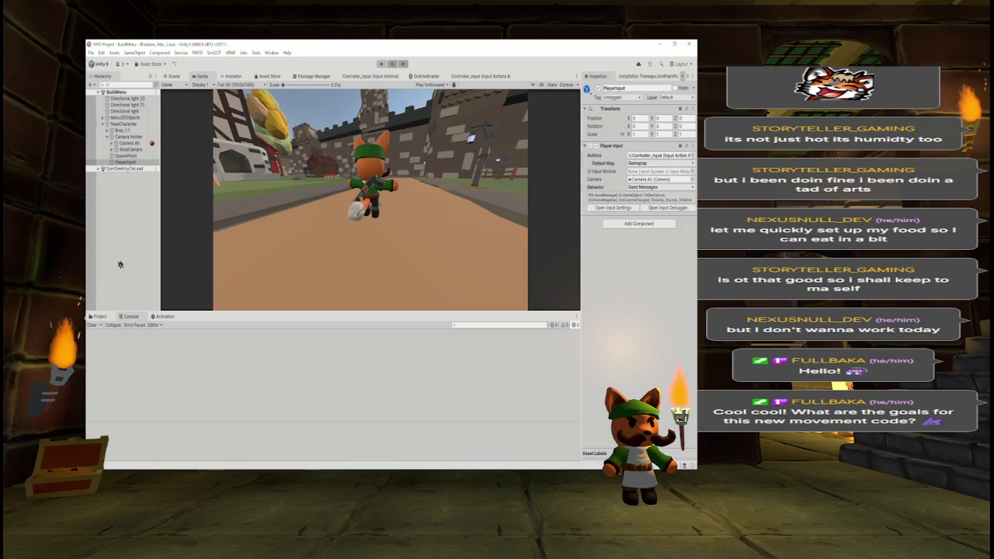
{"action": "left_click", "coordinate": [128, 143]}
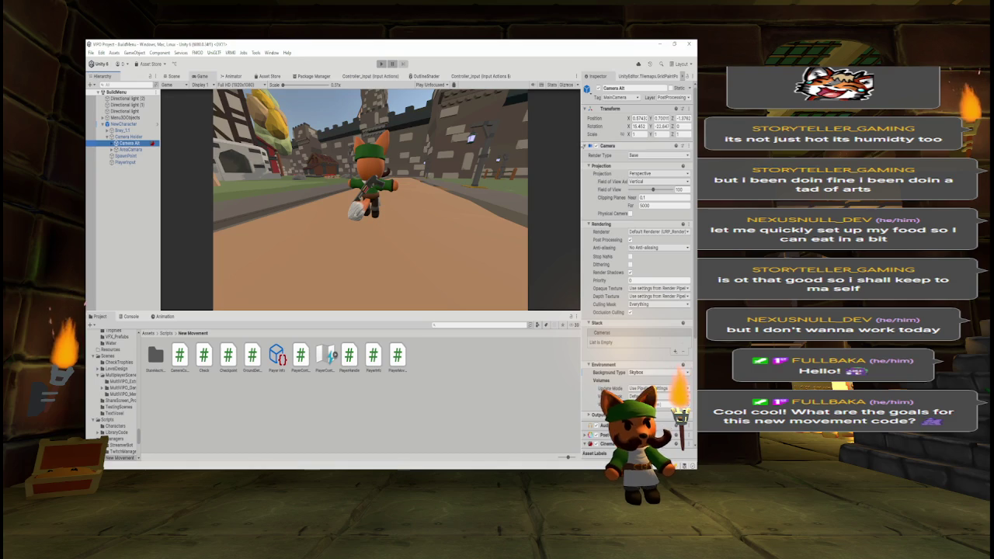
- Inspect the camera objects: Camera Holder, AreaCamera, Camera Alt and their ConstraintPoint and cm children
{"action": "left_click", "coordinate": [590, 145]}
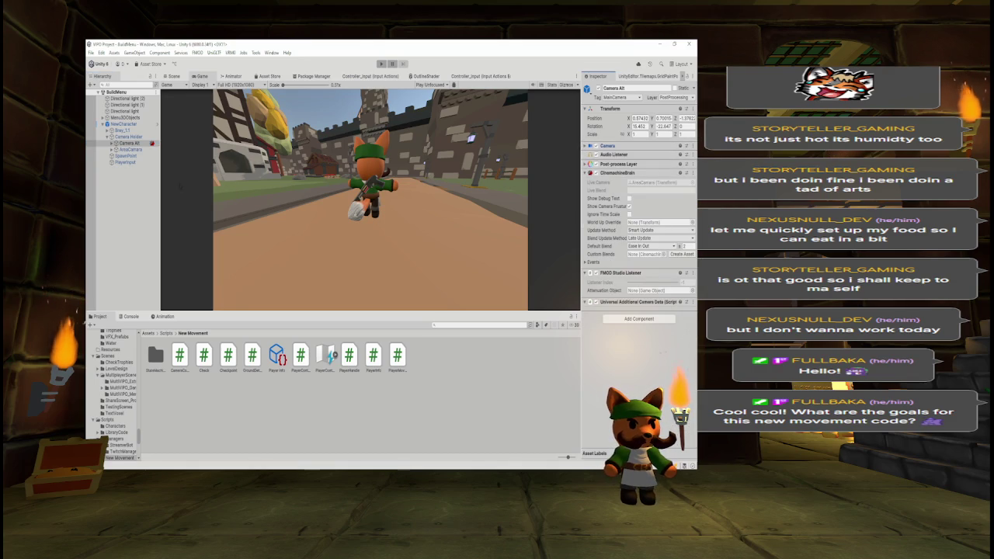
{"action": "left_click", "coordinate": [124, 137]}
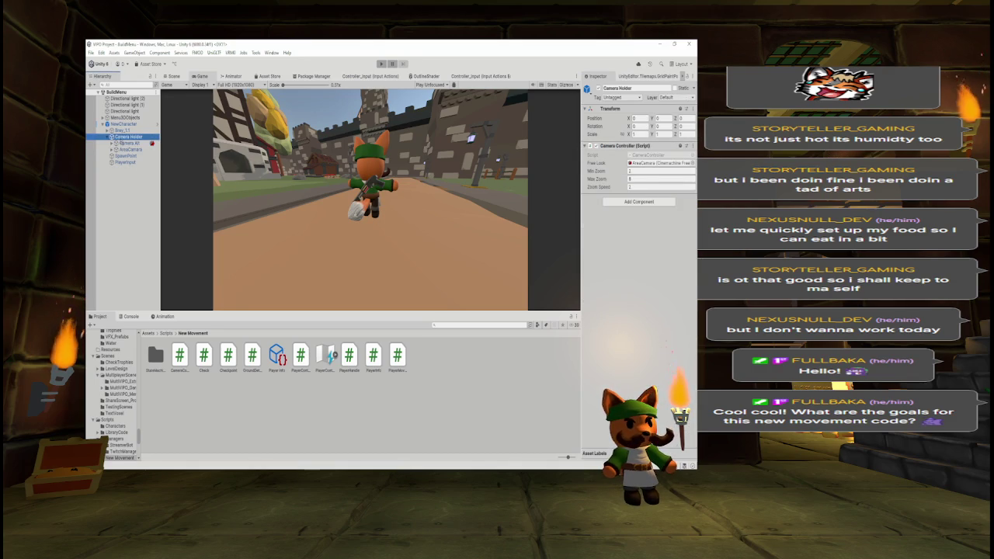
{"action": "left_click", "coordinate": [129, 149]}
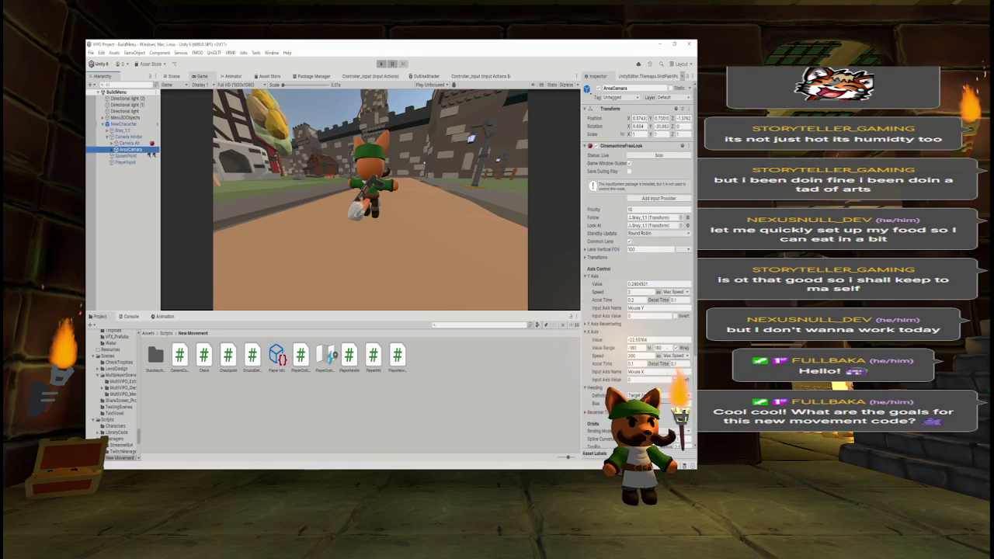
{"action": "left_click", "coordinate": [585, 146]}
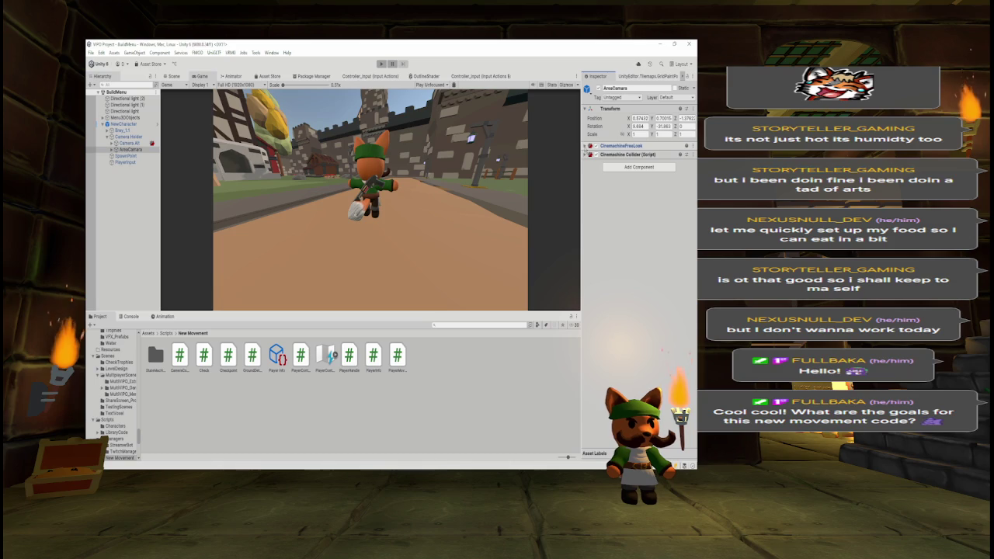
{"action": "left_click", "coordinate": [131, 144]}
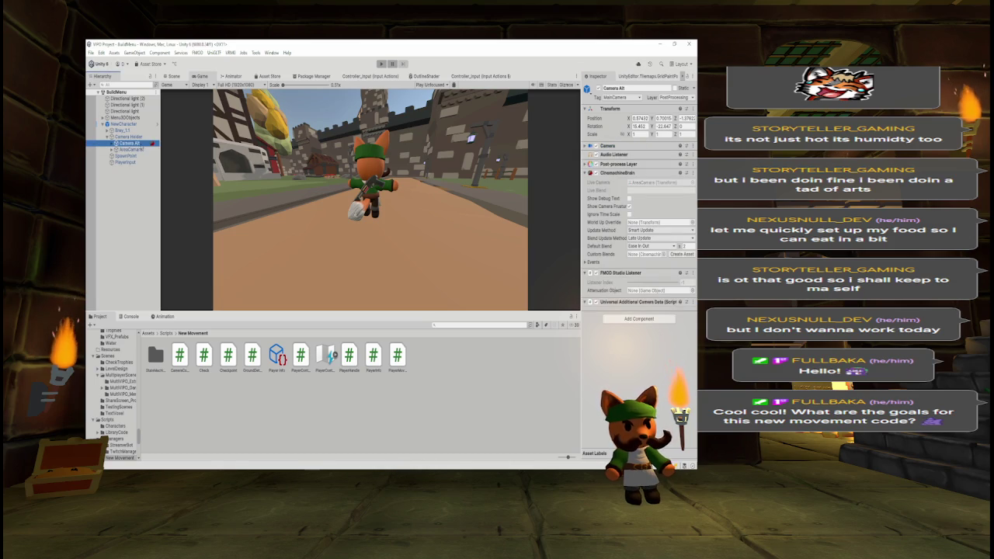
{"action": "left_click", "coordinate": [109, 143]}
{"action": "left_click", "coordinate": [134, 149]}
{"action": "left_click", "coordinate": [109, 156]}
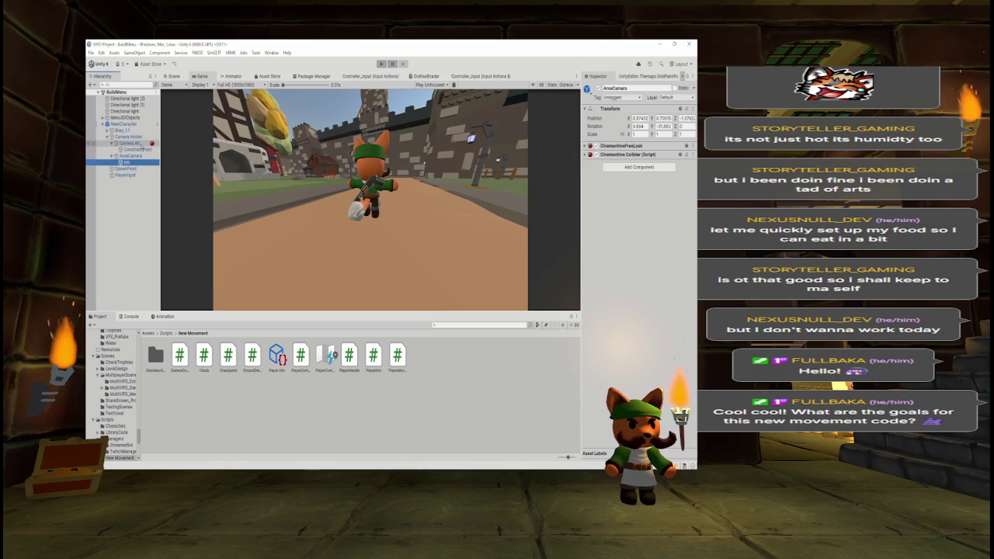
{"action": "left_click", "coordinate": [123, 162]}
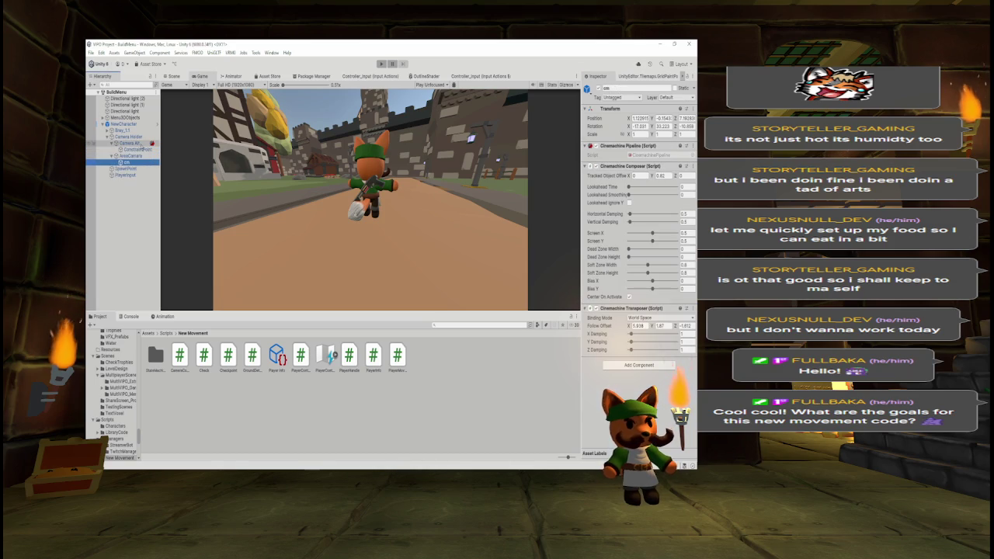
- Step up through Brey_1.1 and NewCharacter, check the PlayerHandle code, then select PlayerInput
{"action": "key", "text": "Up"}
{"action": "key", "text": "Up"}
{"action": "key", "text": "Up"}
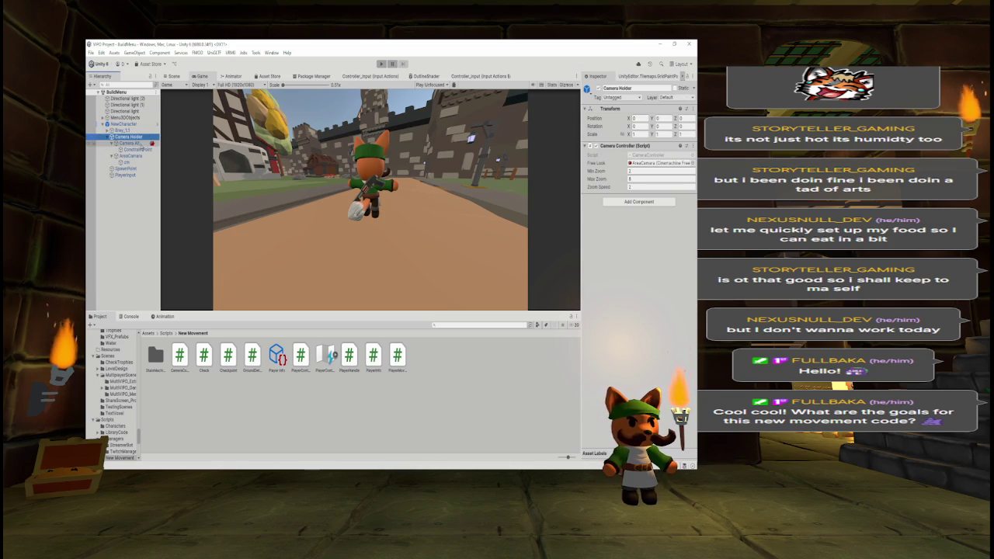
{"action": "key", "text": "Up"}
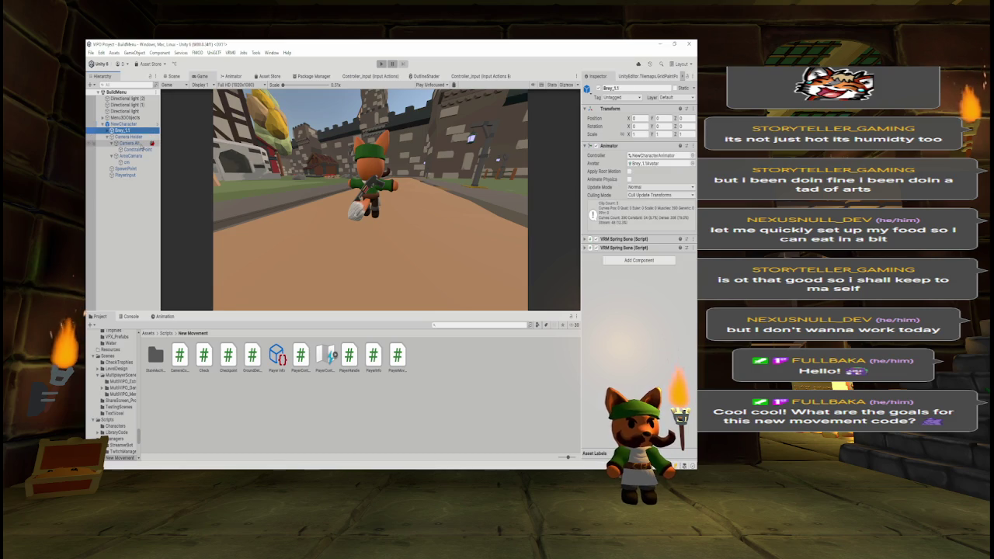
{"action": "key", "text": "Up"}
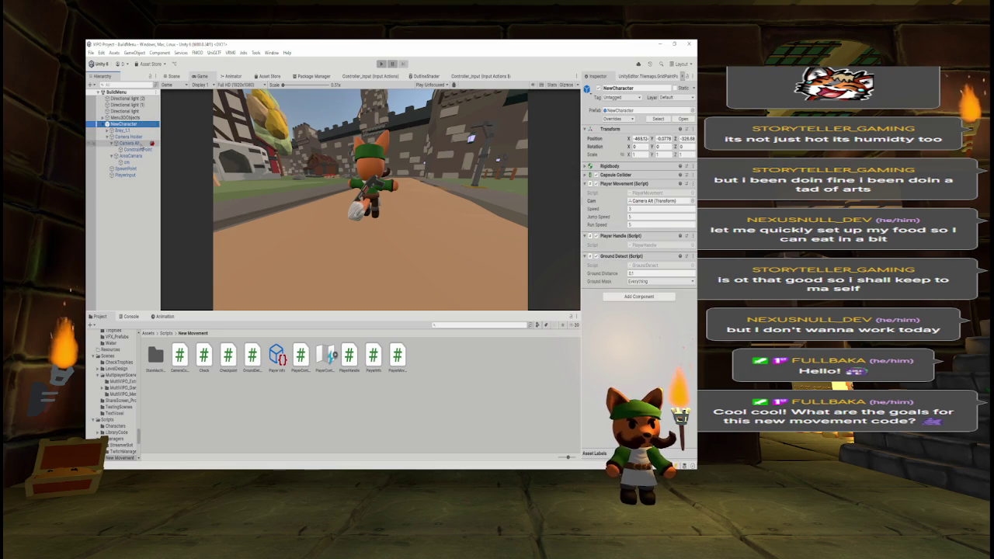
{"action": "key", "text": "alt+Tab"}
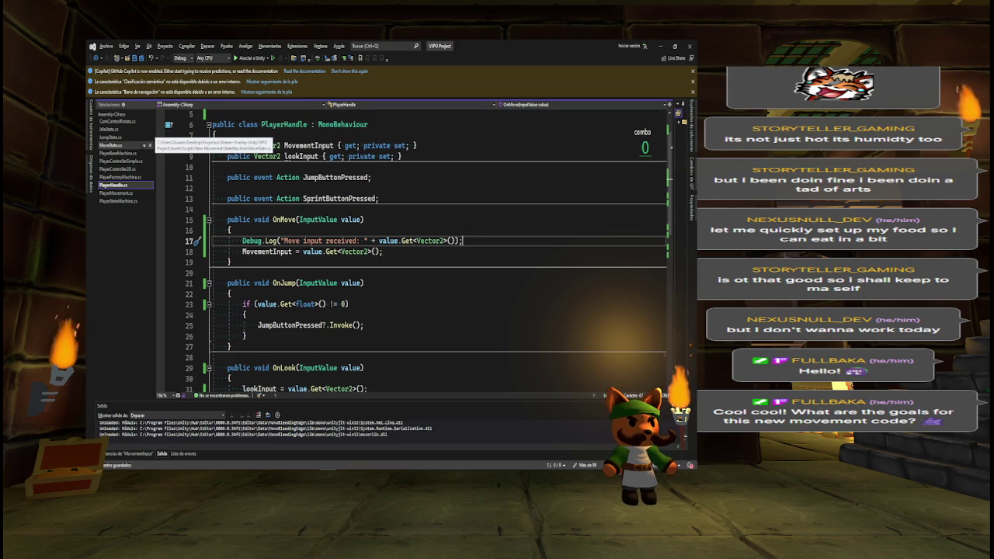
{"action": "key", "text": "alt+Tab"}
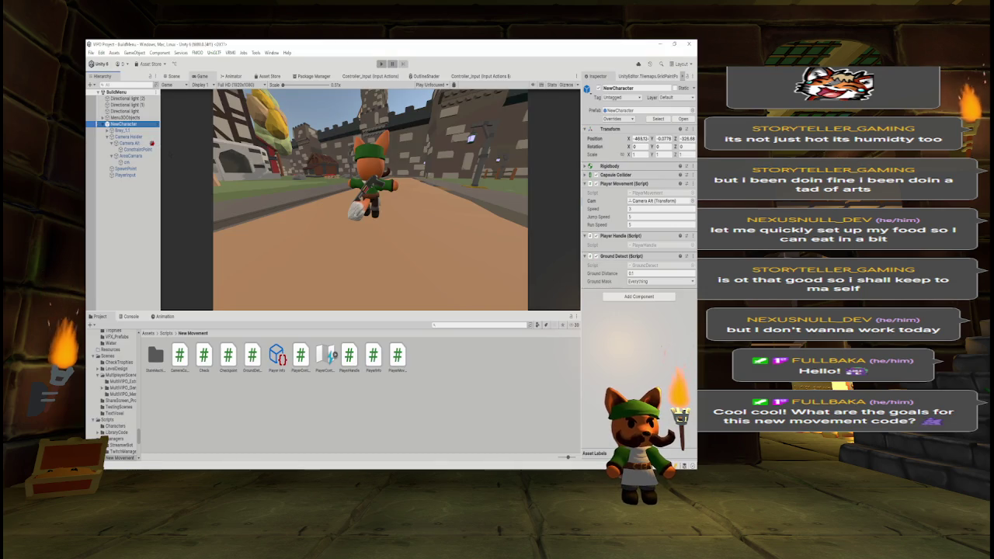
{"action": "left_click", "coordinate": [147, 175]}
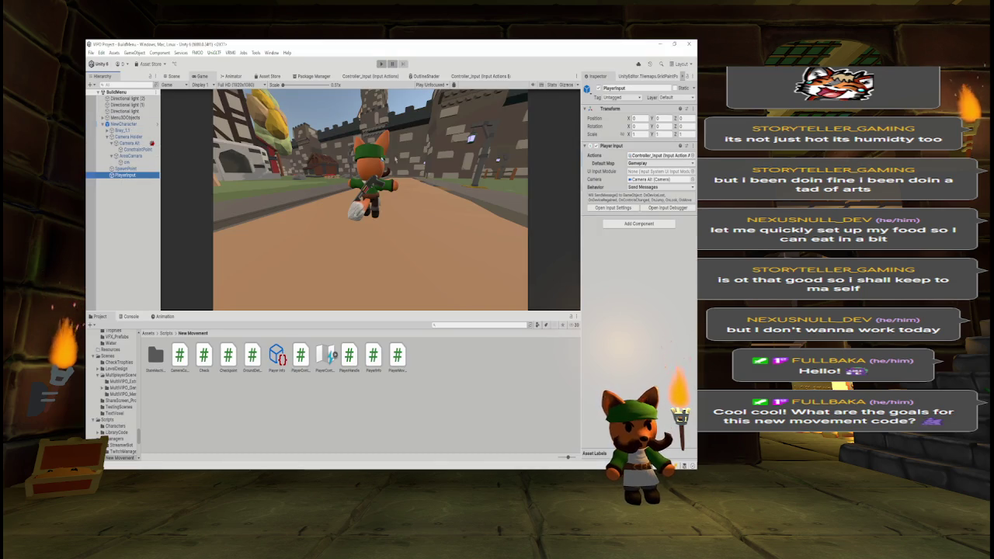
{"action": "left_click", "coordinate": [600, 208]}
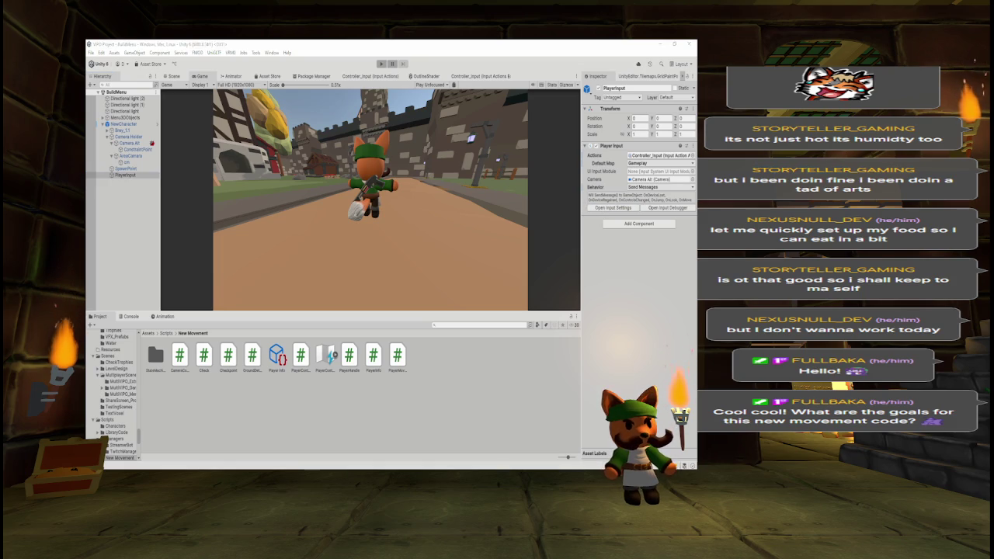
{"action": "left_click", "coordinate": [666, 188]}
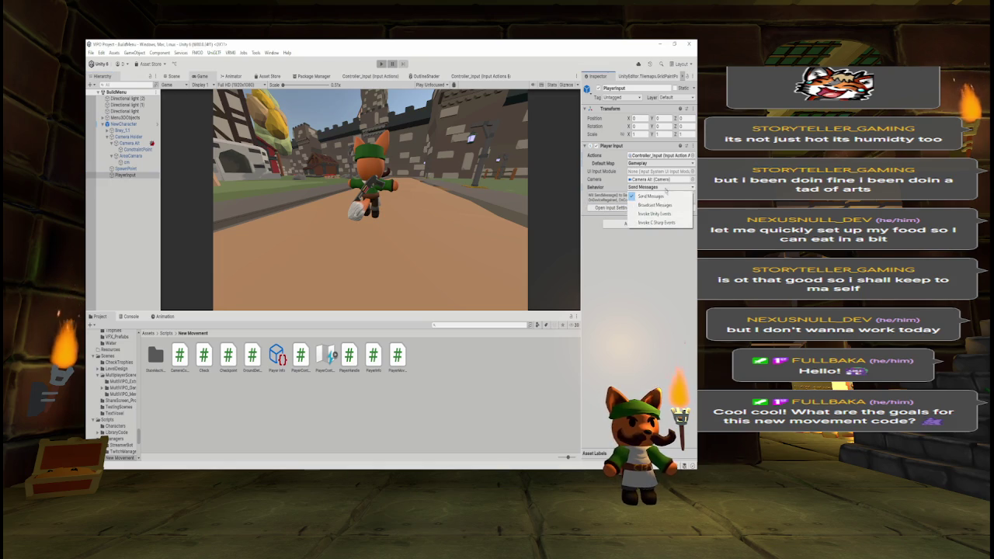
{"action": "left_click", "coordinate": [643, 261]}
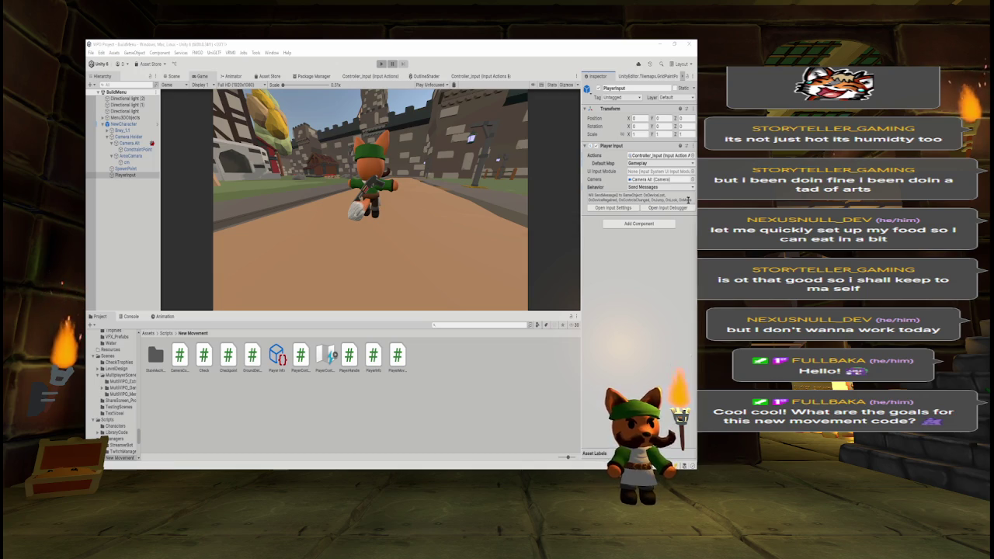
{"action": "key", "text": "alt+Tab"}
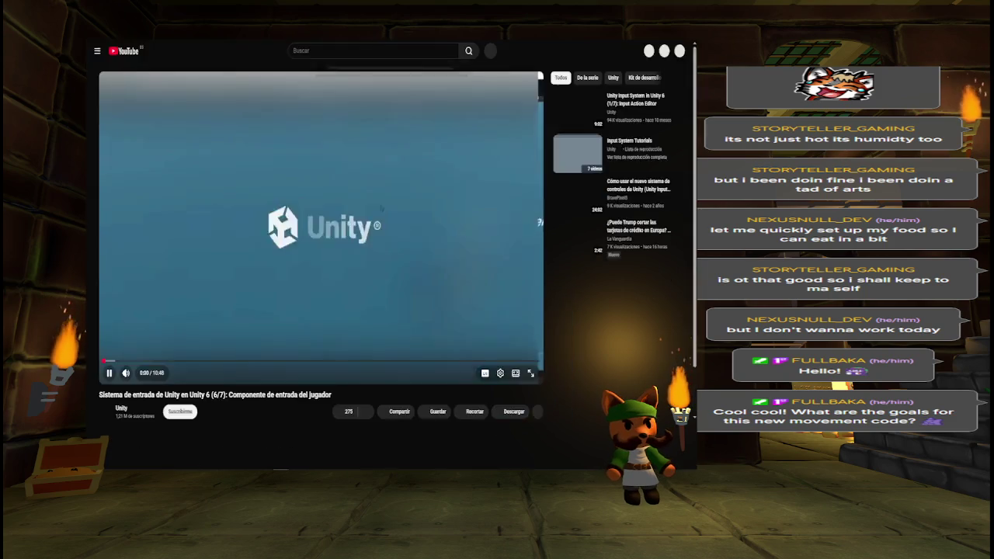
- Watch the tutorial fullscreen, seeking to the multiplayer demo and Player Input section, then pause it
{"action": "key", "text": "f"}
{"action": "key", "text": "l"}
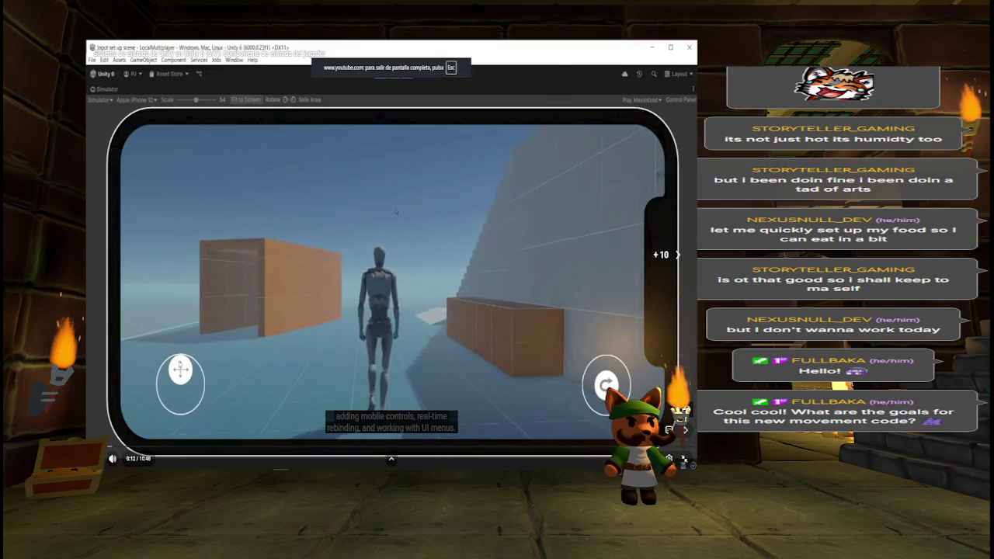
{"action": "key", "text": "l"}
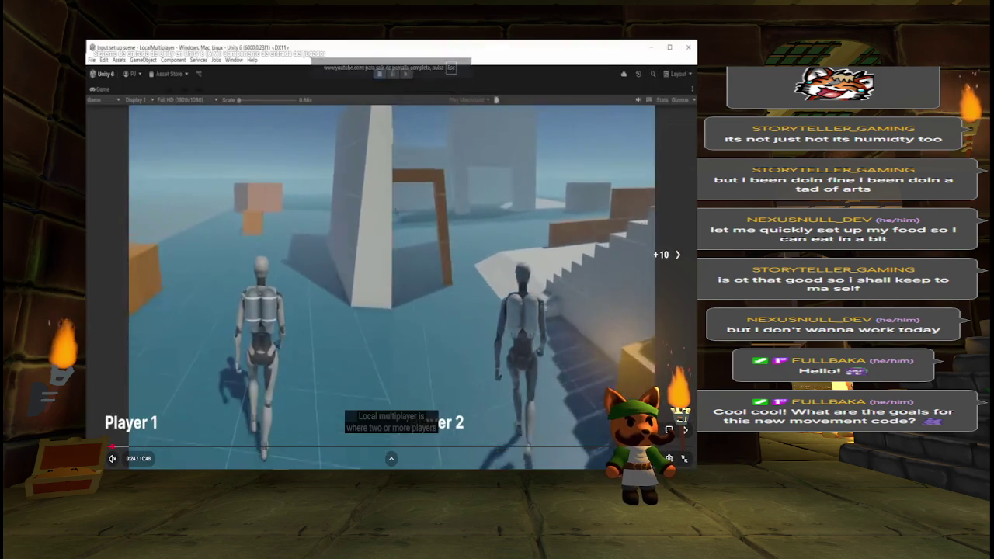
{"action": "key", "text": "Right"}
{"action": "key", "text": "Right"}
{"action": "key", "text": "Right"}
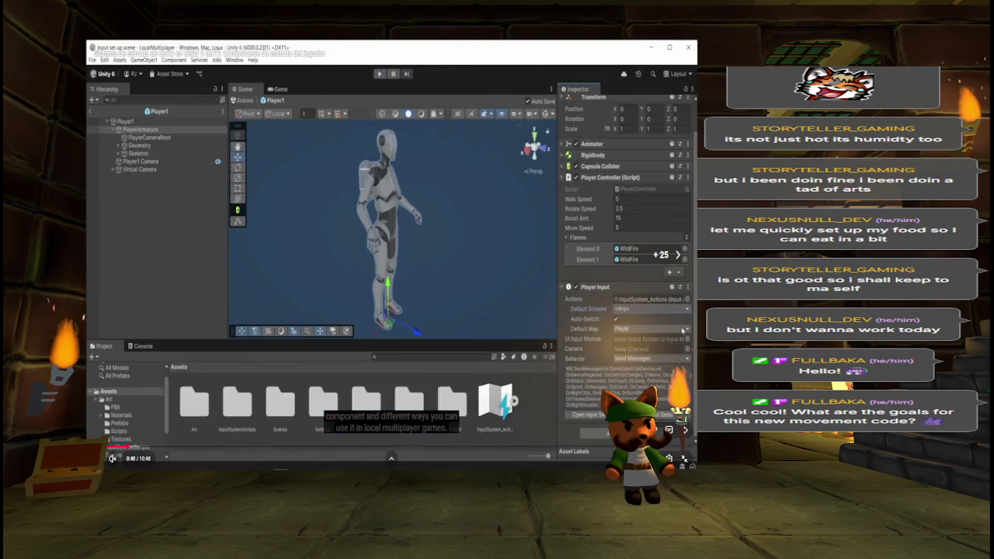
{"action": "key", "text": "Left"}
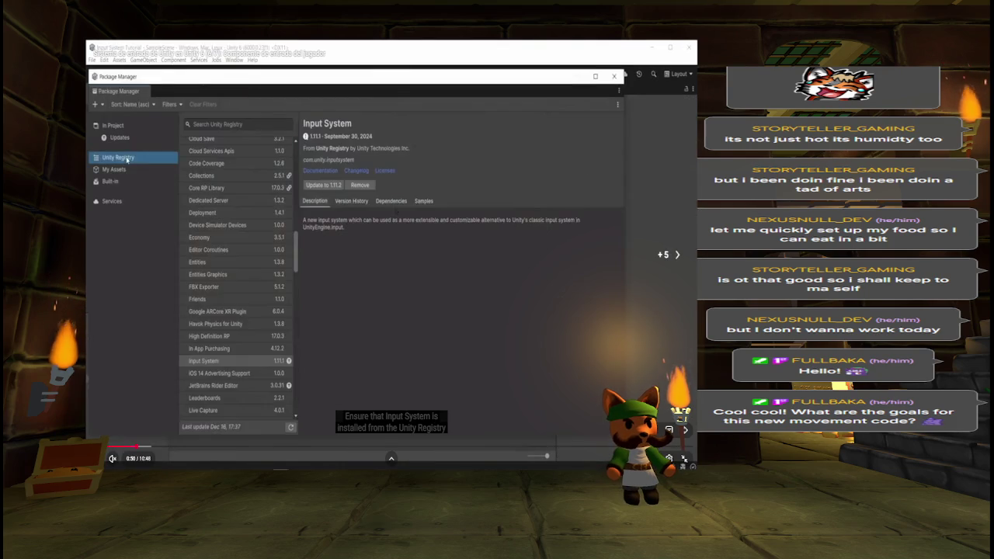
{"action": "key", "text": "Left"}
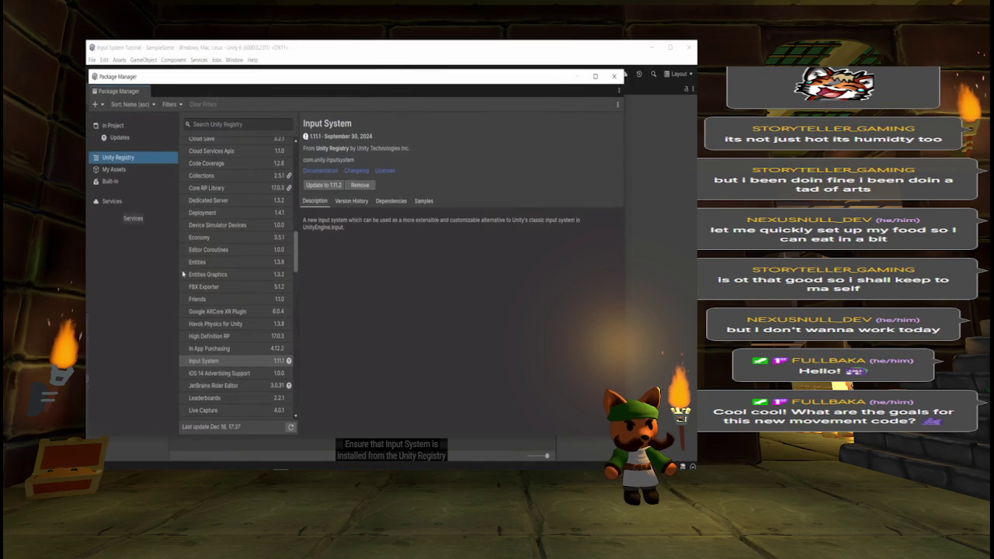
{"action": "key", "text": "Right"}
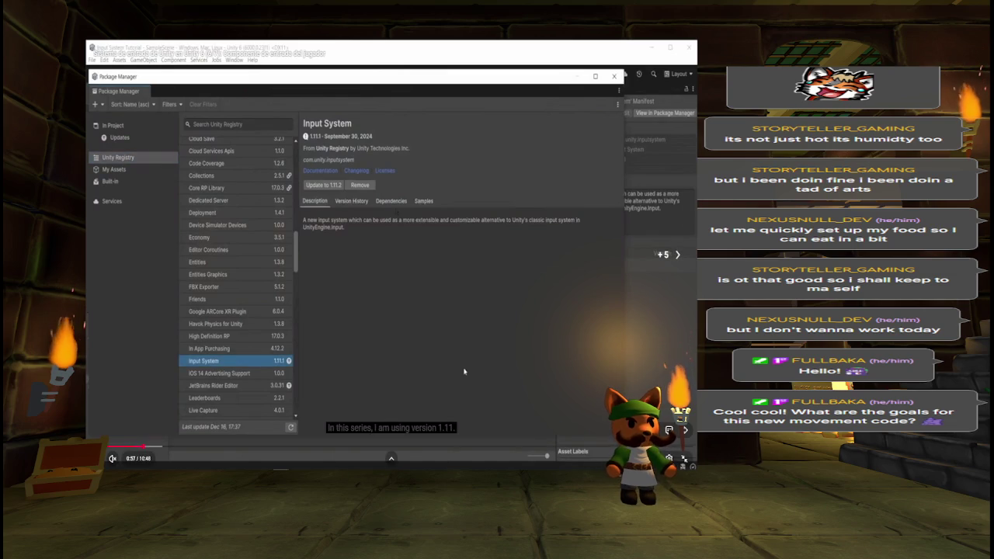
{"action": "key", "text": "Right"}
{"action": "key", "text": "Right"}
{"action": "key", "text": "Right"}
{"action": "key", "text": "Right"}
{"action": "key", "text": "Right"}
{"action": "key", "text": "Right"}
{"action": "key", "text": "Right"}
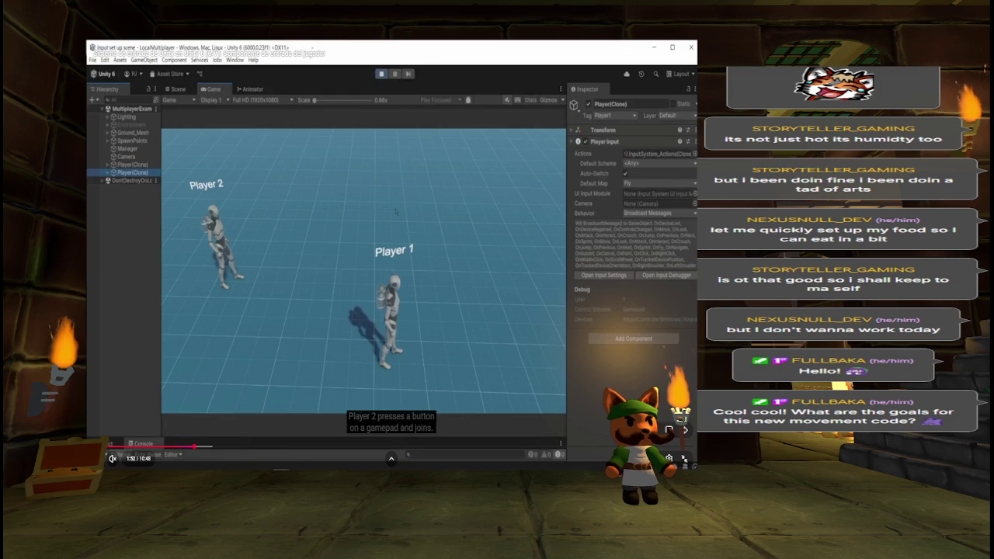
{"action": "key", "text": "space"}
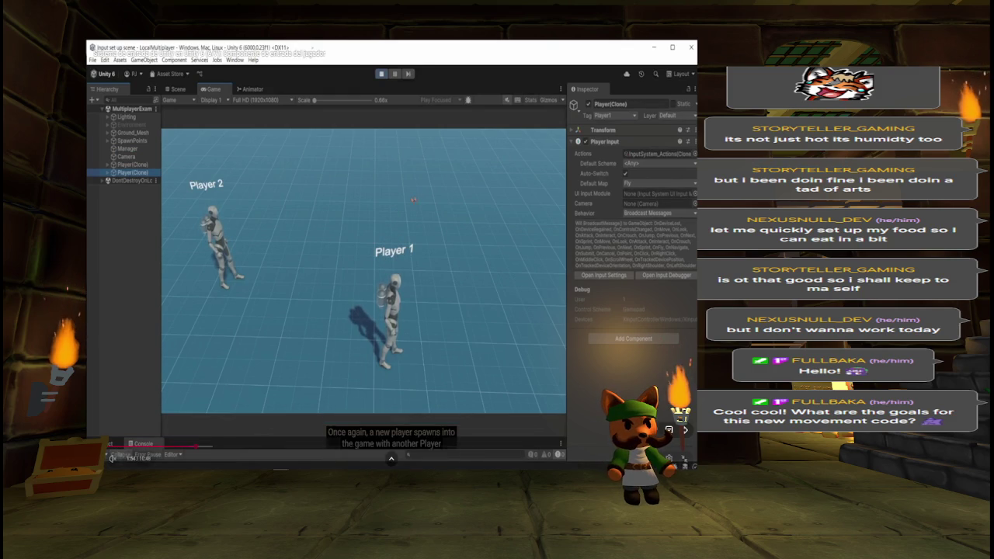
{"action": "key", "text": "alt+Tab"}
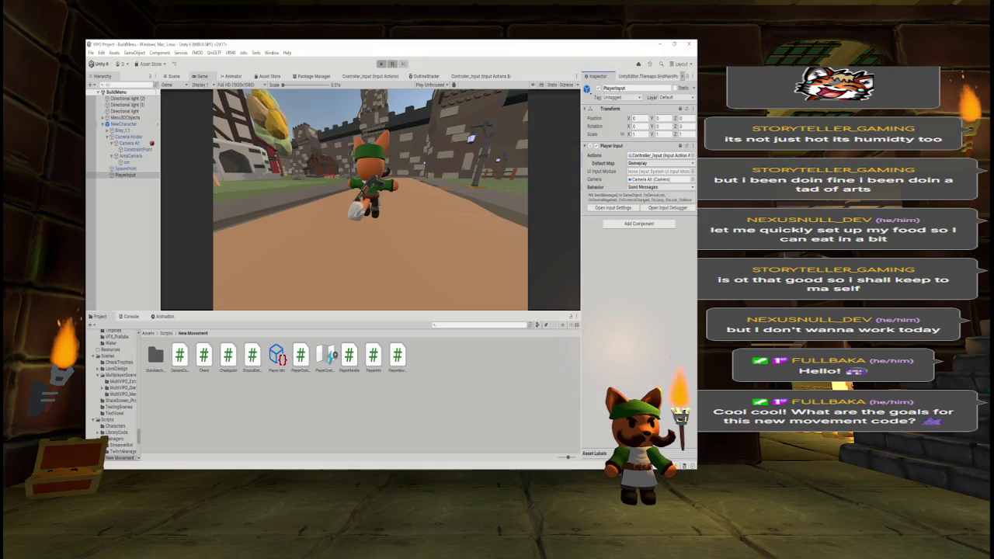
- Set the Player Input Default Map to <None> and start Play mode to test the fox
{"action": "left_click", "coordinate": [639, 163]}
{"action": "left_click", "coordinate": [643, 172]}
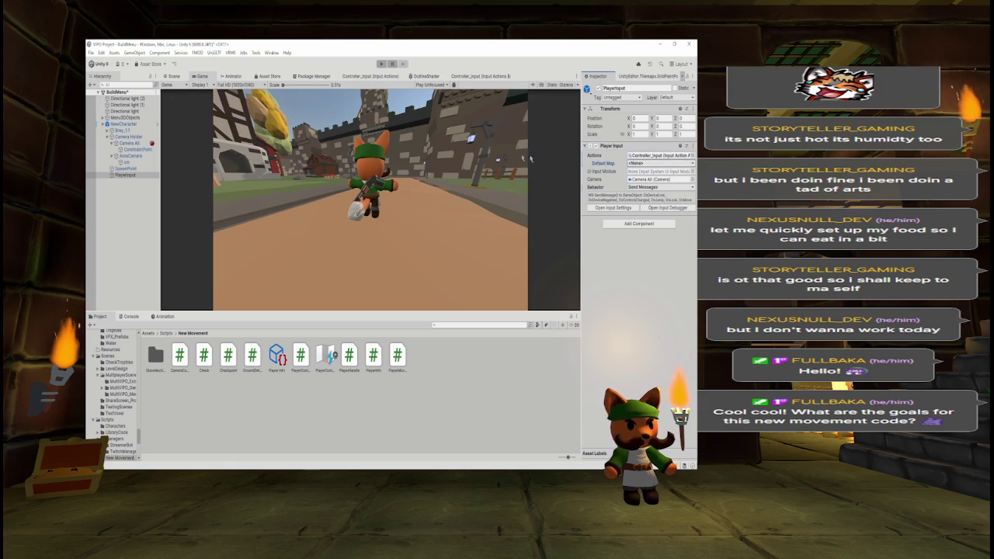
{"action": "left_click", "coordinate": [381, 65]}
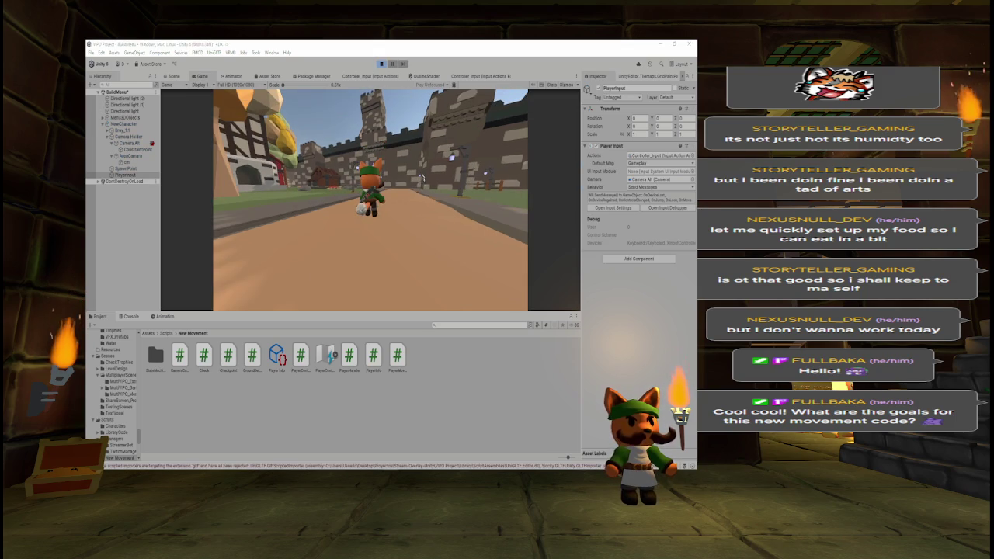
{"action": "left_click", "coordinate": [652, 163]}
{"action": "left_click", "coordinate": [644, 172]}
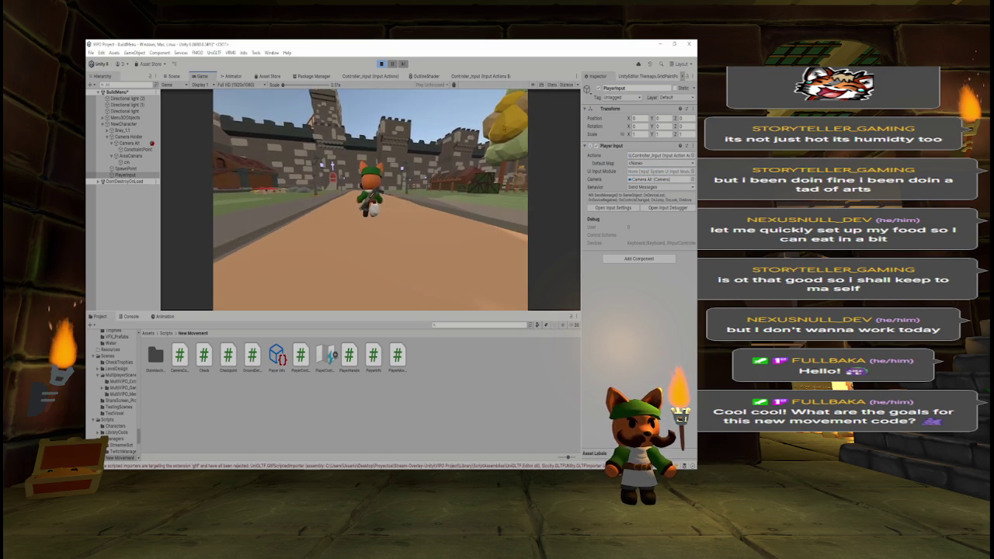
- Clear the errors logged in the Console and stop the running game
{"action": "left_click", "coordinate": [129, 316]}
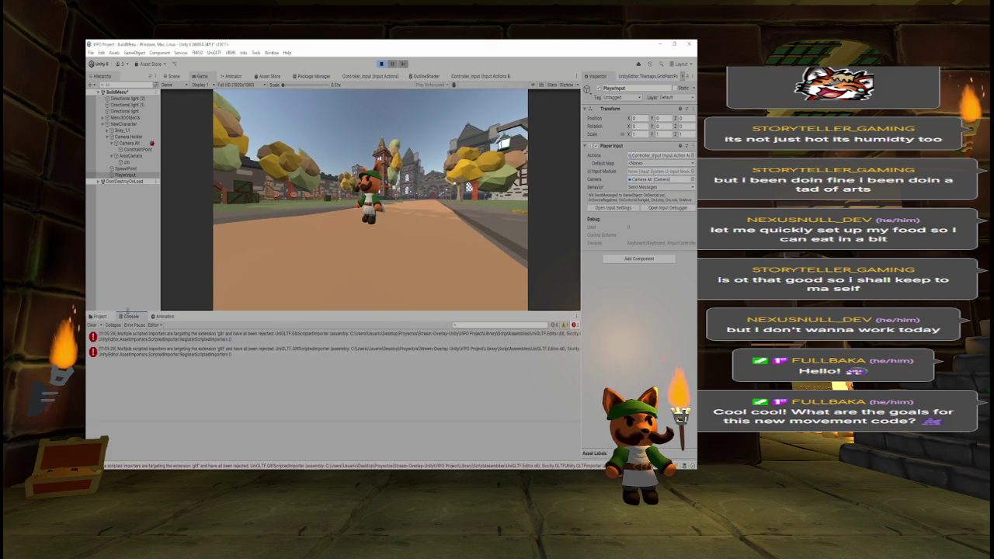
{"action": "left_click", "coordinate": [91, 324]}
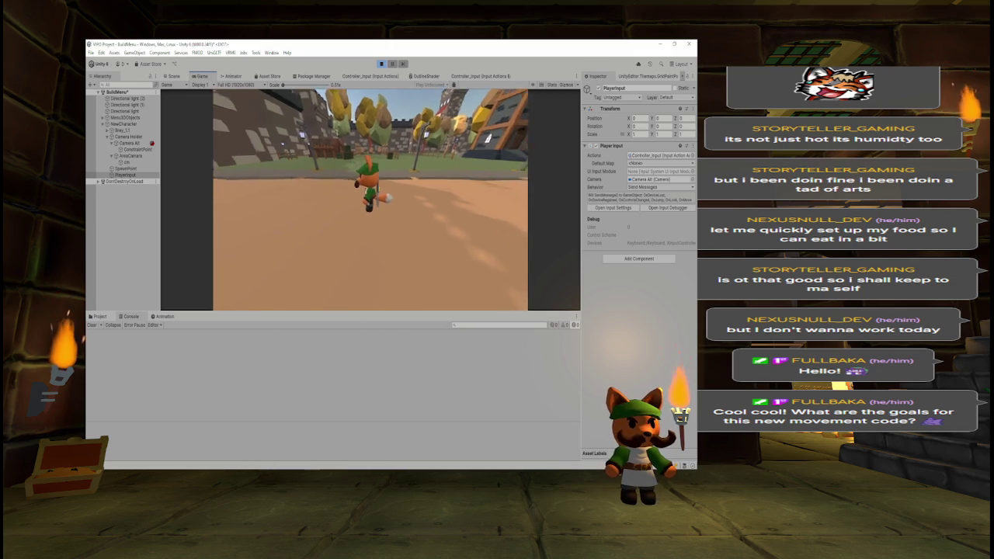
{"action": "key", "text": "ctrl+p"}
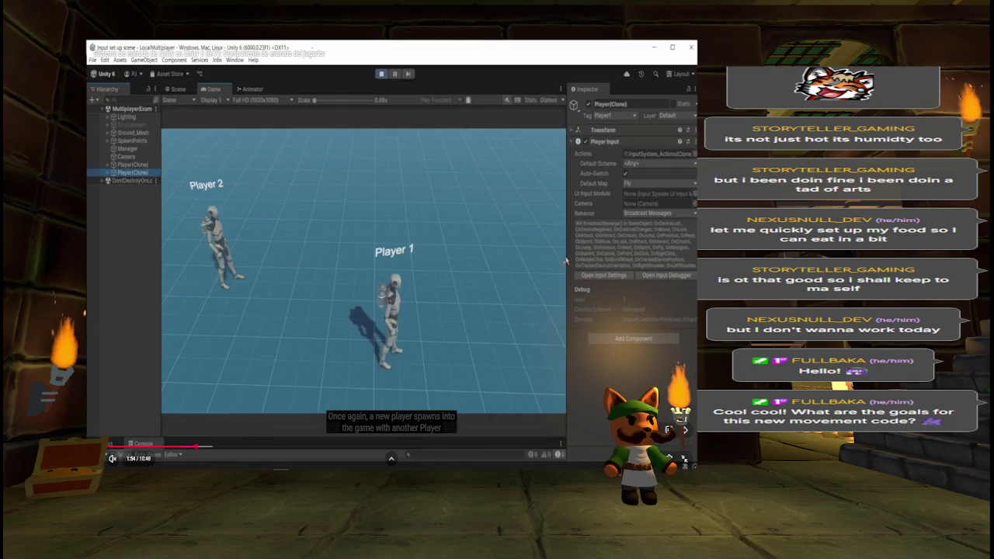
{"action": "key", "text": "l"}
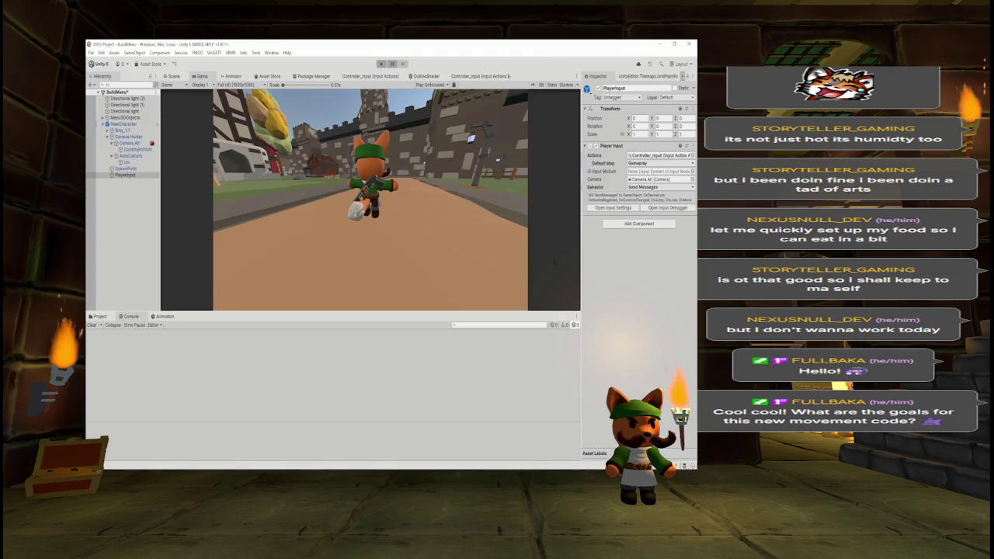
- Set Player Input's behaviour to Broadcast Messages and apply behaviour, default map and actions to the NewCharacter prefab
{"action": "left_click", "coordinate": [656, 187]}
{"action": "left_click", "coordinate": [644, 199]}
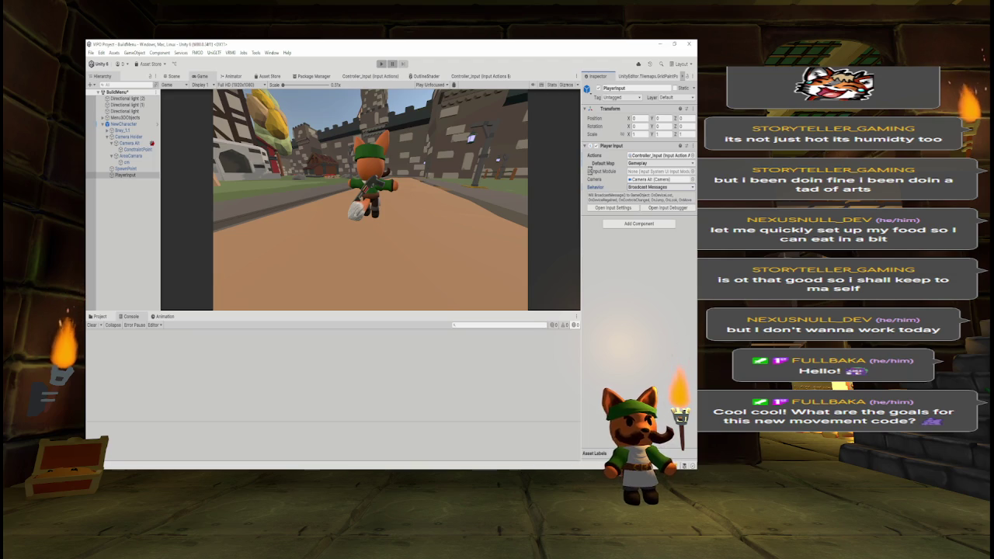
{"action": "right_click", "coordinate": [643, 188]}
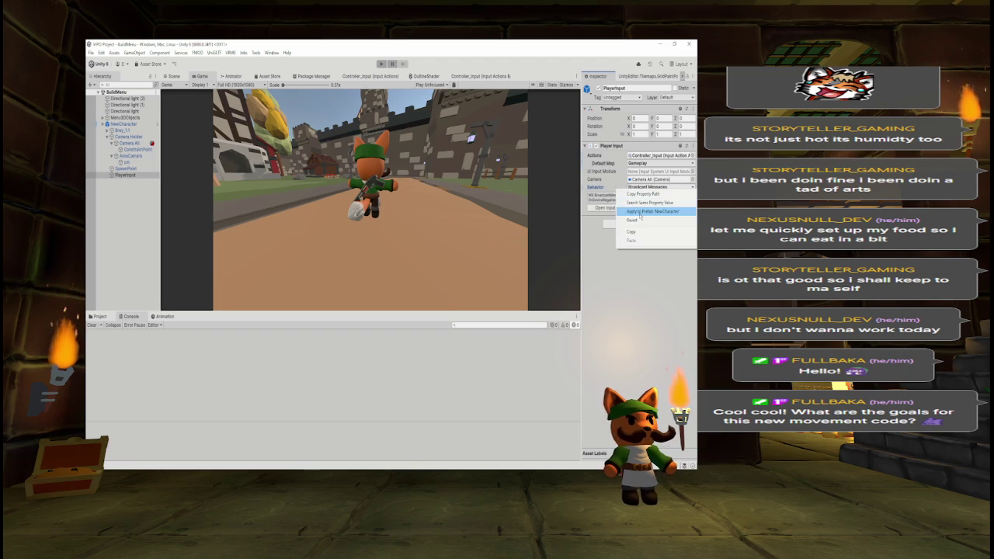
{"action": "left_click", "coordinate": [640, 212]}
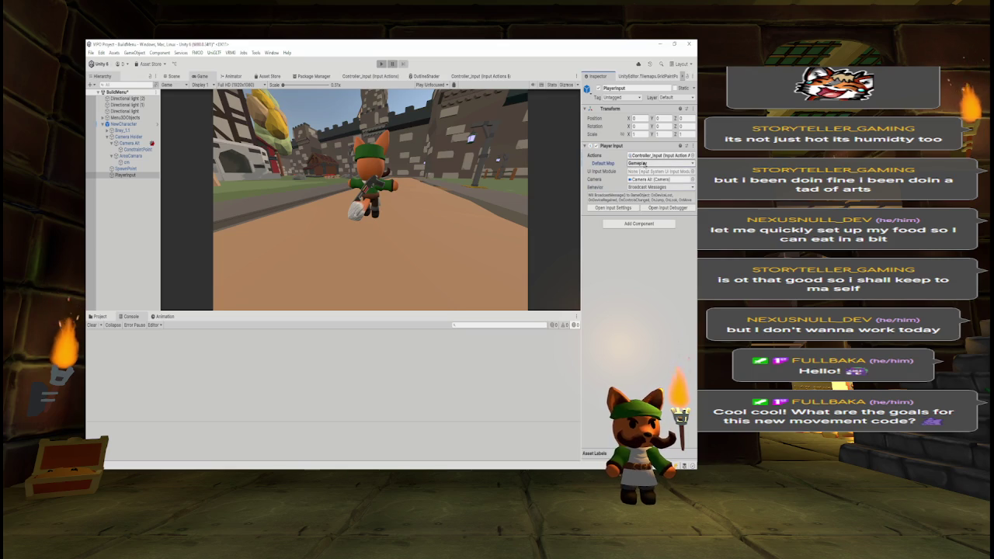
{"action": "right_click", "coordinate": [644, 164]}
{"action": "key", "text": "Escape"}
{"action": "right_click", "coordinate": [644, 164]}
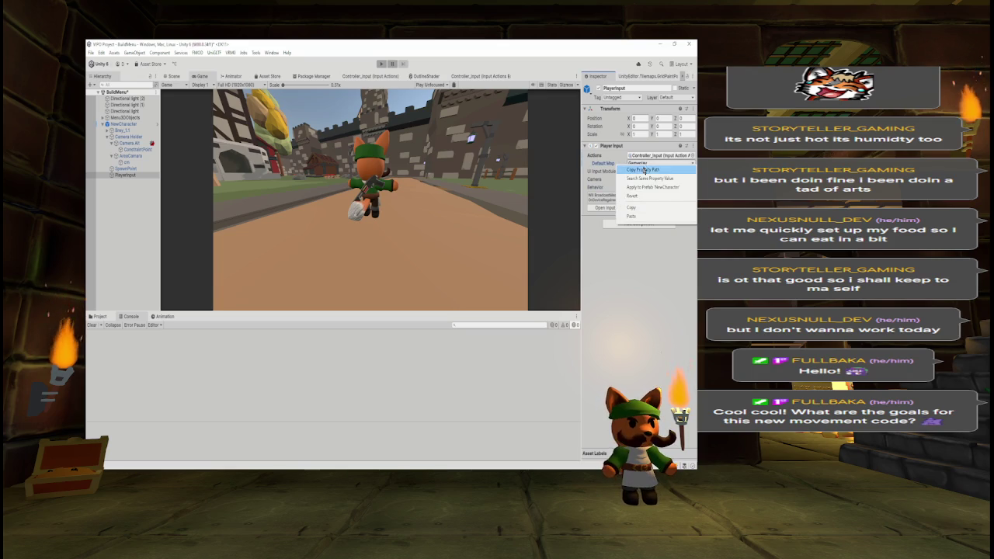
{"action": "left_click", "coordinate": [639, 188]}
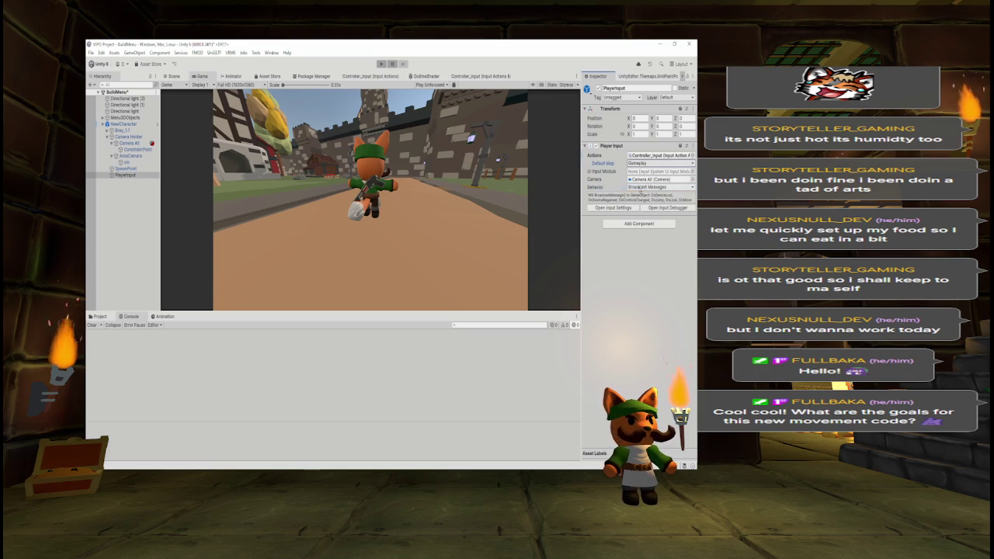
{"action": "right_click", "coordinate": [640, 157]}
{"action": "left_click", "coordinate": [626, 191]}
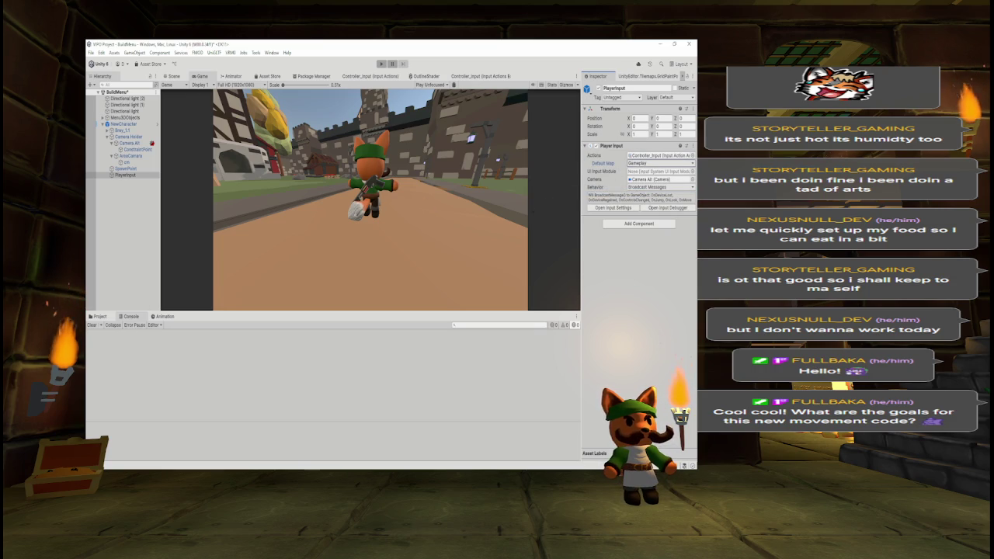
- Show the New Movement folder, run the scene, and clear the Console's error messages
{"action": "left_click", "coordinate": [97, 316]}
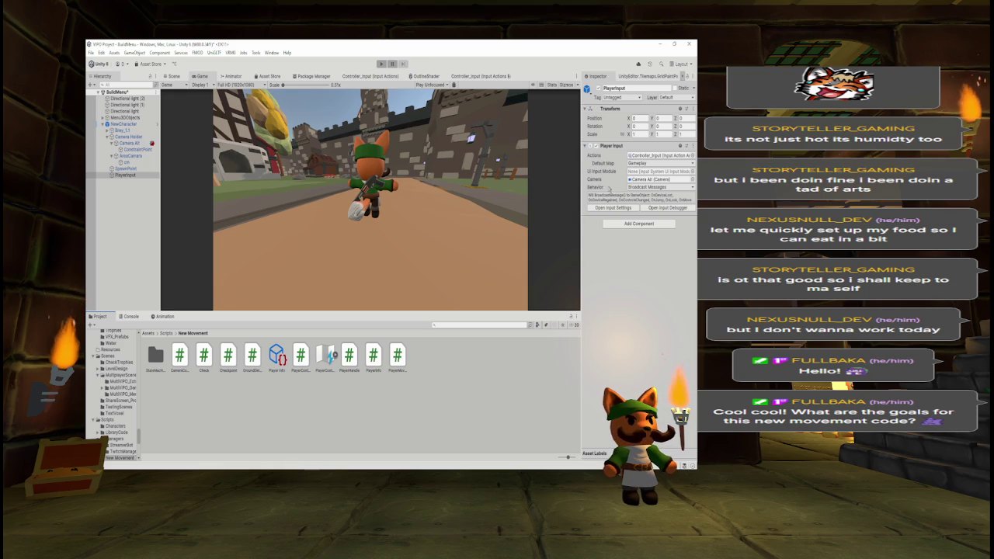
{"action": "left_click", "coordinate": [382, 64]}
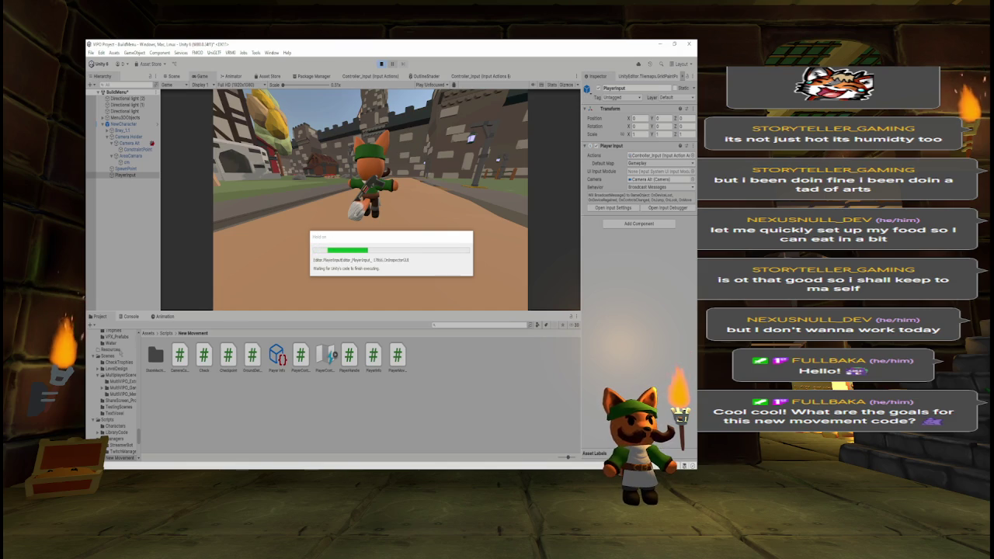
{"action": "left_click", "coordinate": [130, 317]}
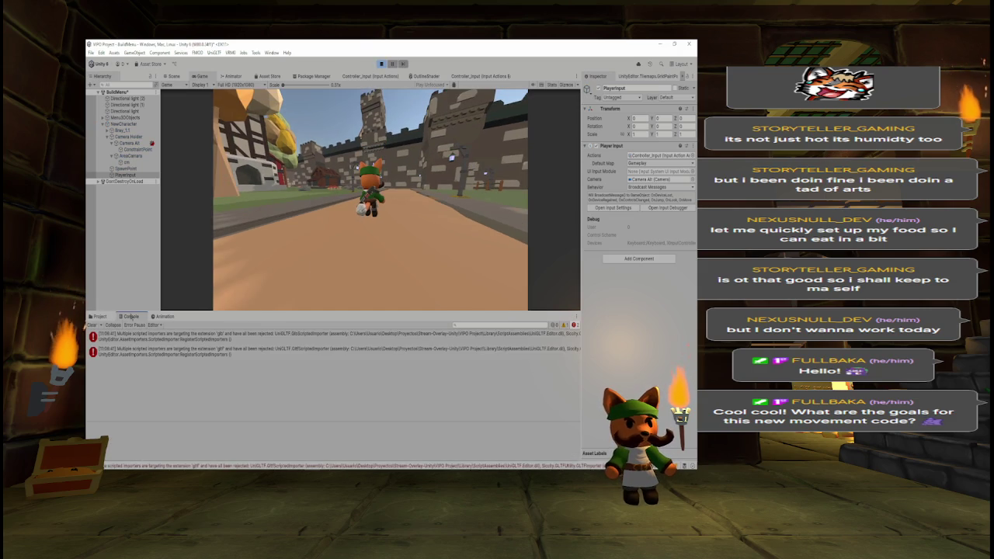
{"action": "left_click", "coordinate": [91, 324]}
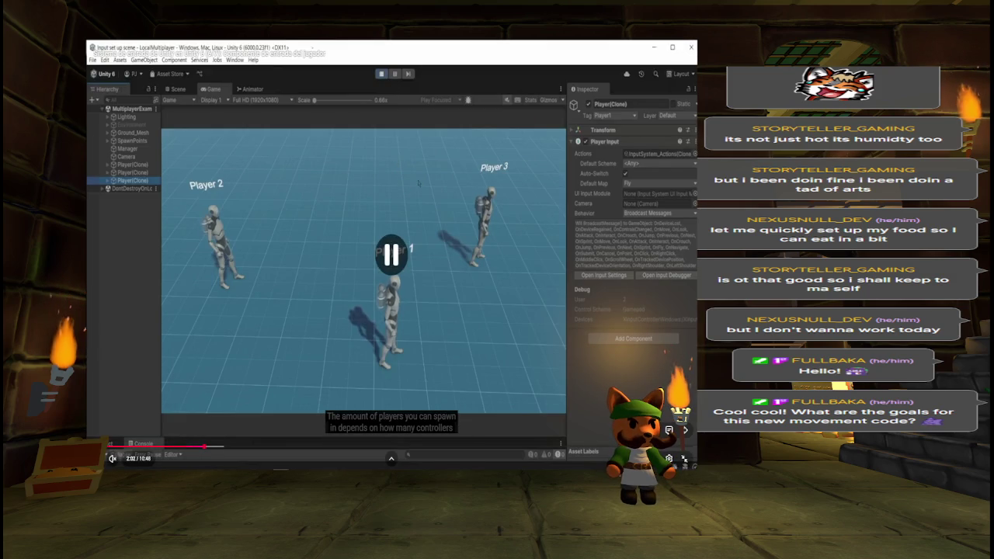
- Seek the input tutorial back to replay the section on spawning players
{"action": "key", "text": "Left"}
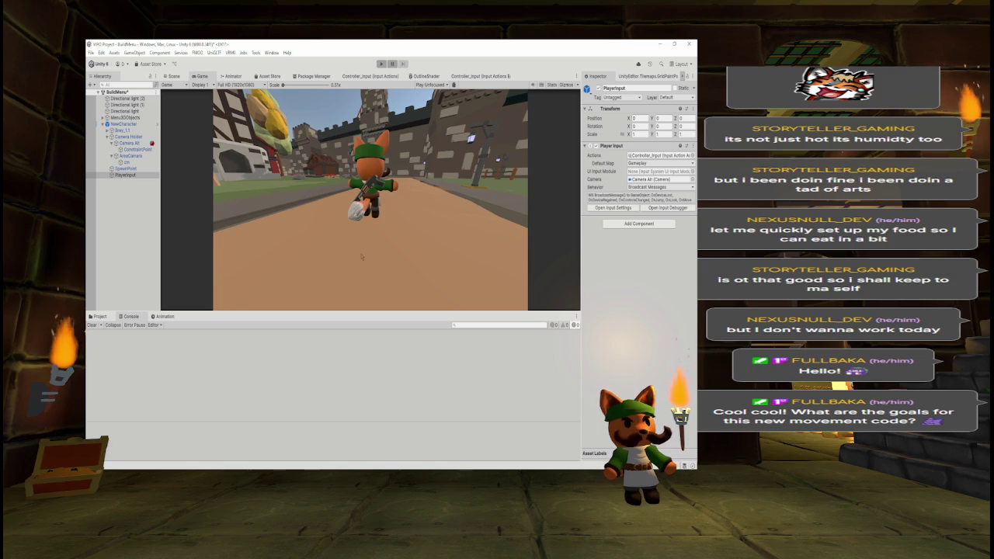
- Resize the Game view against the Console and show the New Movement script files
{"action": "left_click_drag", "start_coordinate": [415, 312], "coordinate": [412, 387]}
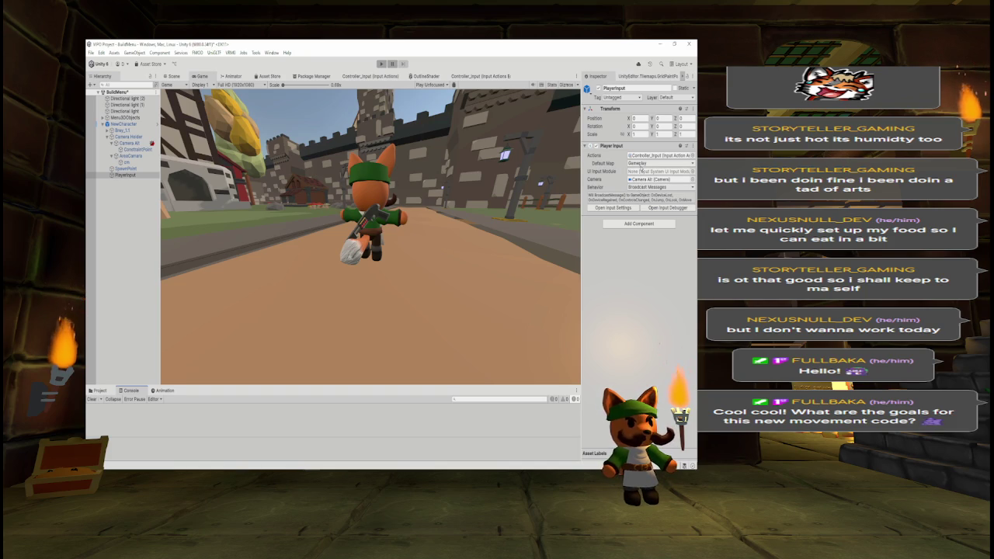
{"action": "left_click", "coordinate": [100, 391]}
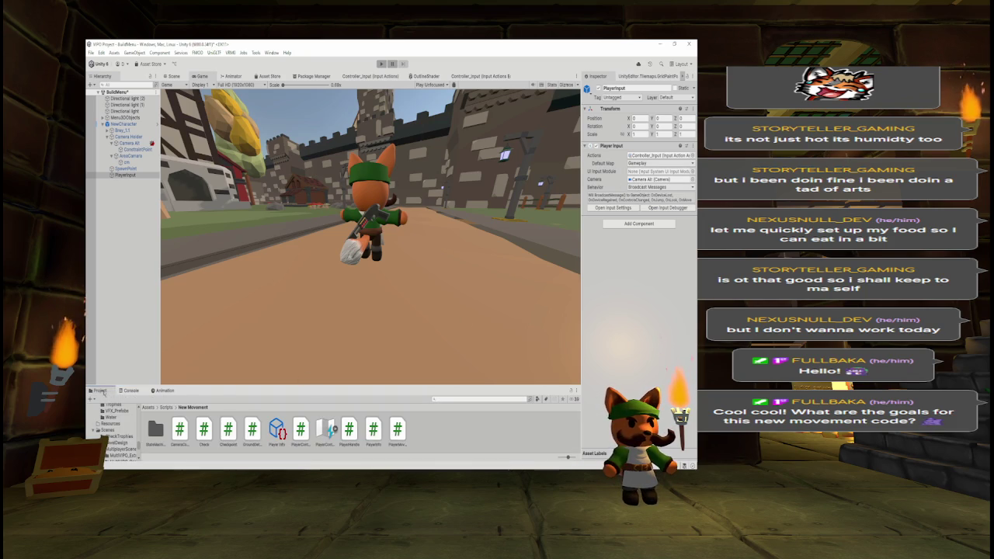
{"action": "left_click_drag", "start_coordinate": [214, 386], "coordinate": [232, 363]}
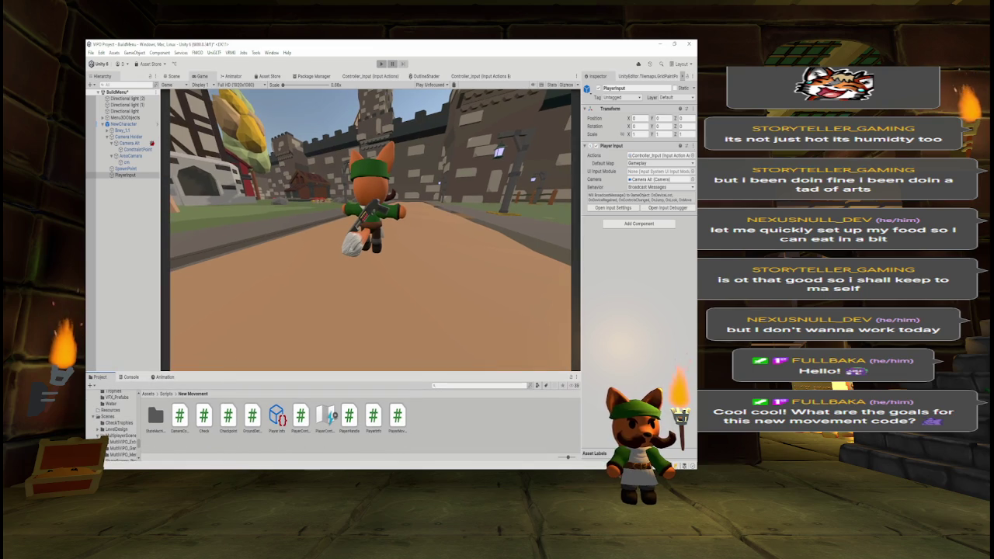
- Remove the Player Input component, then undo the removal
{"action": "right_click", "coordinate": [626, 148]}
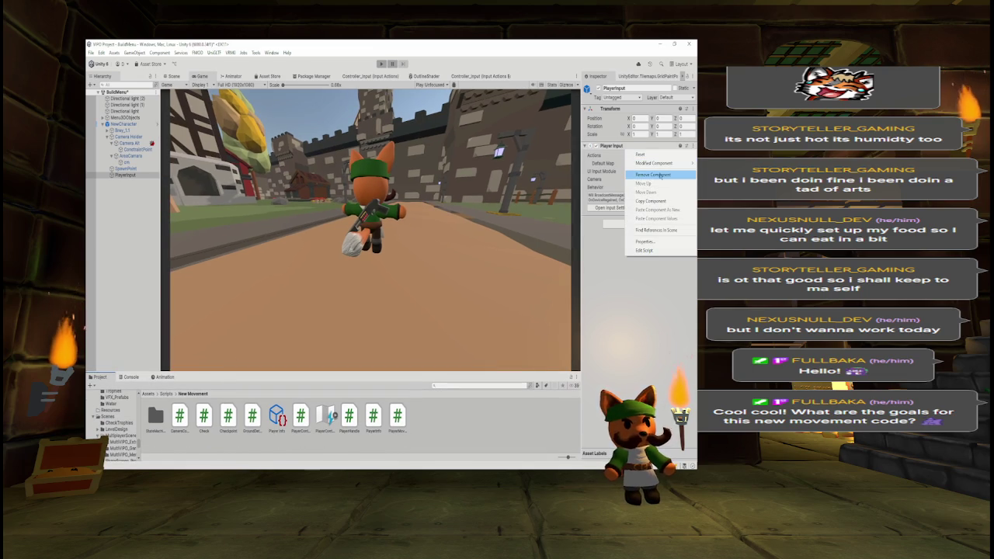
{"action": "left_click", "coordinate": [656, 175]}
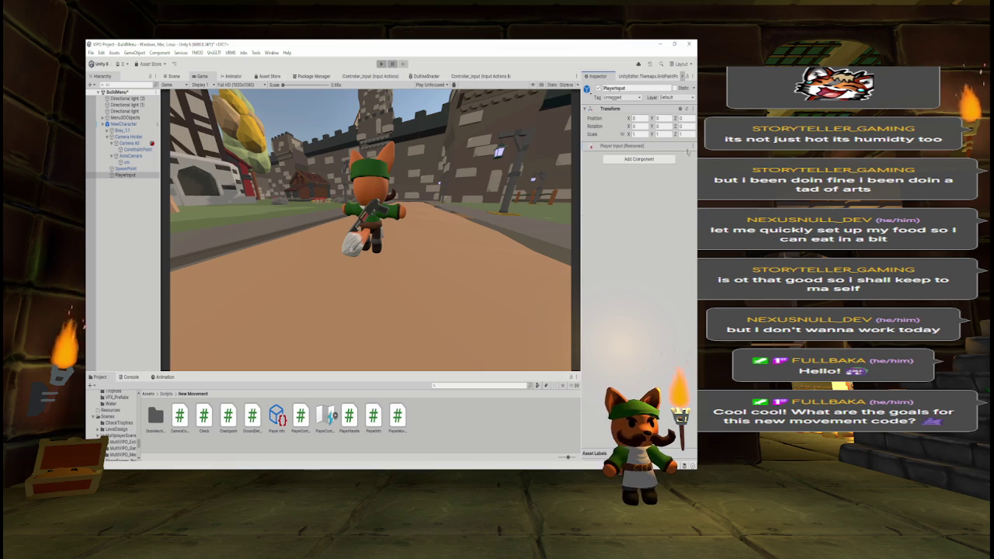
{"action": "key", "text": "ctrl+z"}
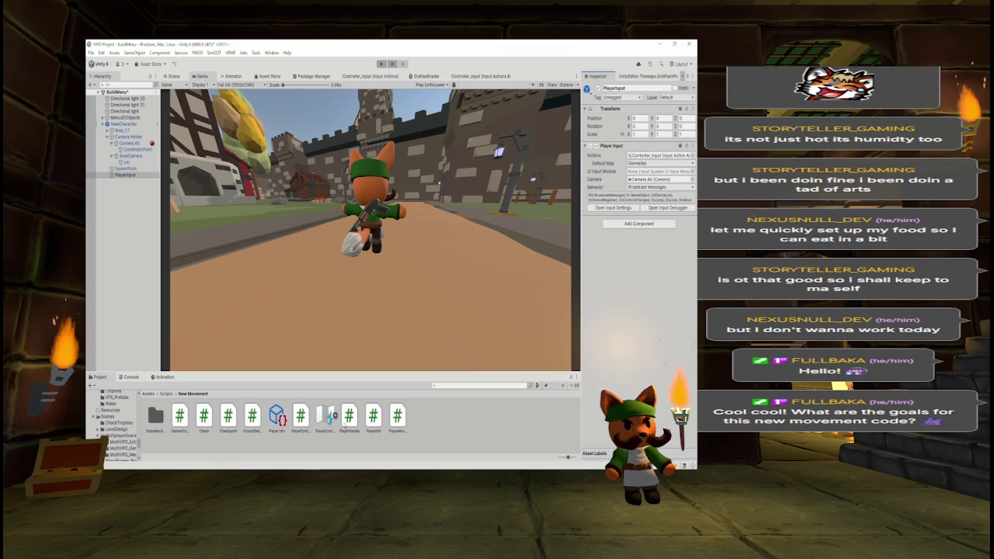
- Search the Project for Controller_Input, view its import settings, and clear the search to reveal Assets > Others
{"action": "left_click", "coordinate": [464, 383]}
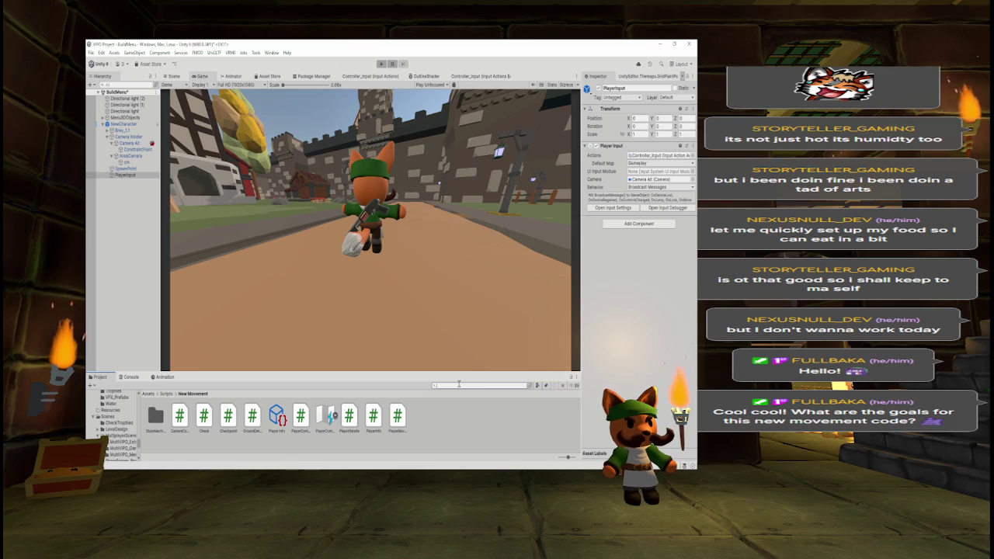
{"action": "type", "text": "control"}
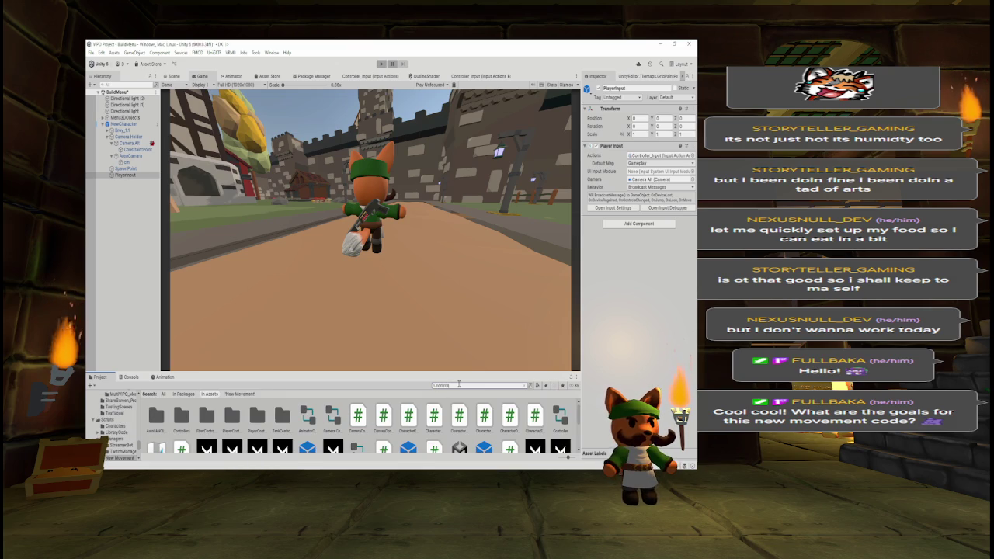
{"action": "left_click", "coordinate": [164, 451]}
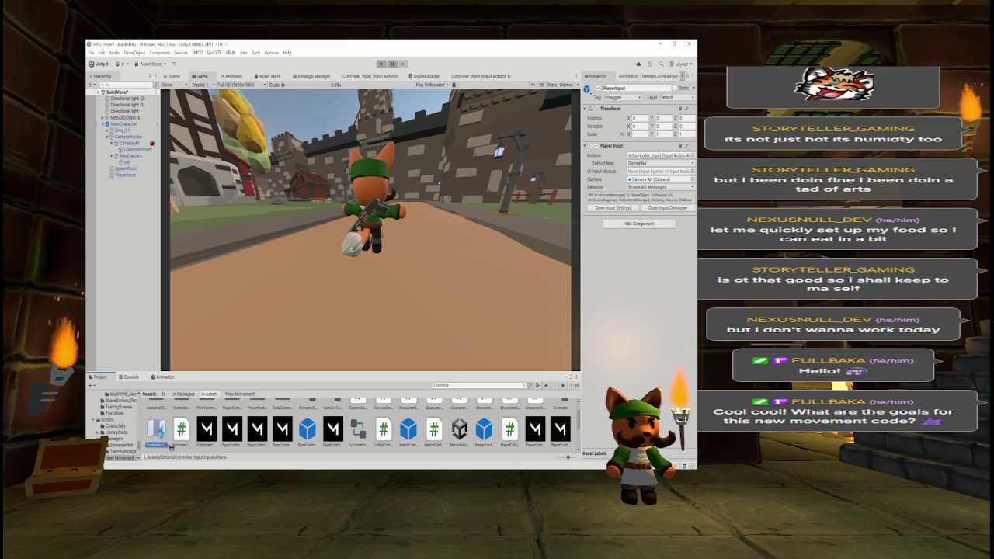
{"action": "left_click", "coordinate": [512, 388]}
{"action": "key", "text": "BackSpace"}
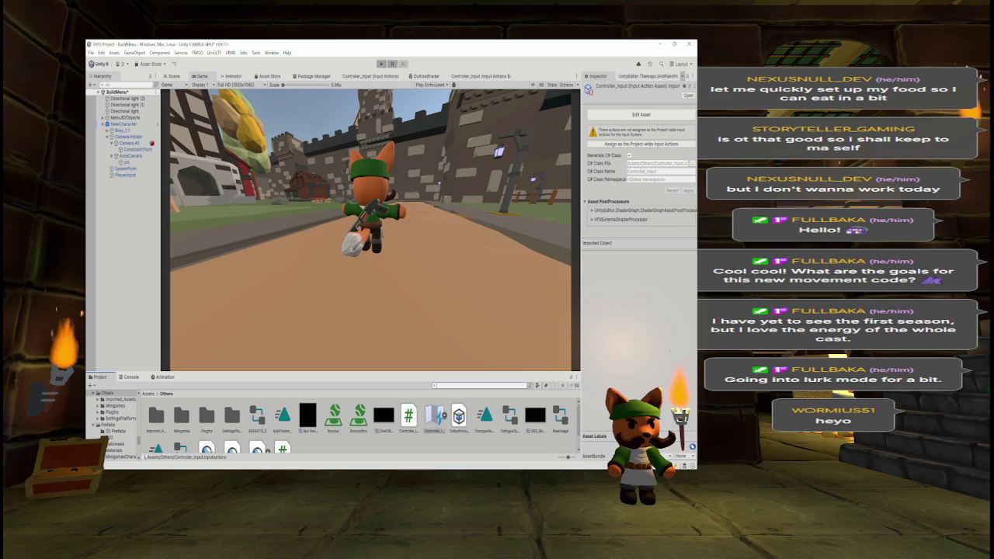
- Look through the File and Edit menus, then select PlayerInput in the Hierarchy
{"action": "left_click", "coordinate": [91, 53]}
{"action": "mouse_move", "coordinate": [101, 53]}
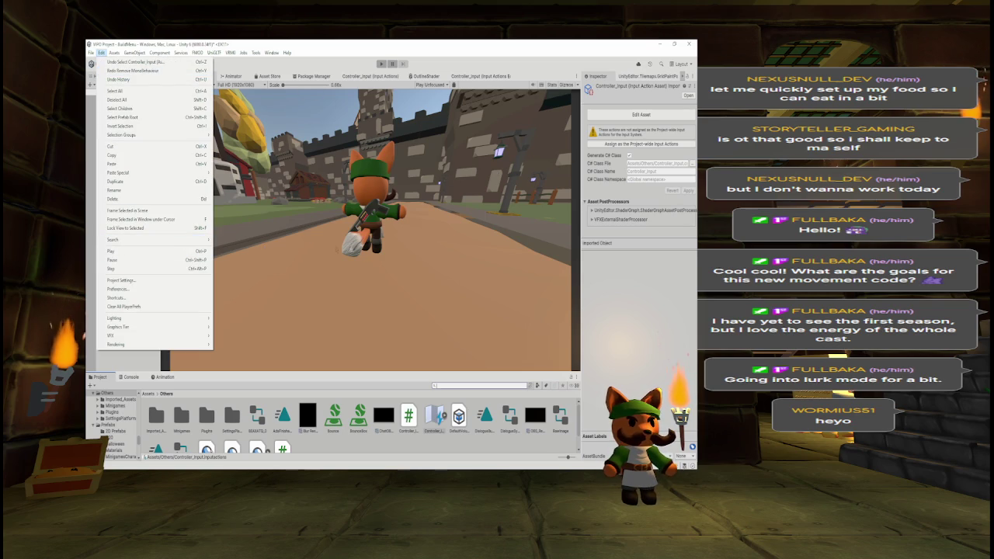
{"action": "left_click", "coordinate": [367, 266]}
{"action": "left_click", "coordinate": [125, 175]}
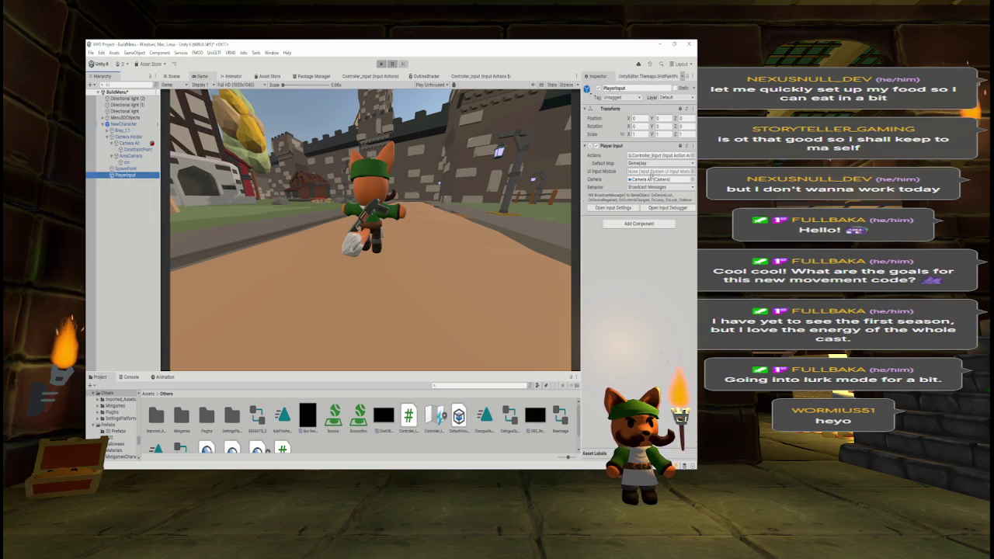
- Toggle Default Map to <None> and back to Gameplay, then browse to the top Assets folder
{"action": "left_click", "coordinate": [663, 166]}
{"action": "left_click", "coordinate": [649, 170]}
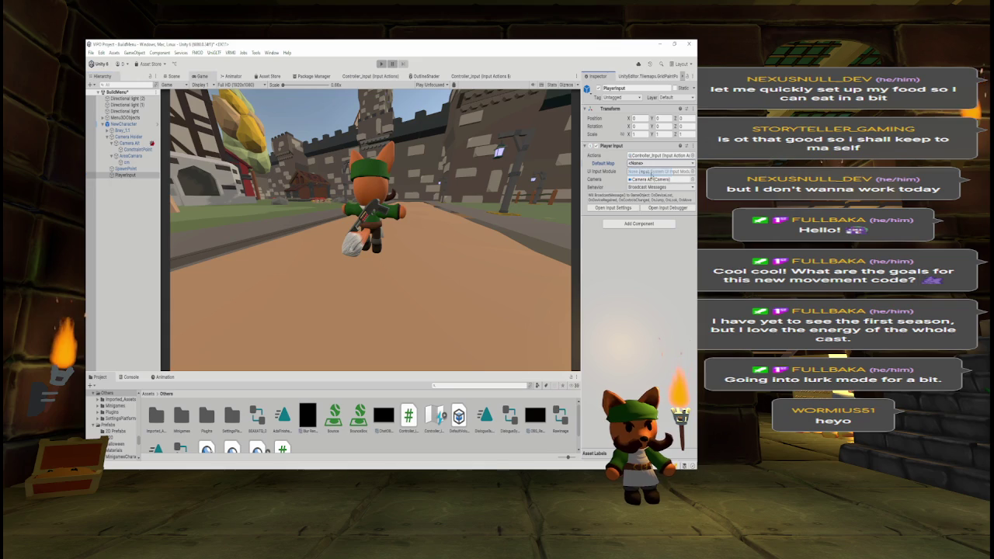
{"action": "left_click", "coordinate": [650, 164]}
{"action": "left_click", "coordinate": [651, 177]}
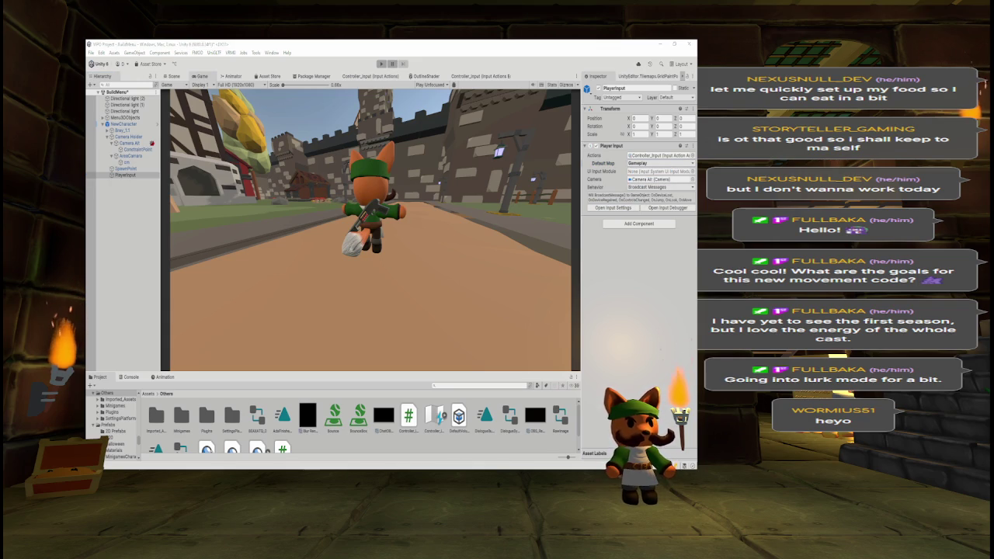
{"action": "left_click", "coordinate": [147, 394]}
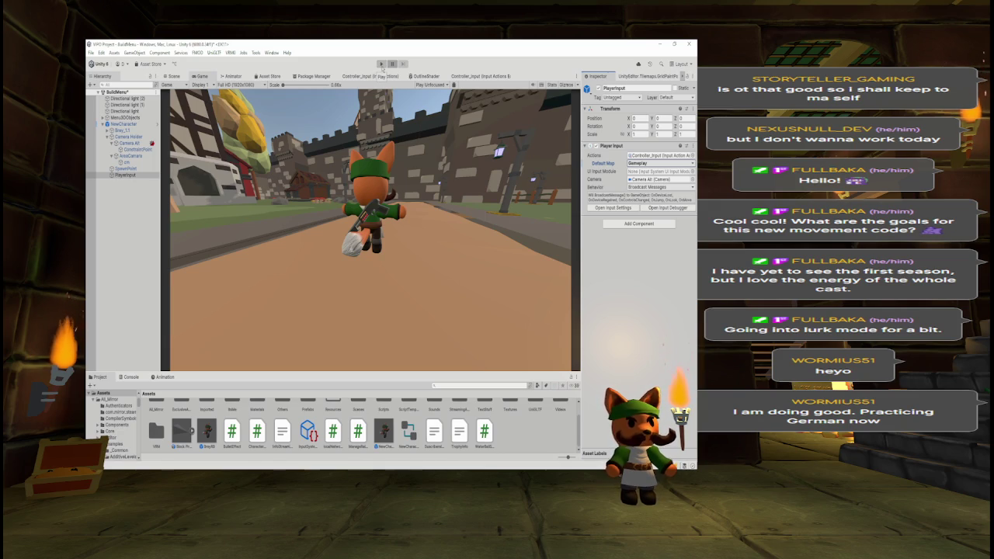
- Play the fox scene, run the fox with W, clear the Console errors, then switch to the tutorial video
{"action": "left_click", "coordinate": [381, 64]}
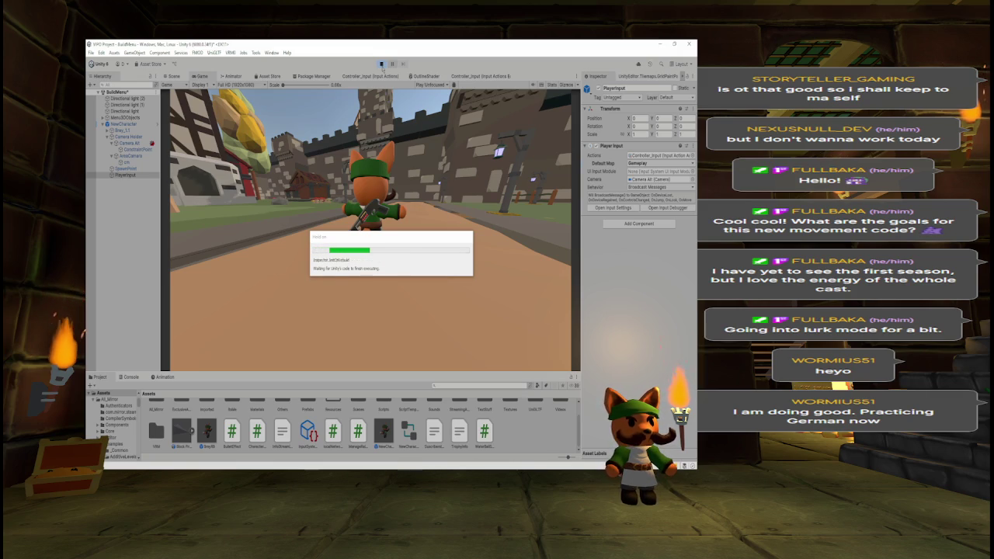
{"action": "key", "text": "w"}
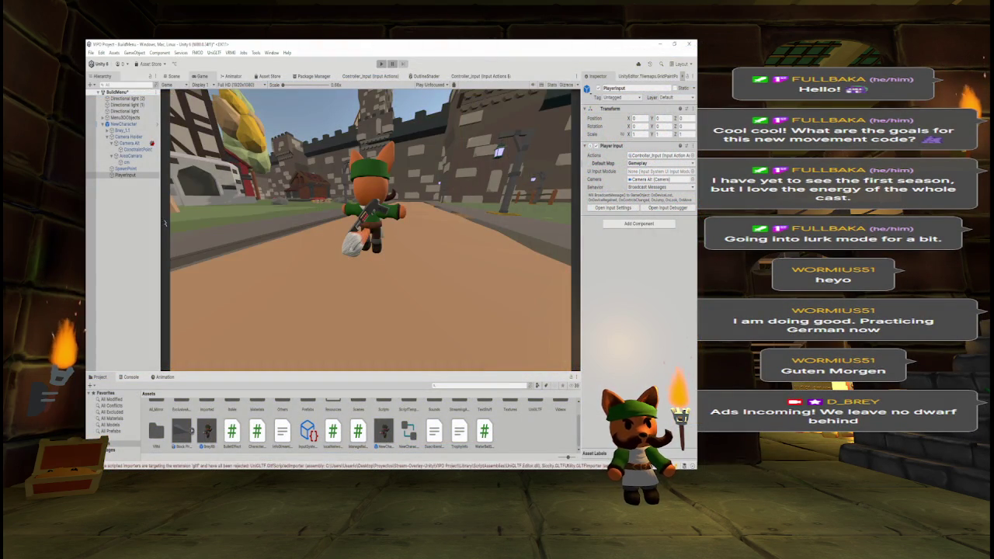
{"action": "left_click", "coordinate": [130, 377]}
{"action": "left_click", "coordinate": [92, 385]}
{"action": "left_click", "coordinate": [100, 376]}
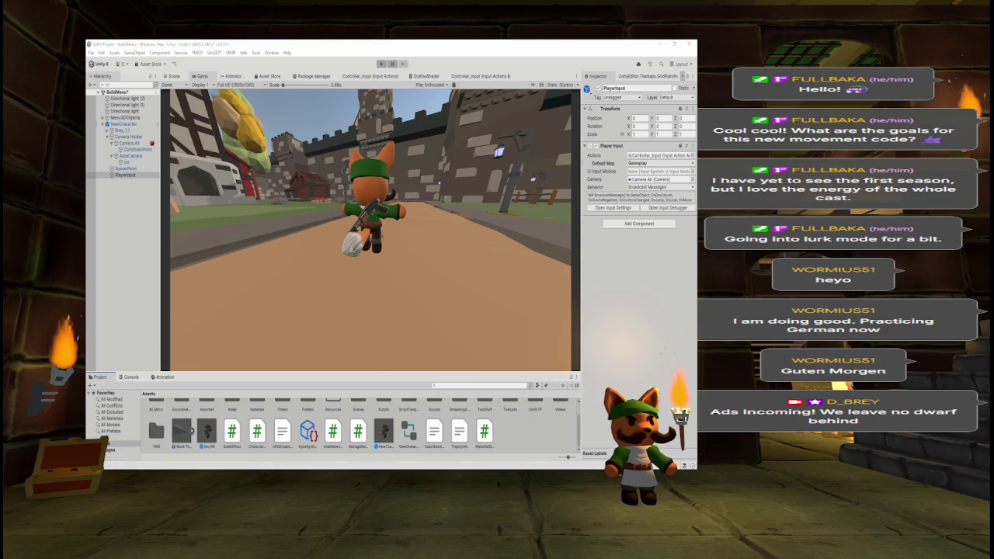
{"action": "key", "text": "alt+Tab"}
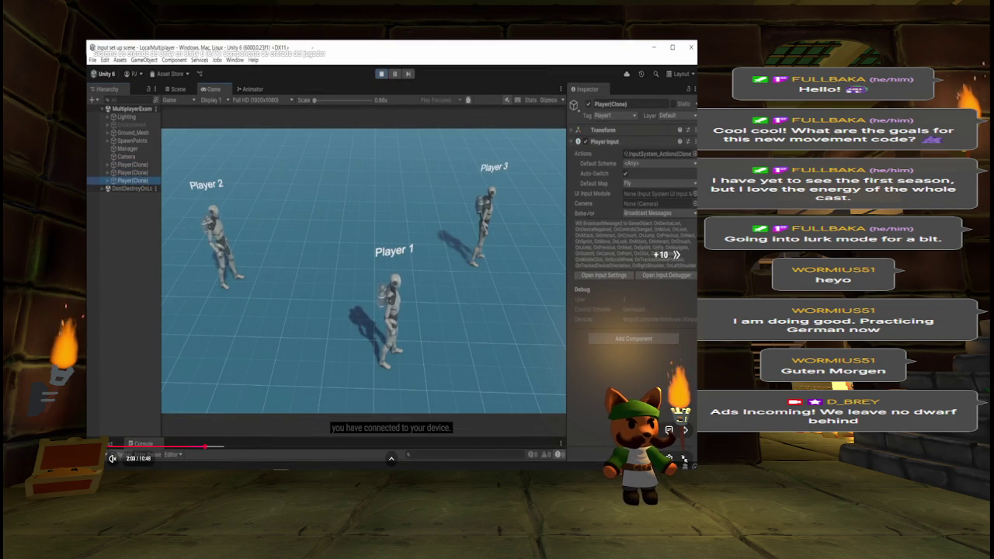
- Seek the tutorial 5 seconds back and forth, pause on the Player Input Manager diagram, and exit fullscreen
{"action": "key", "text": "Left"}
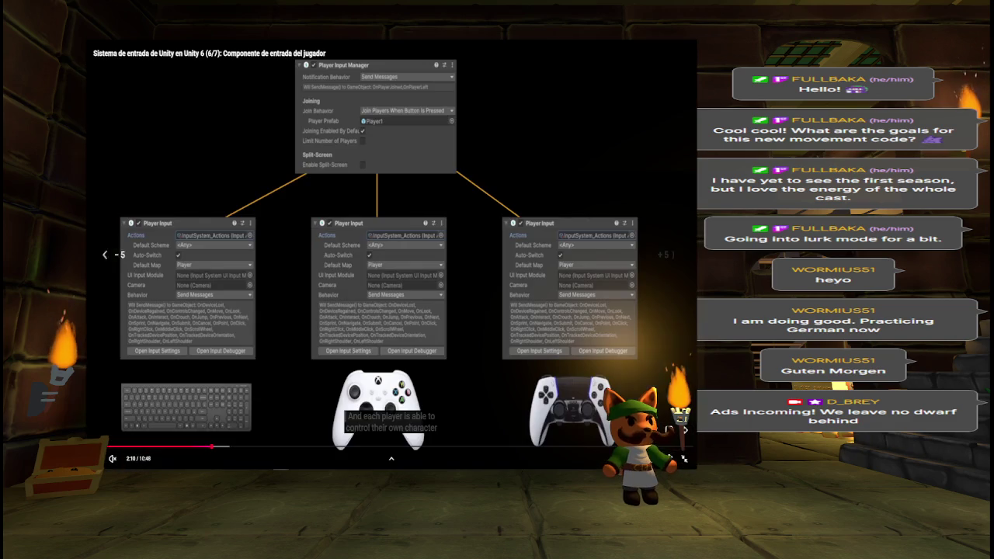
{"action": "key", "text": "Right"}
{"action": "key", "text": "space"}
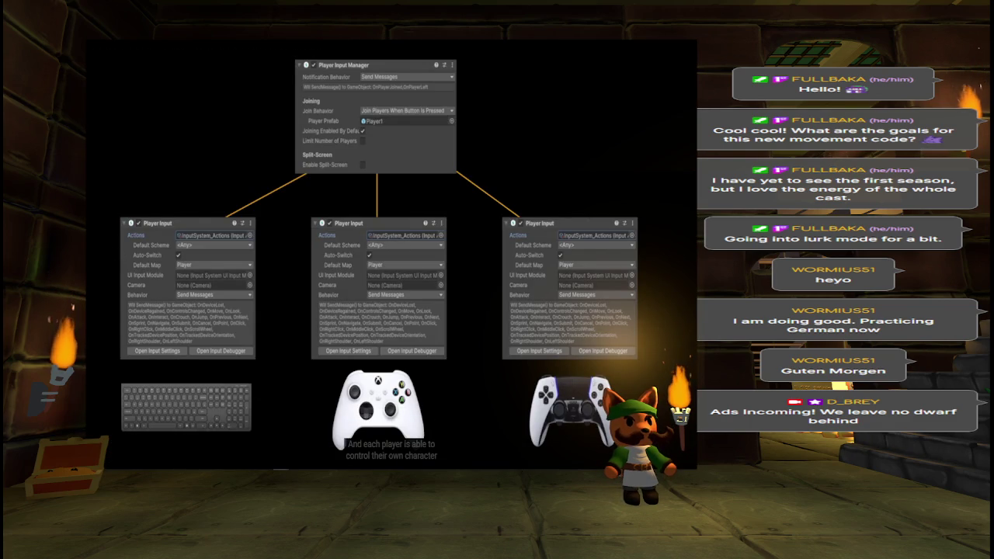
{"action": "key", "text": "Escape"}
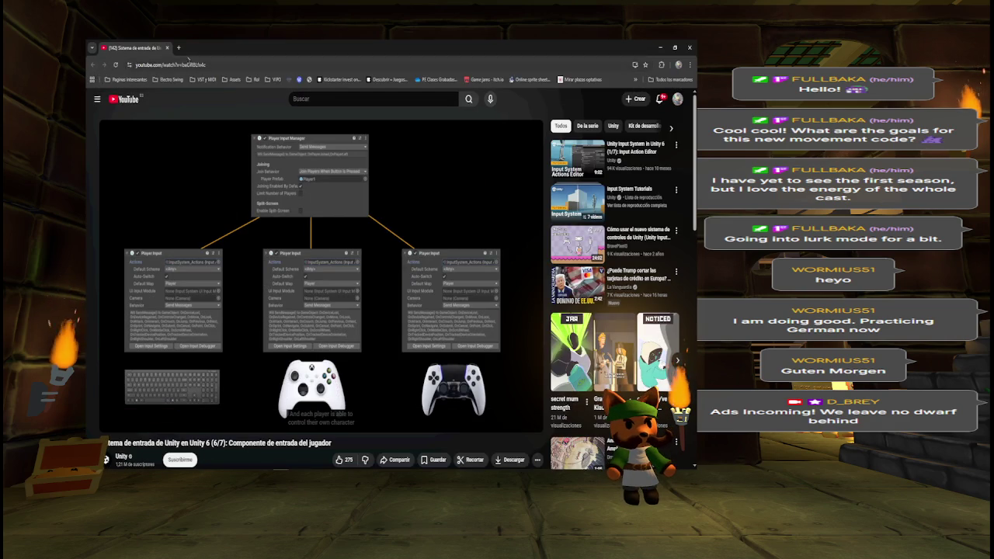
{"action": "key", "text": "ctrl+t"}
- Search Google for 'unity playerinput component' and open the Unity manual's Player Input page
{"action": "type", "text": "G"}
{"action": "key", "text": "BackSpace"}
{"action": "type", "text": "unity"}
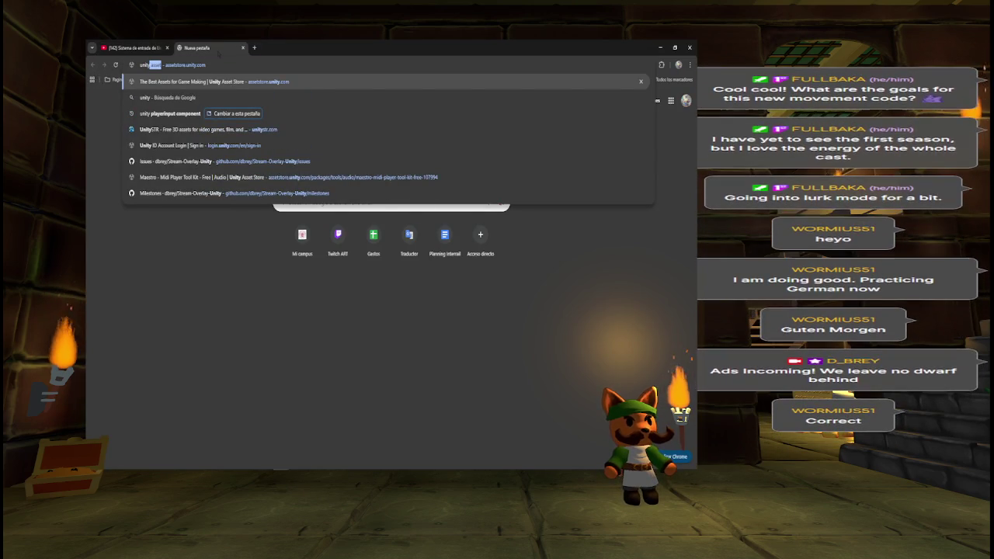
{"action": "key", "text": "Down"}
{"action": "key", "text": "Down"}
{"action": "key", "text": "End"}
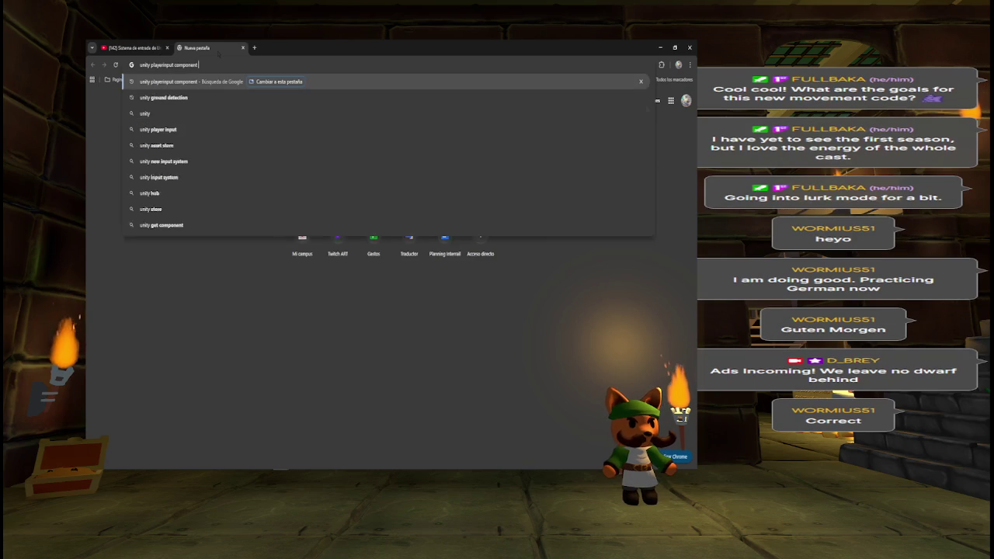
{"action": "key", "text": "Return"}
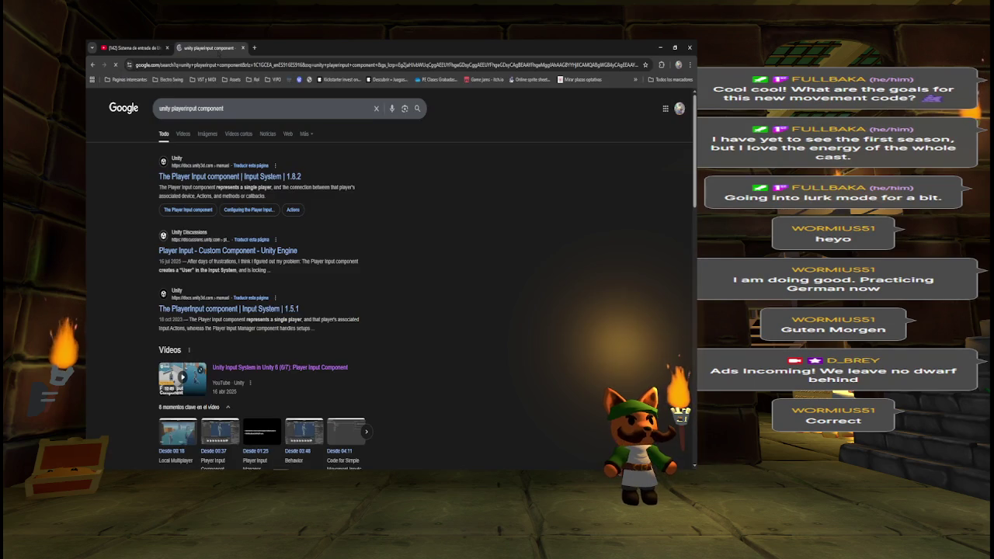
{"action": "left_click", "coordinate": [230, 176], "text": "ctrl+shift"}
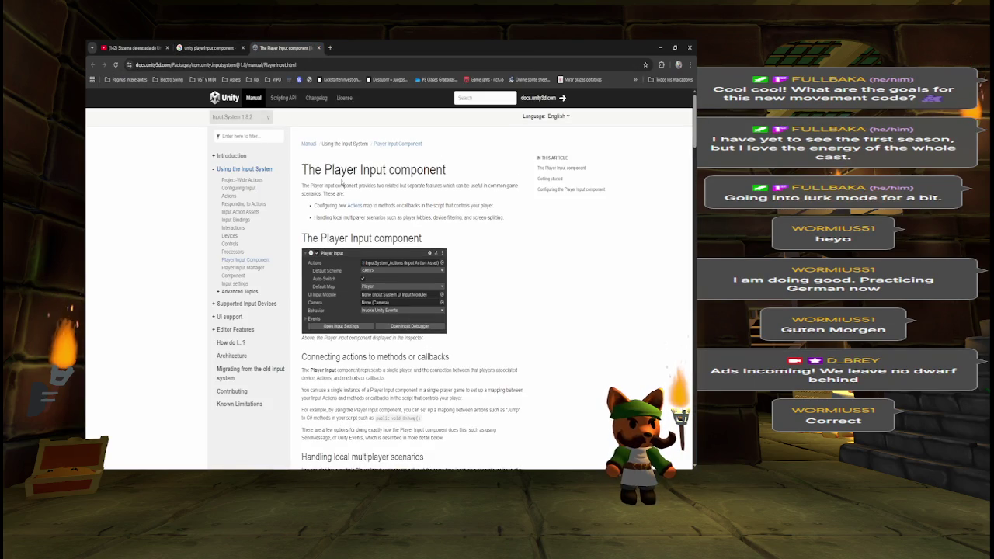
{"action": "scroll", "coordinate": [460, 400], "scroll_direction": "down", "scroll_amount": 1}
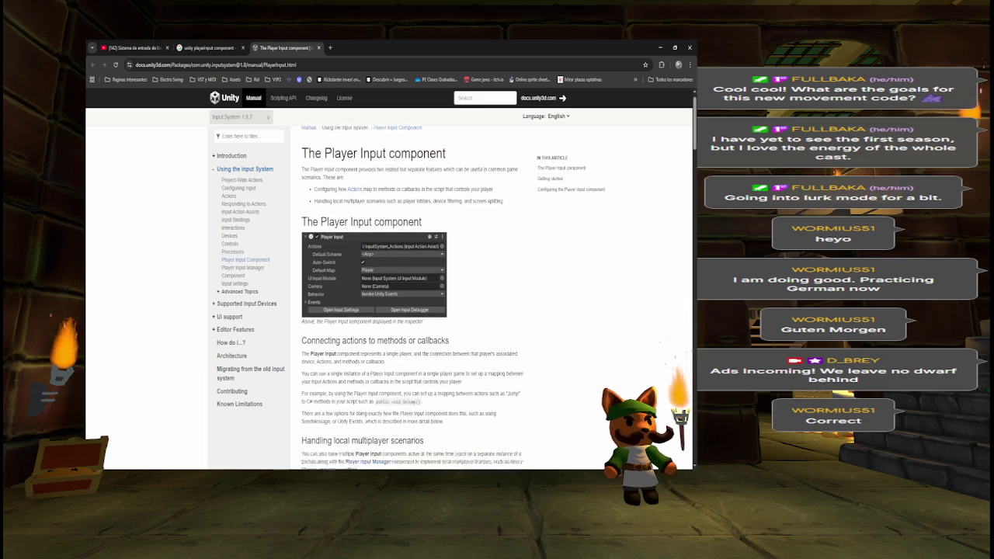
{"action": "scroll", "coordinate": [410, 261], "scroll_direction": "down", "scroll_amount": 1}
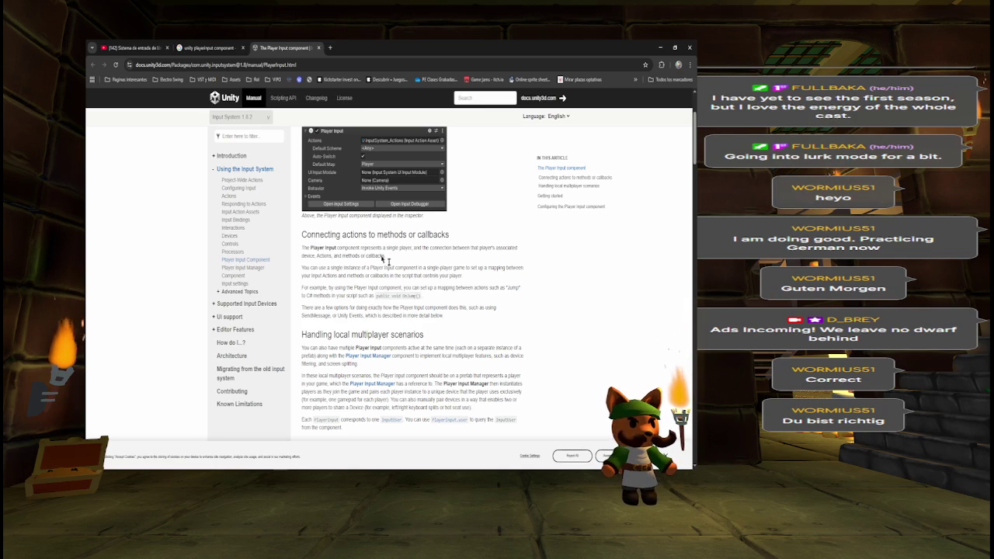
- Go to Google Translate in a new browser tab
{"action": "left_click", "coordinate": [330, 47]}
{"action": "type", "text": "translate"}
{"action": "key", "text": "Return"}
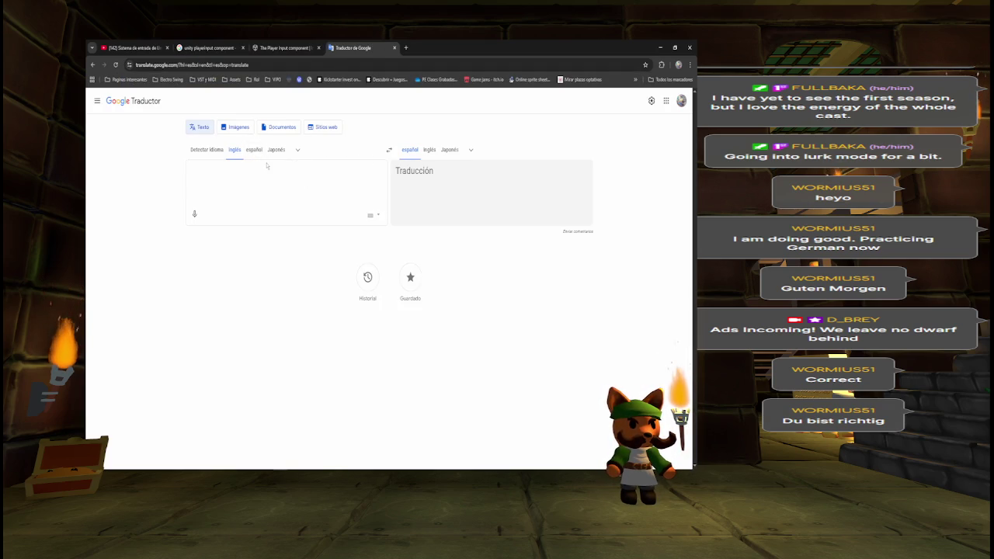
- Translate German 'du bist richtig' to Spanish 'Tienes razón', then close the translator tab
{"action": "type", "text": "du bist r"}
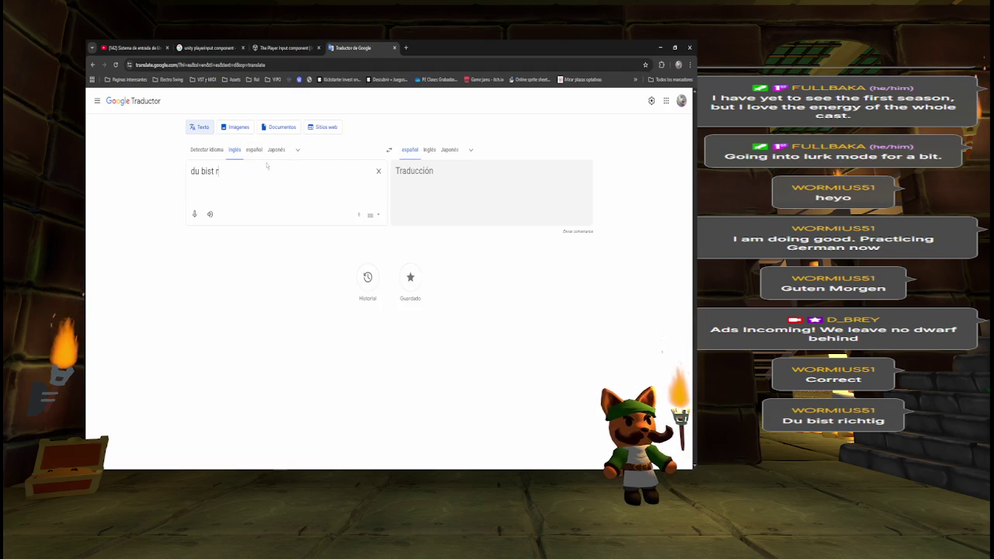
{"action": "type", "text": "ichtig"}
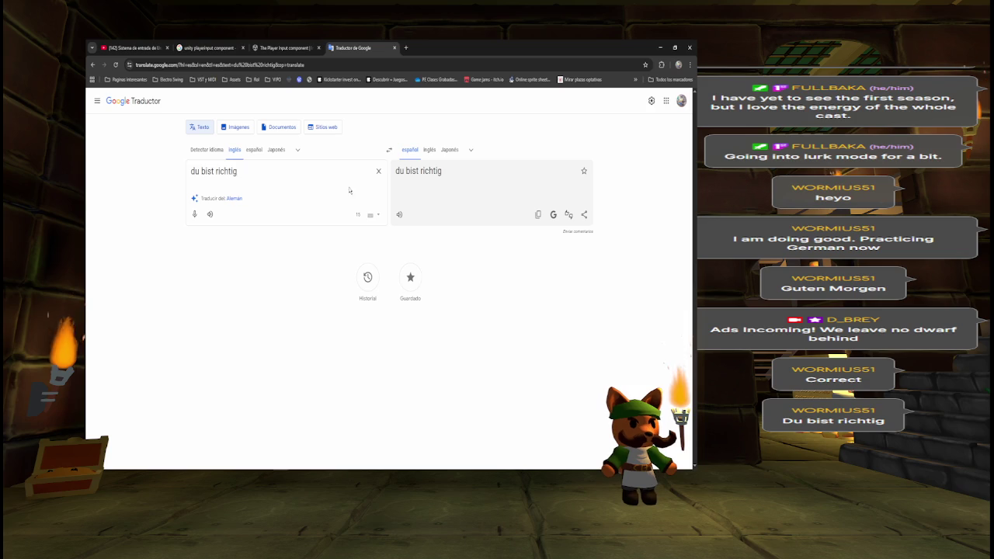
{"action": "left_click", "coordinate": [233, 200]}
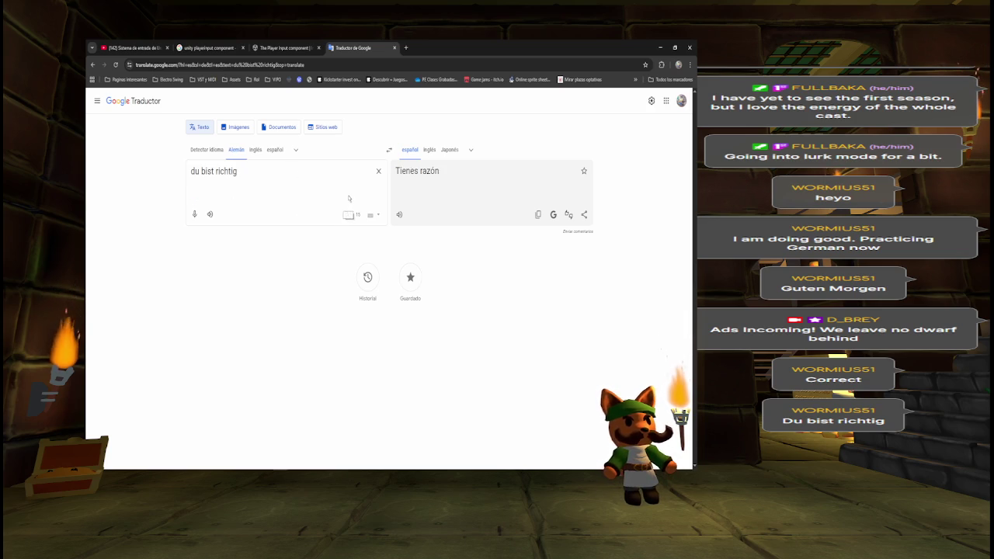
{"action": "key", "text": "ctrl+w"}
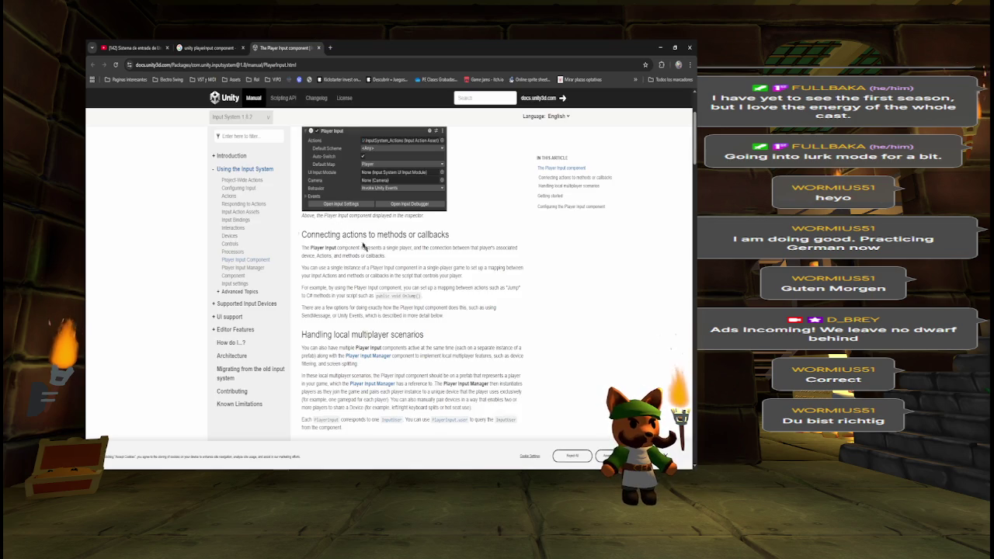
- Switch from the browser to Visual Studio showing the PlayerControls script's OnJump method
{"action": "key", "text": "alt+Tab"}
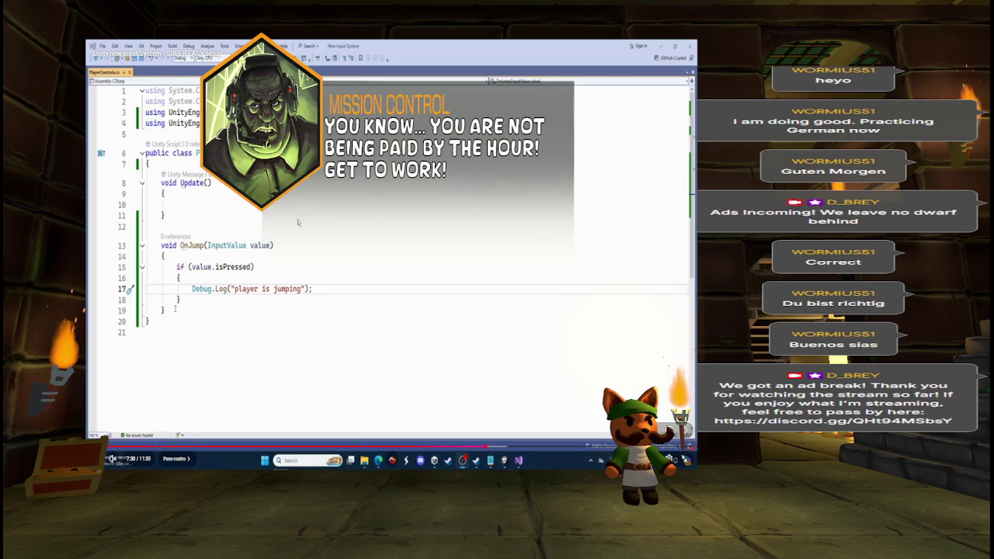
- Copy OnMove's Debug.Log line into a new first line of OnJump in PlayerHandle
{"action": "key", "text": "alt+Tab"}
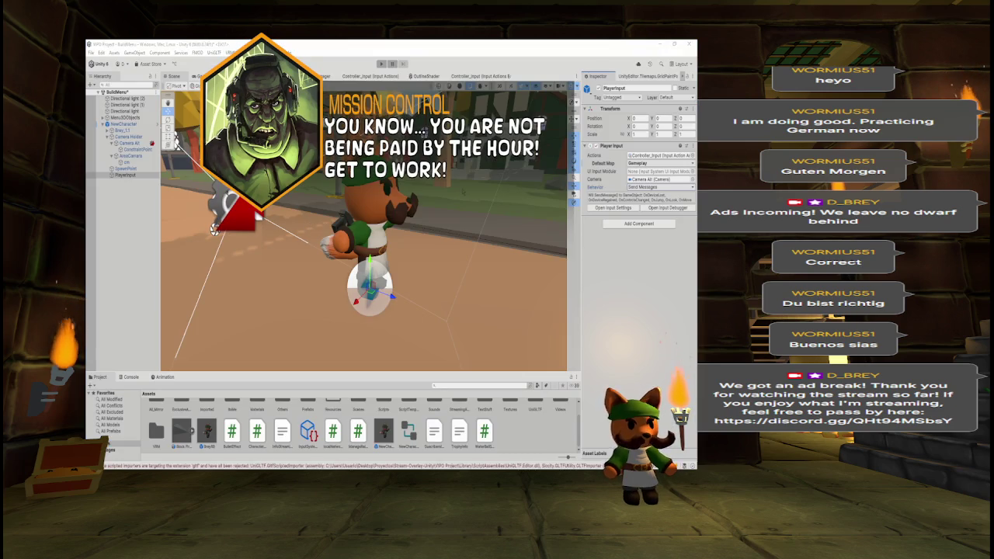
{"action": "key", "text": "alt+Tab"}
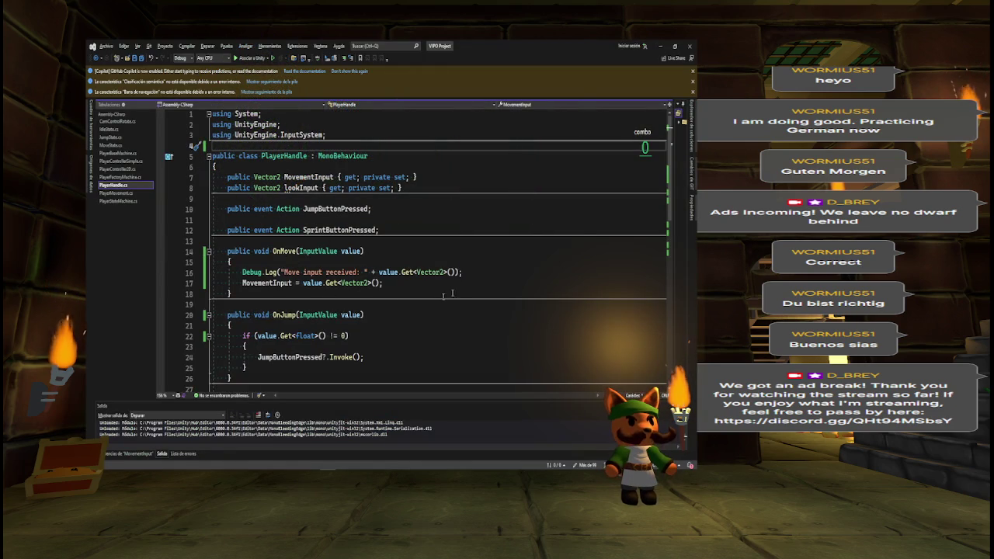
{"action": "scroll", "coordinate": [284, 252], "scroll_direction": "down", "scroll_amount": 1}
{"action": "scroll", "coordinate": [419, 253], "scroll_direction": "down", "scroll_amount": 3}
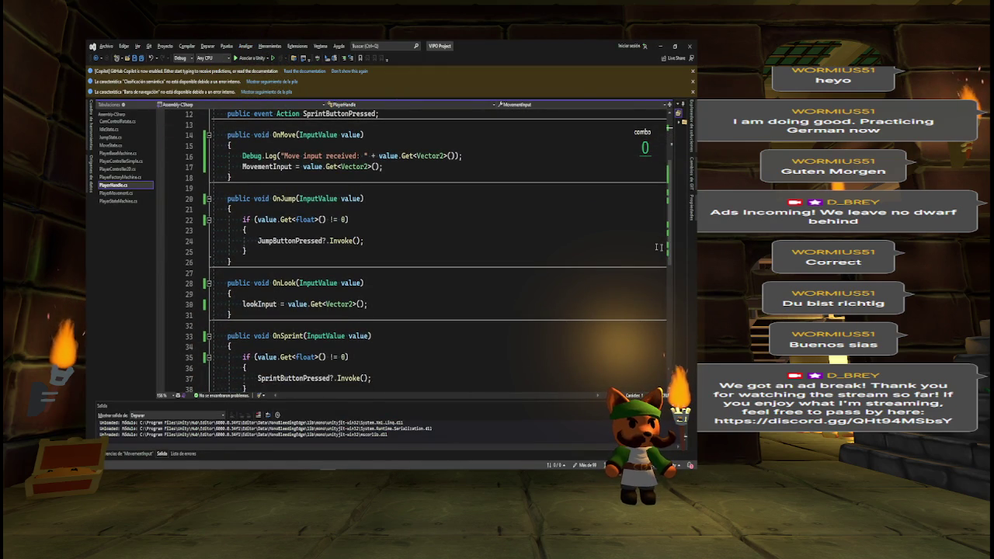
{"action": "left_click", "coordinate": [264, 156]}
{"action": "left_click", "coordinate": [266, 209]}
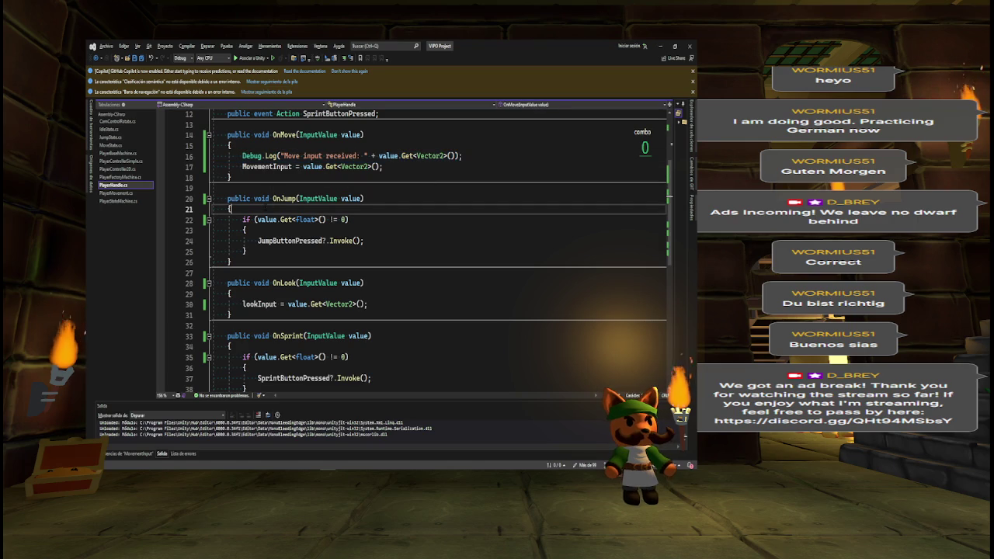
{"action": "key", "text": "Return"}
{"action": "type", "text": "Debug.Log(\"Move input received: \" + value.Get<Vector2>());"}
- Change the pasted line to log 'Jump' with value.Get<float>() instead of value.Get<Vector2>()
{"action": "double_click", "coordinate": [291, 220]}
{"action": "type", "text": "Jump"}
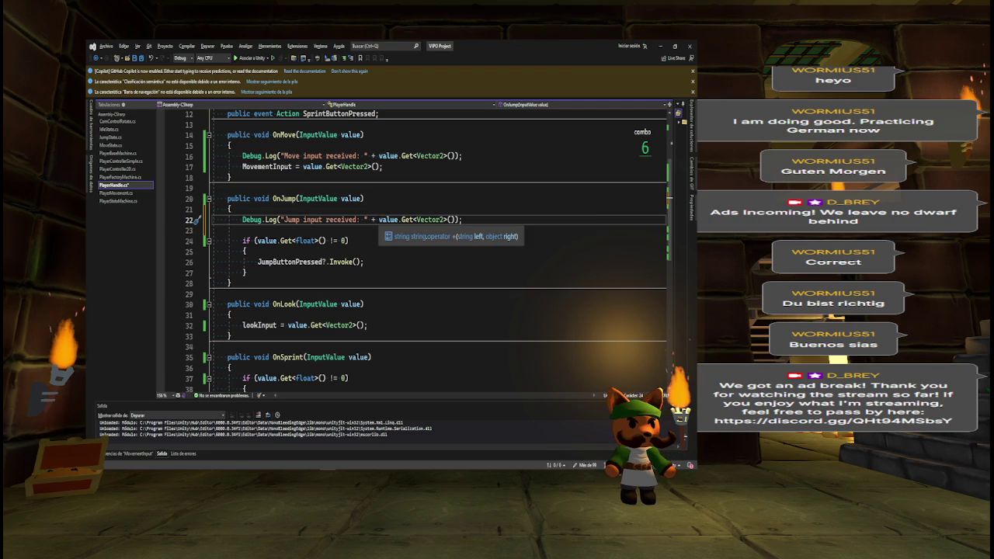
{"action": "left_click_drag", "start_coordinate": [257, 241], "coordinate": [327, 241]}
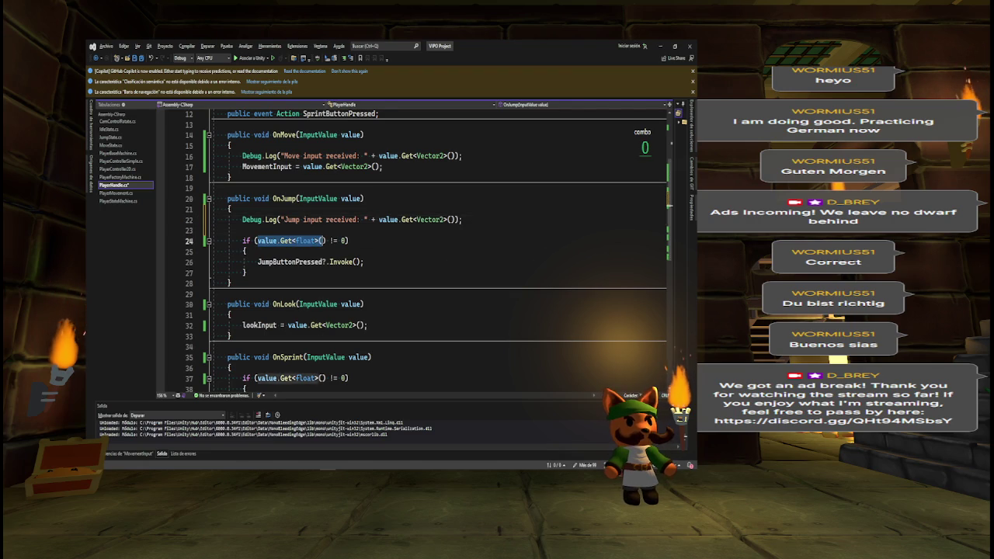
{"action": "key", "text": "ctrl+c"}
{"action": "left_click_drag", "start_coordinate": [378, 220], "coordinate": [451, 219]}
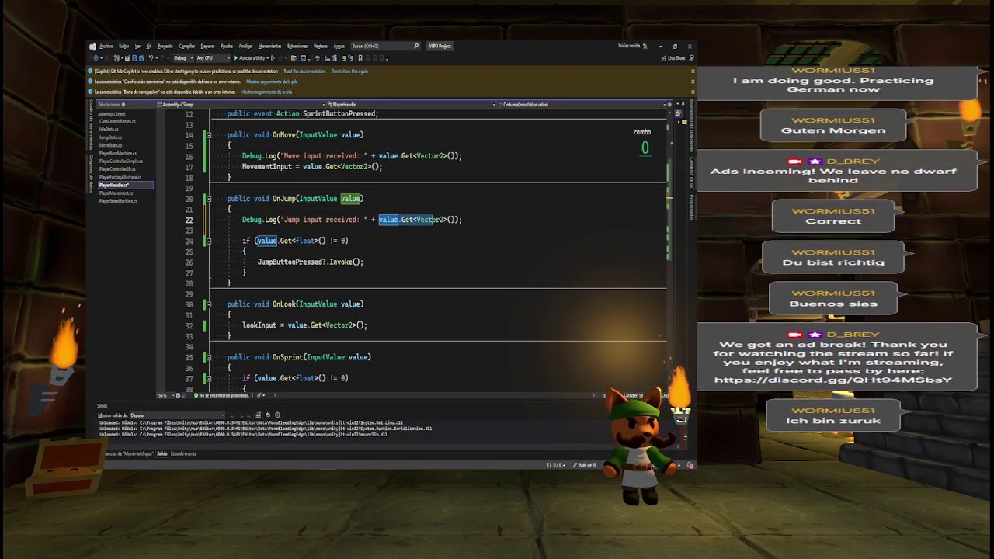
{"action": "key", "text": "ctrl+v"}
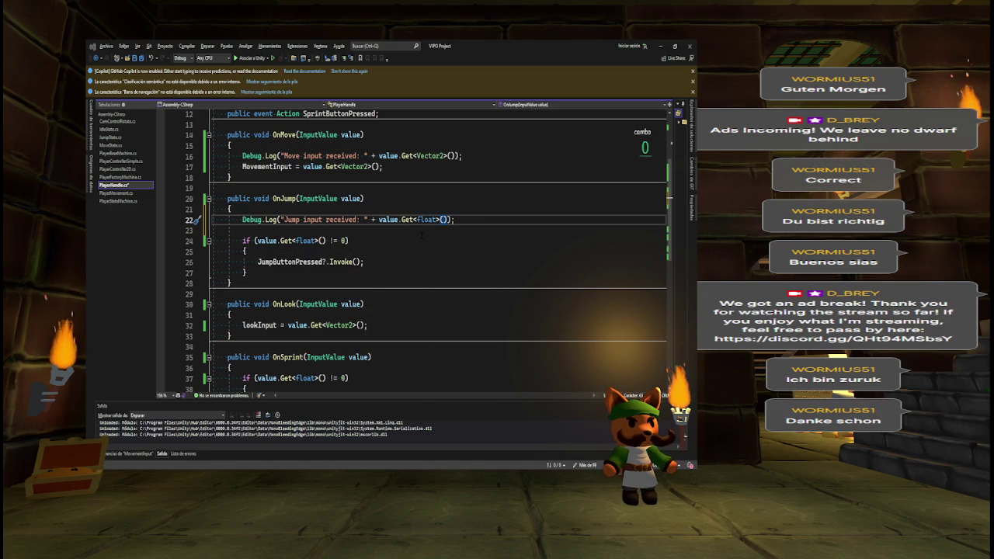
- Switch to Unity, show the Game view, and start Play mode
{"action": "key", "text": "alt+Tab"}
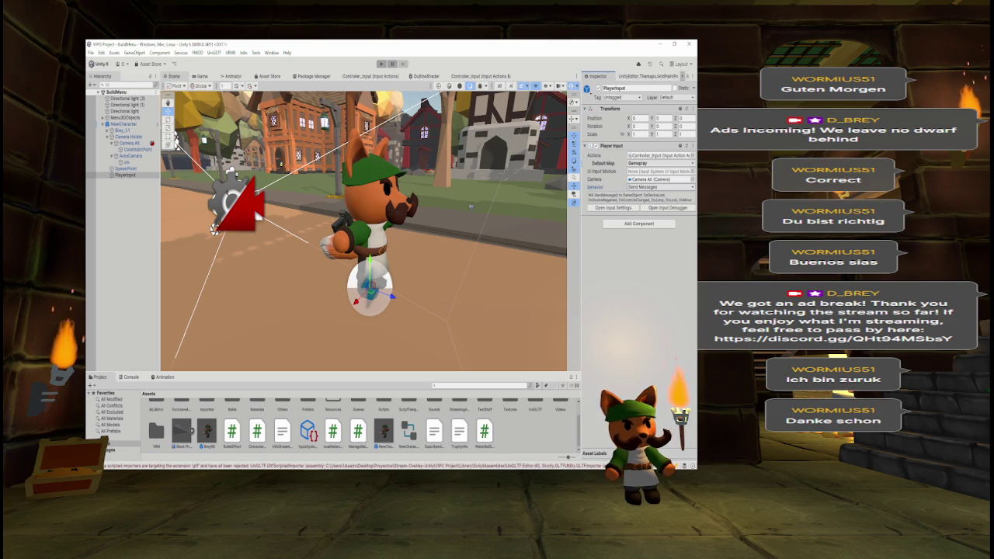
{"action": "left_click", "coordinate": [203, 76]}
{"action": "left_click", "coordinate": [381, 64]}
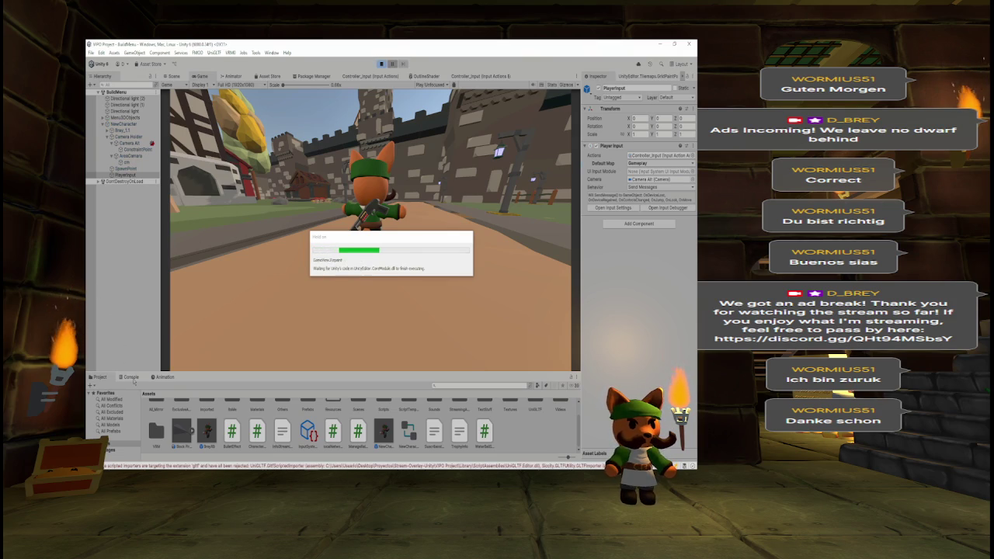
- Clear the Console, restart Play mode, and set Player Input's Default Map to <None>
{"action": "left_click", "coordinate": [131, 377]}
{"action": "left_click", "coordinate": [94, 385]}
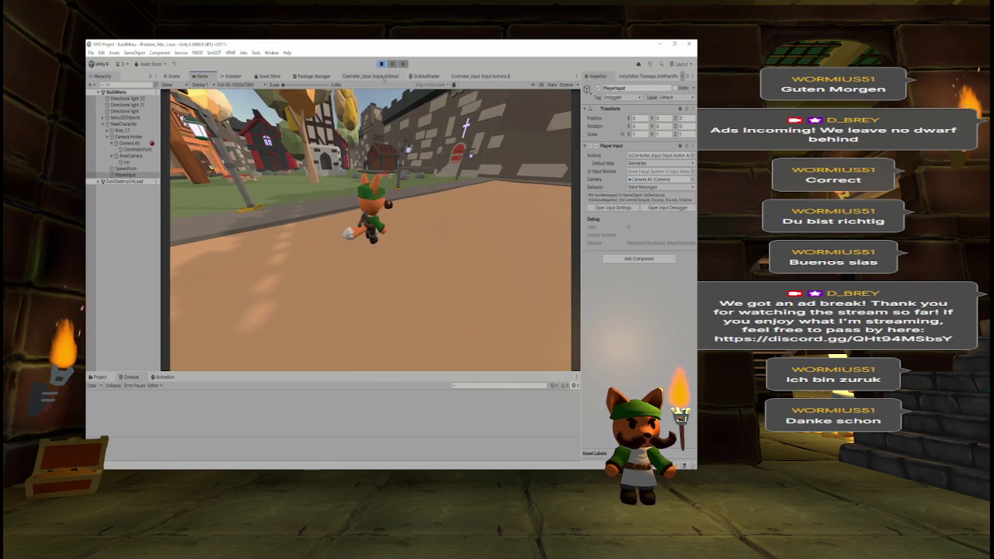
{"action": "left_click", "coordinate": [381, 64]}
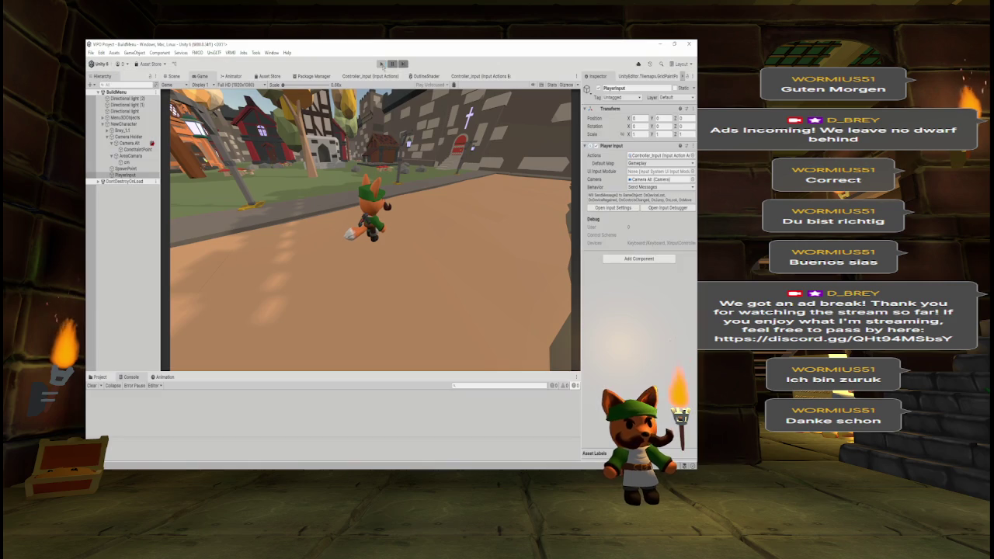
{"action": "left_click", "coordinate": [382, 64]}
{"action": "left_click", "coordinate": [632, 164]}
{"action": "left_click", "coordinate": [633, 170]}
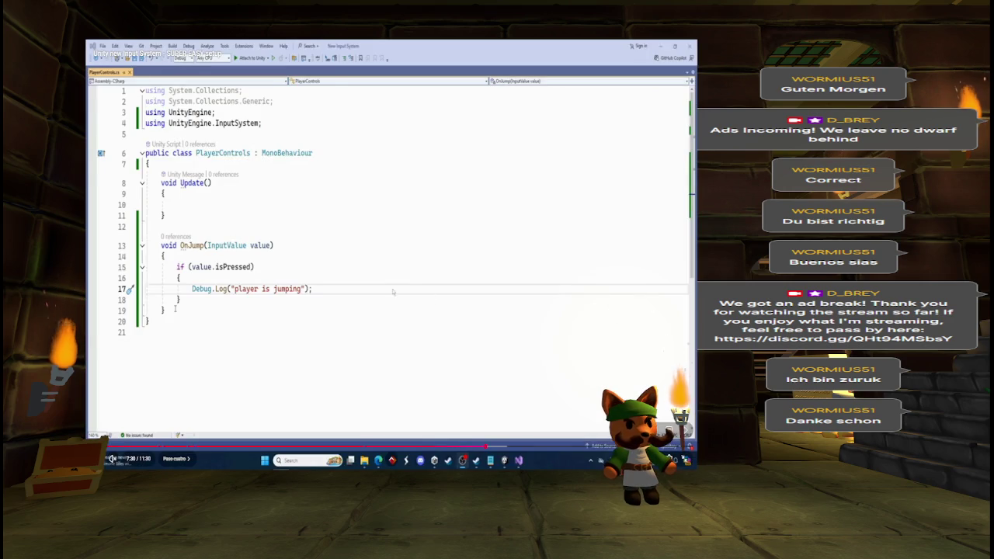
- Rewind the reference tutorial video 10 seconds and pause it
{"action": "left_click", "coordinate": [411, 276]}
{"action": "key", "text": "Left"}
{"action": "left_click", "coordinate": [407, 275]}
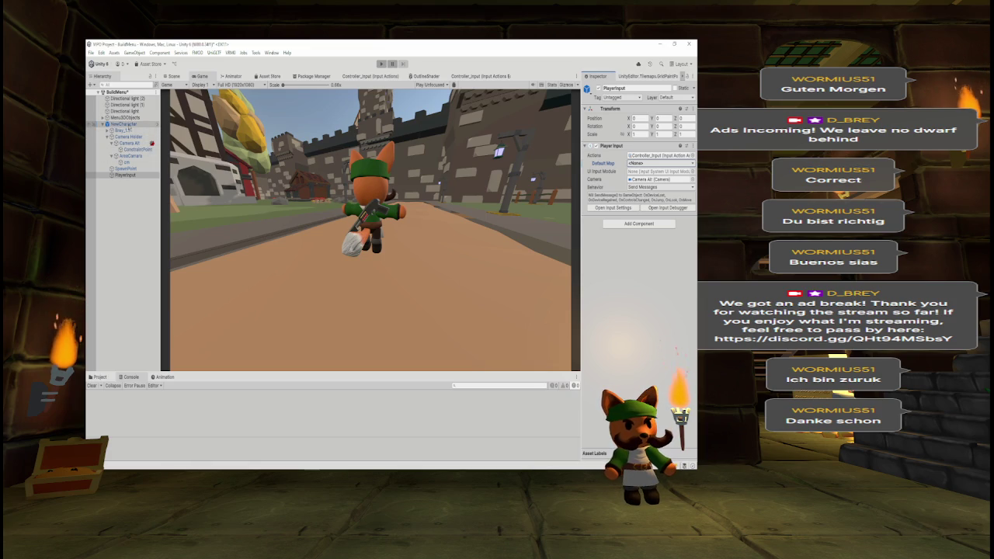
- Remove the Player Handle component from NewCharacter
{"action": "left_click", "coordinate": [130, 125]}
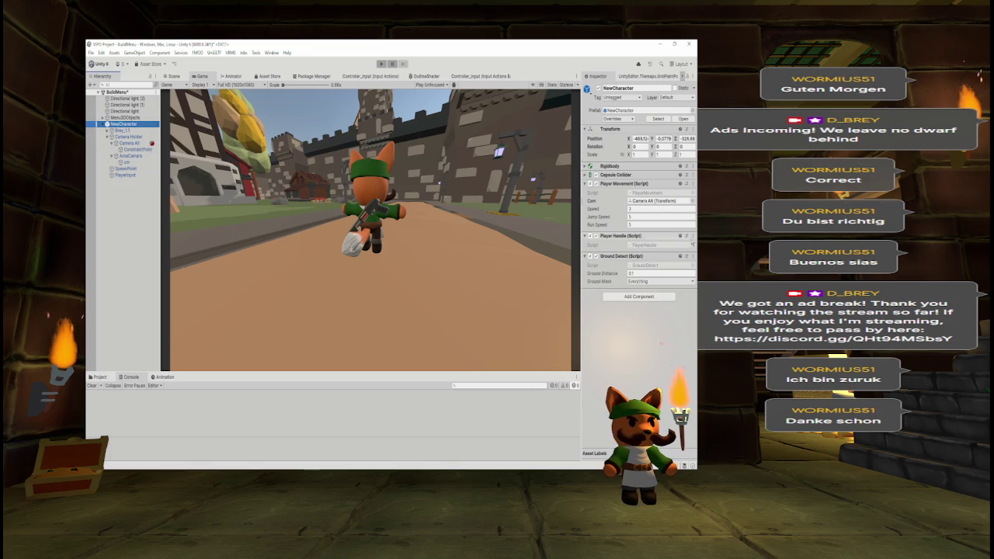
{"action": "left_click", "coordinate": [692, 239]}
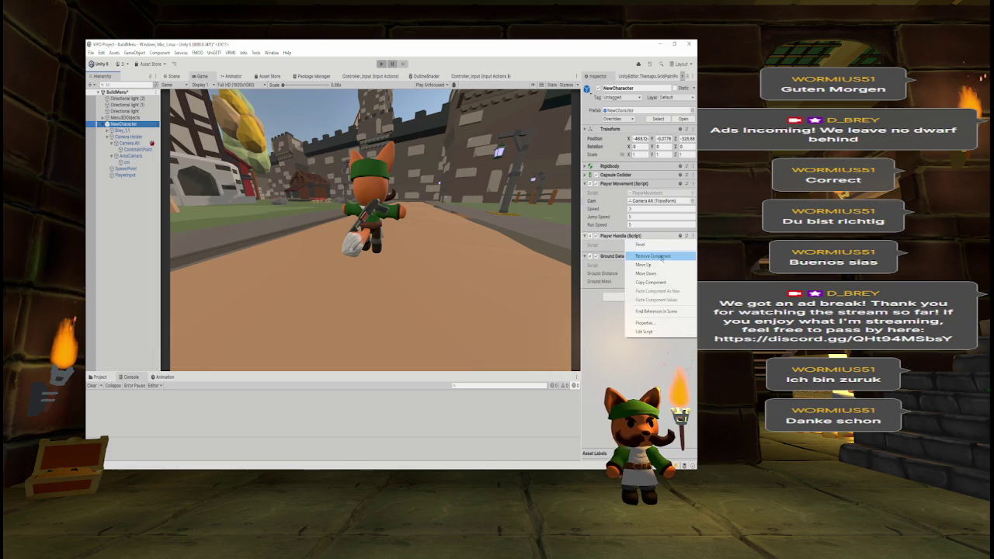
{"action": "left_click", "coordinate": [645, 257]}
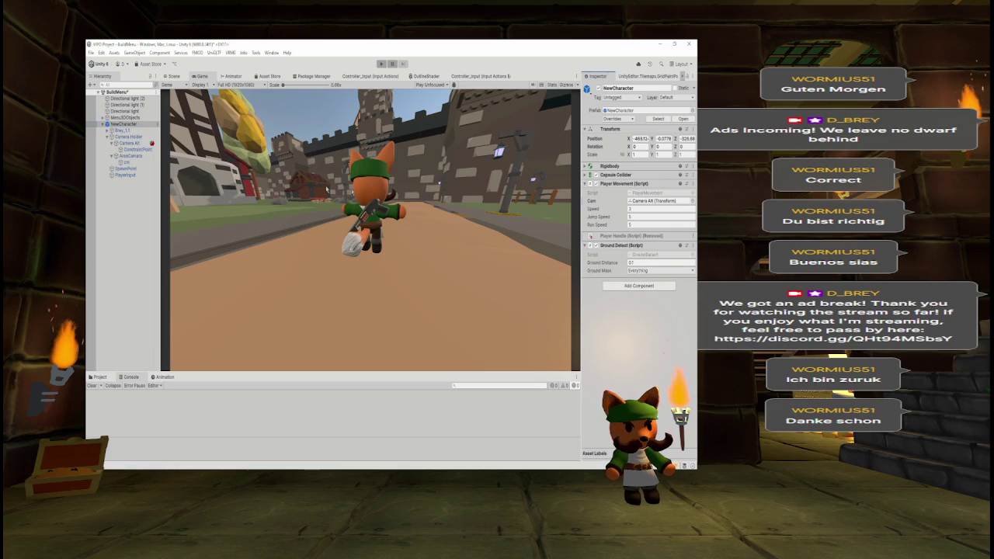
- Add the Player Handle script to the PlayerInput object via Add Component search 'player han'
{"action": "left_click", "coordinate": [116, 175]}
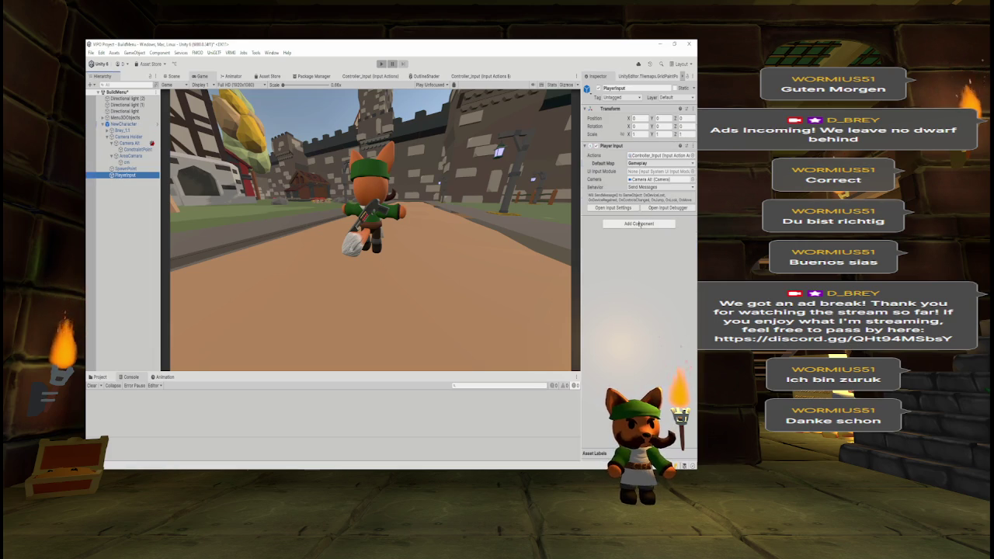
{"action": "left_click", "coordinate": [639, 223]}
{"action": "type", "text": "player han"}
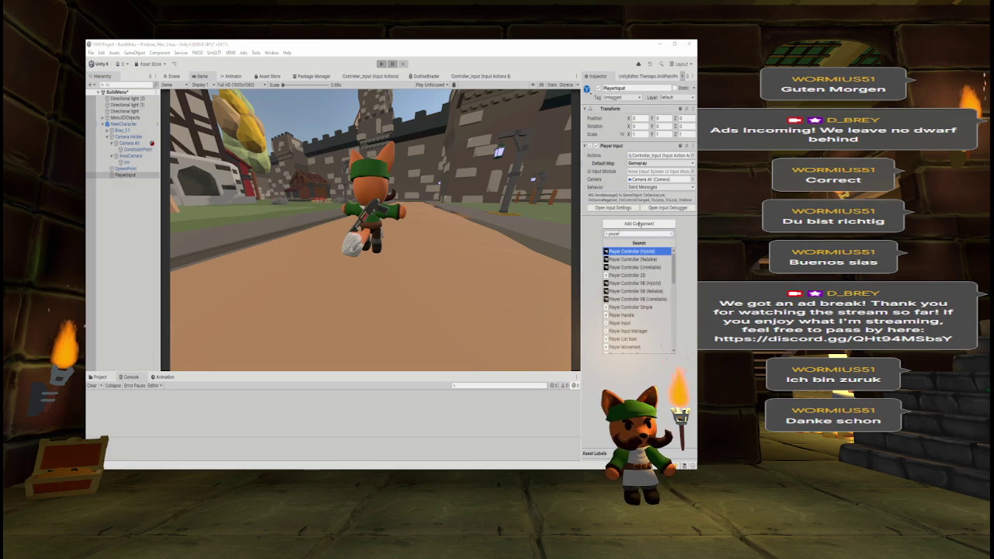
{"action": "key", "text": "Return"}
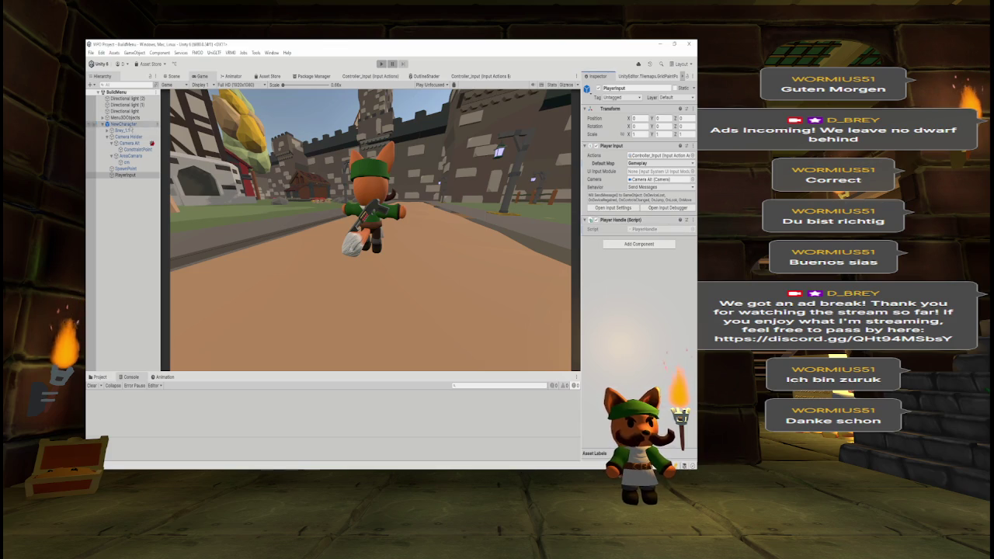
- Open NewCharacter's PlayerMovement script for editing via its component menu's Edit Script
{"action": "left_click", "coordinate": [128, 124]}
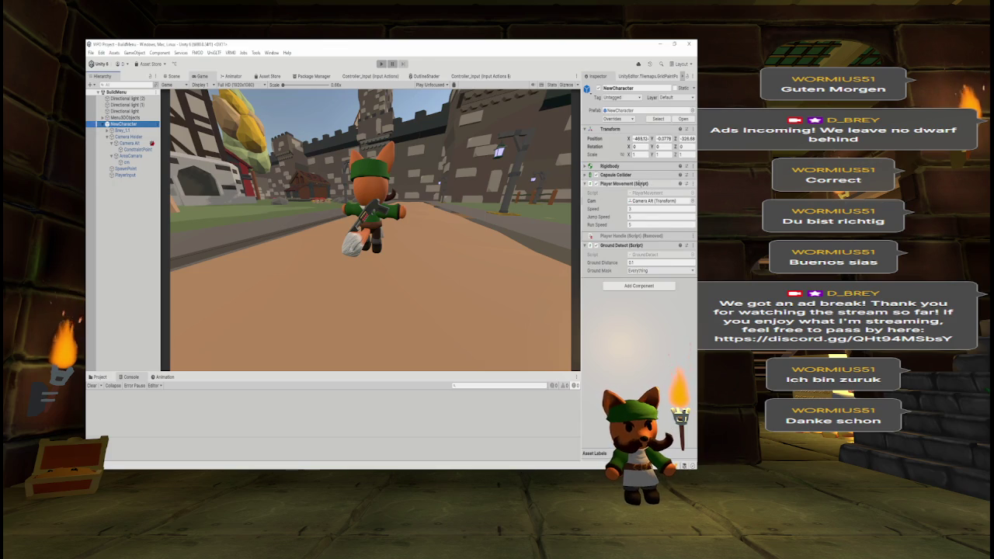
{"action": "left_click", "coordinate": [691, 184]}
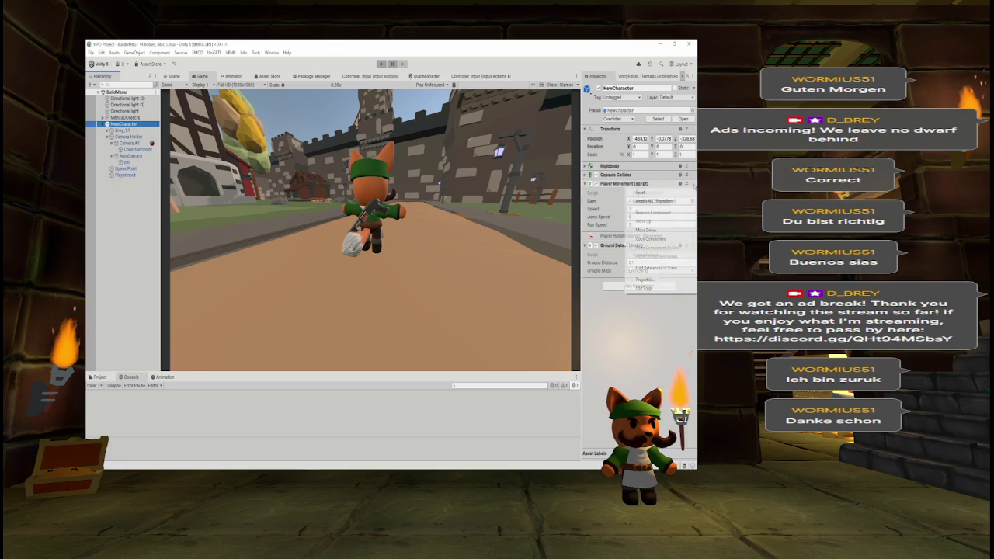
{"action": "left_click", "coordinate": [644, 288]}
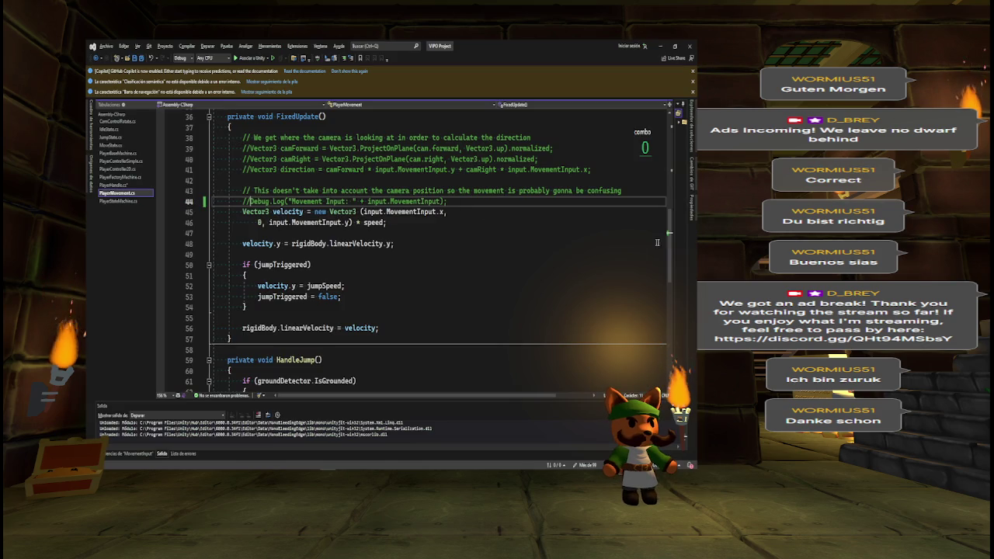
{"action": "left_click_drag", "start_coordinate": [660, 242], "coordinate": [662, 153]}
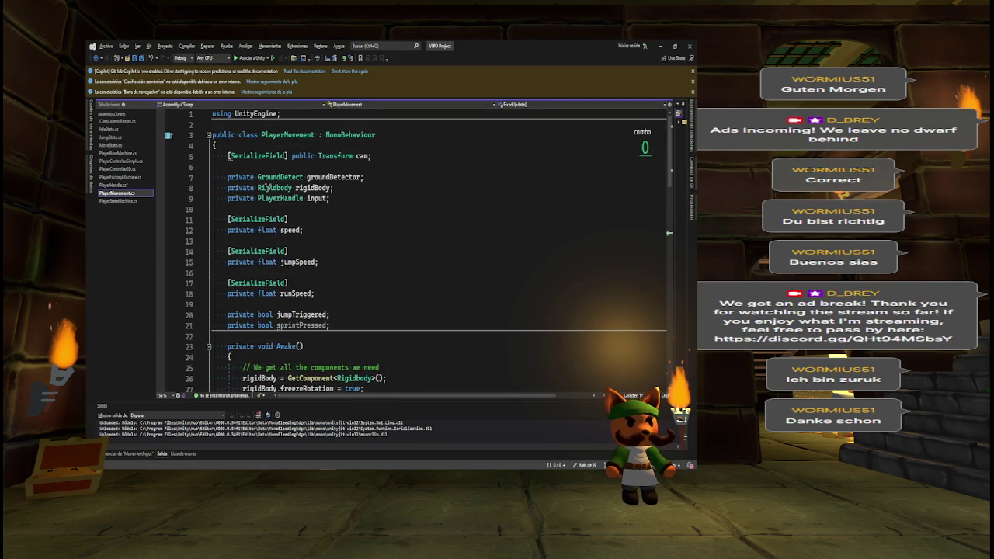
- Replace 'private' with [SerializeField] on the PlayerHandle input field, save, and return to Unity
{"action": "double_click", "coordinate": [241, 198]}
{"action": "type", "text": "[Seri"}
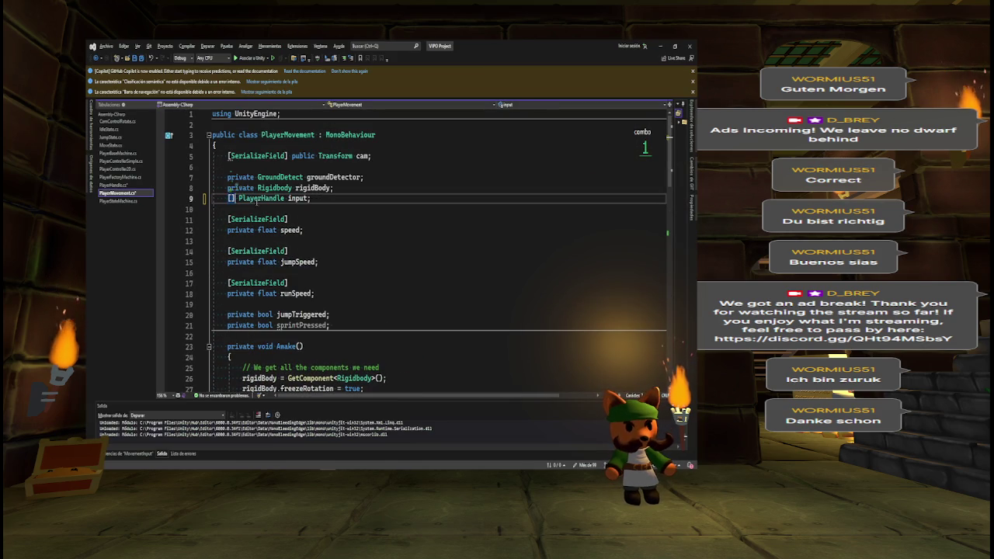
{"action": "key", "text": "Tab"}
{"action": "key", "text": "ctrl+s"}
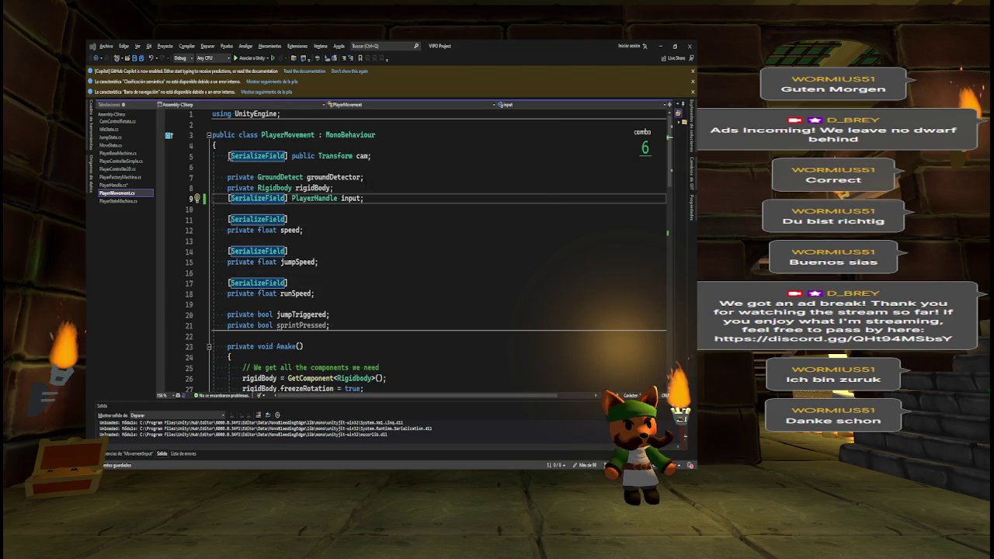
{"action": "key", "text": "alt+Tab"}
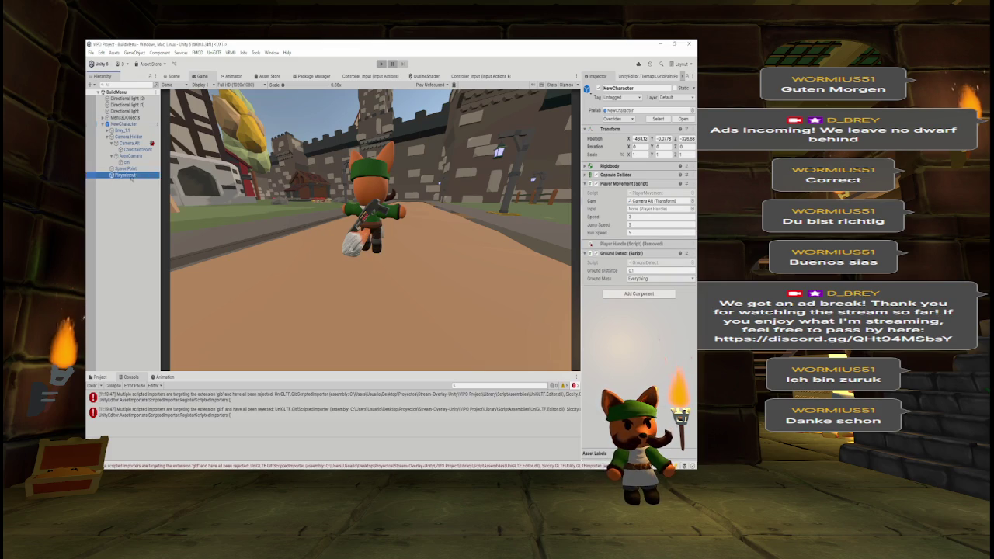
- Link the PlayerInput object to Player Movement's Input field and enter Play mode
{"action": "left_click_drag", "start_coordinate": [647, 229], "coordinate": [660, 209]}
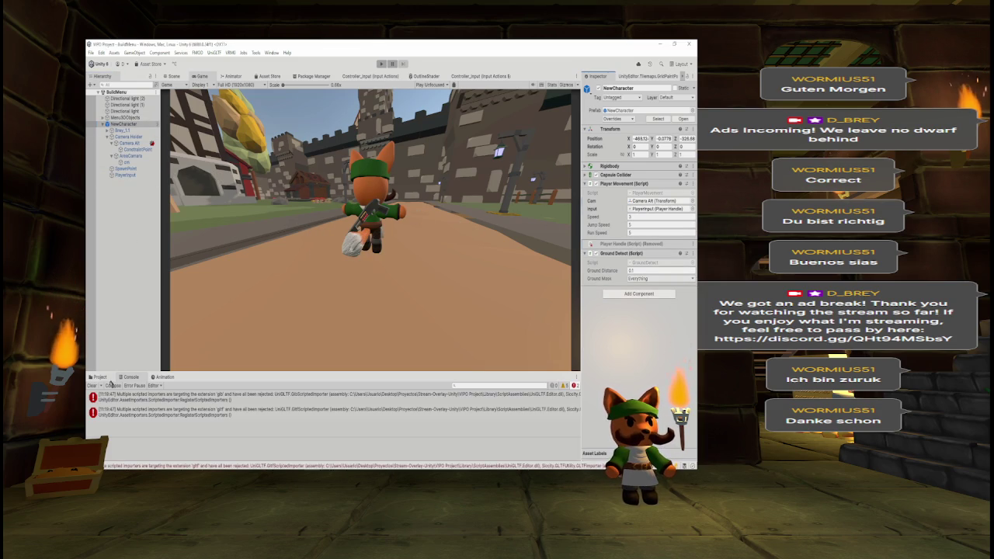
{"action": "left_click", "coordinate": [92, 385]}
{"action": "left_click", "coordinate": [380, 64]}
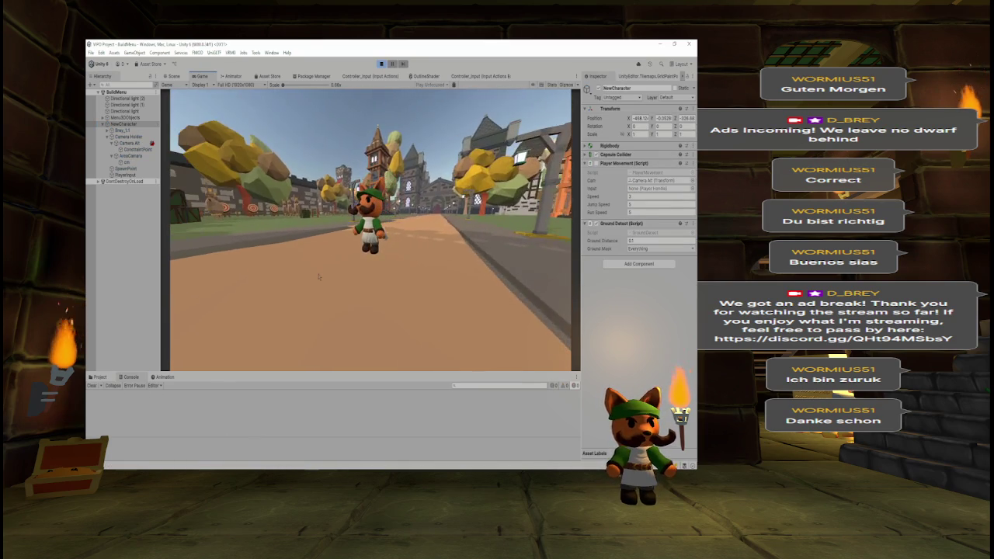
- Run the fox down the road with W, then stop the game and open the Input property's options
{"action": "key", "text": "w"}
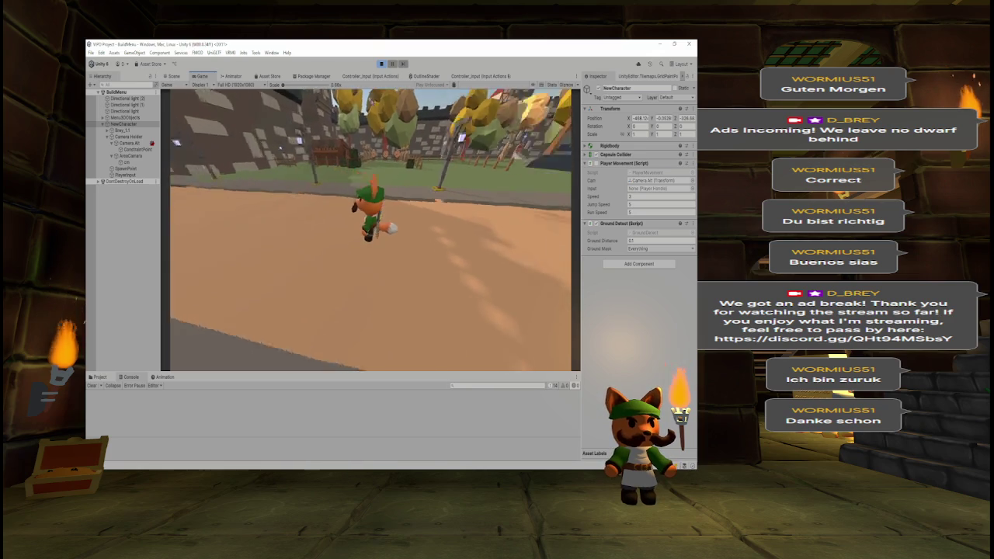
{"action": "left_click", "coordinate": [381, 63]}
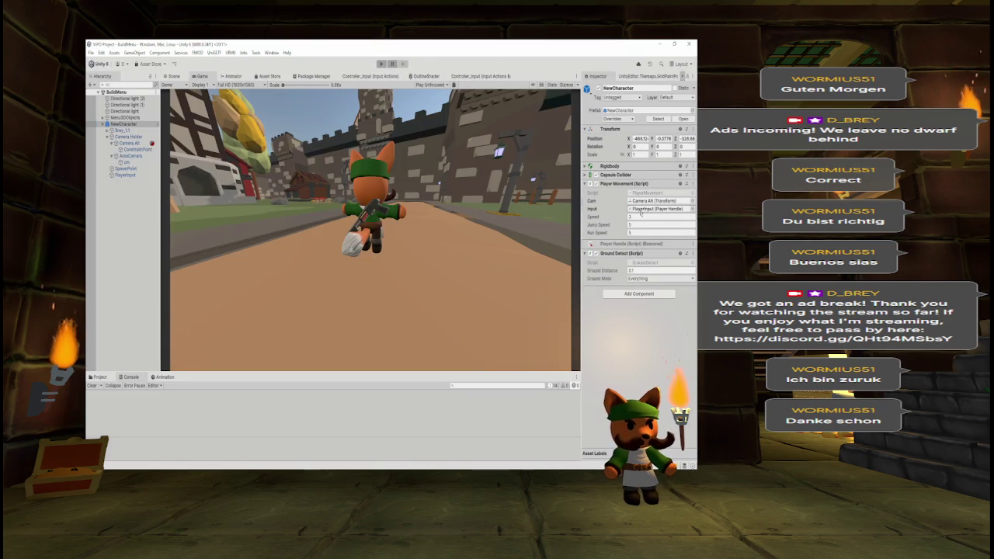
{"action": "right_click", "coordinate": [596, 210]}
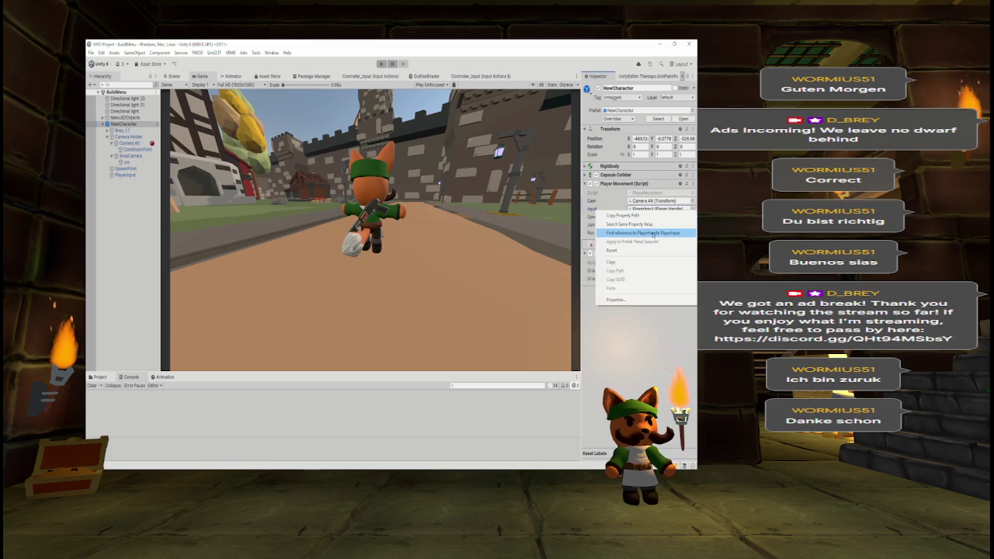
- Apply PlayerInput's Player Handle component to the NewCharacter prefab
{"action": "left_click", "coordinate": [653, 233]}
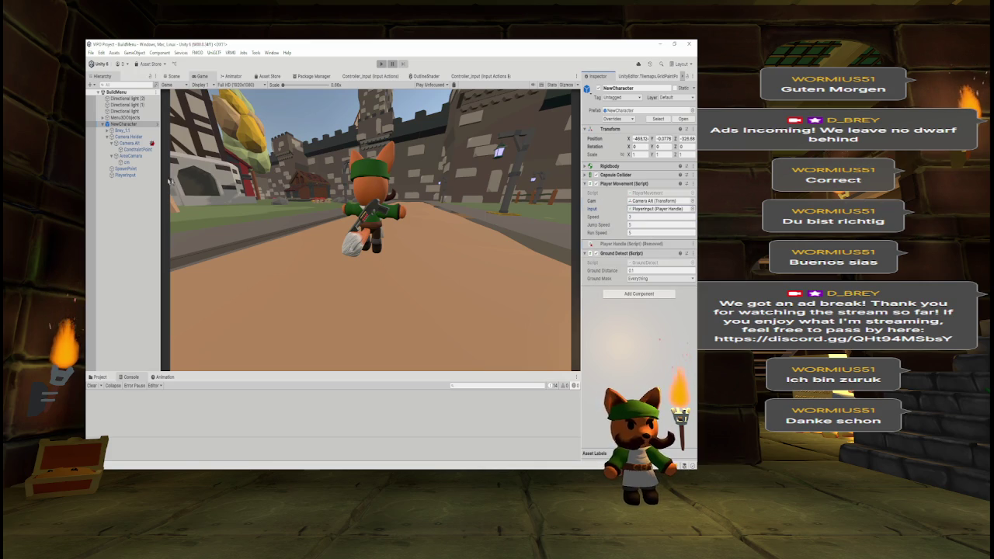
{"action": "left_click", "coordinate": [125, 175]}
{"action": "right_click", "coordinate": [620, 222]}
{"action": "mouse_move", "coordinate": [661, 235]}
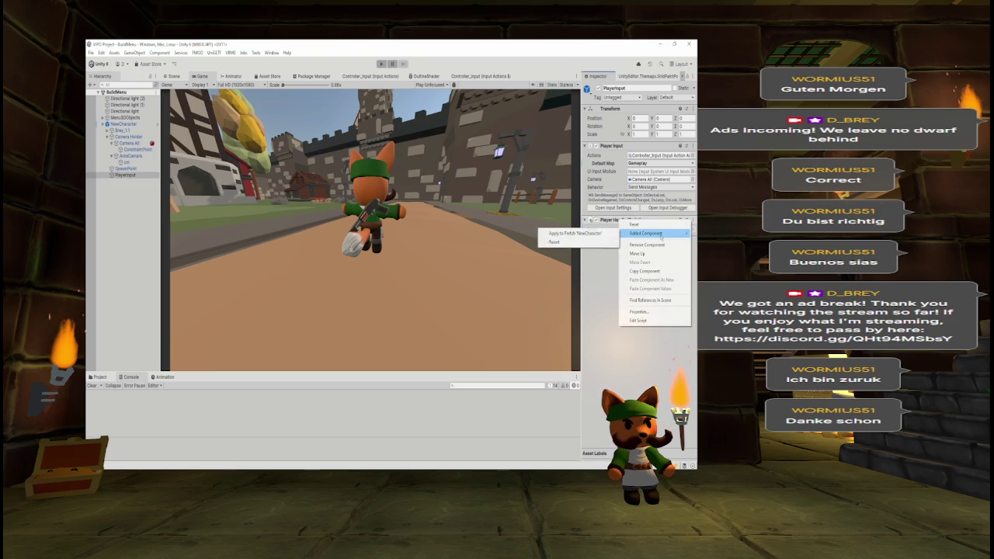
{"action": "left_click", "coordinate": [574, 233]}
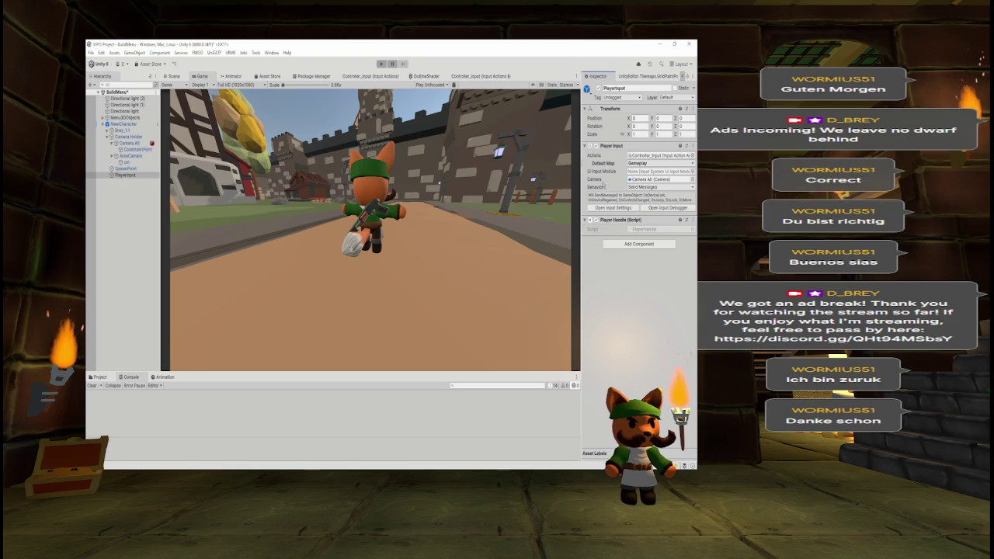
- Apply NewCharacter's Player Movement property change and Input link to the prefab
{"action": "left_click", "coordinate": [123, 123]}
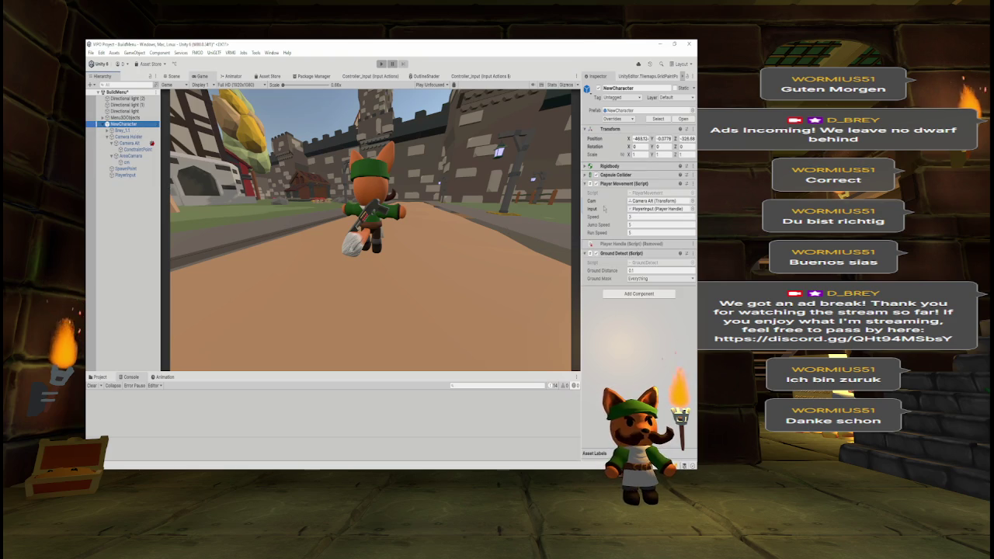
{"action": "right_click", "coordinate": [647, 203]}
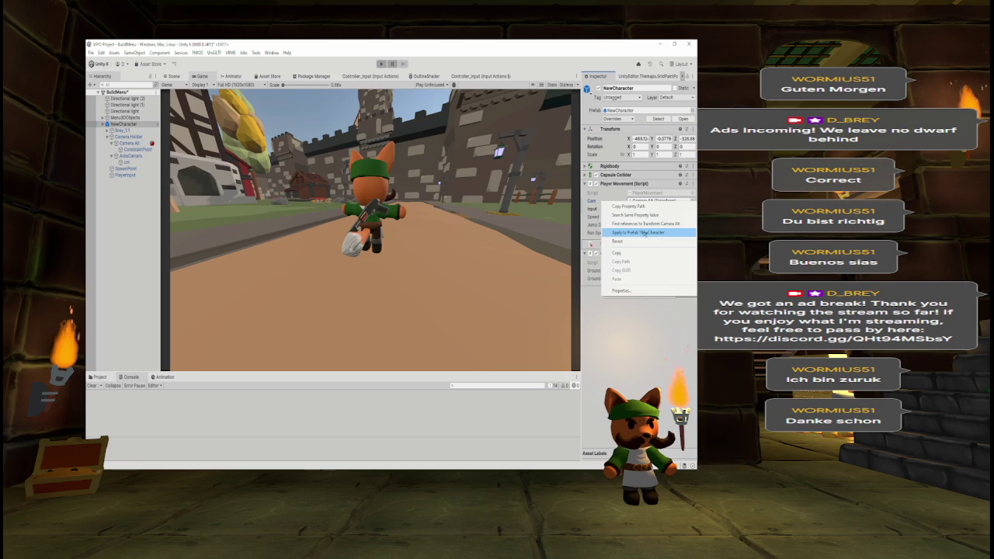
{"action": "left_click", "coordinate": [652, 229]}
{"action": "right_click", "coordinate": [651, 212]}
{"action": "left_click", "coordinate": [650, 235]}
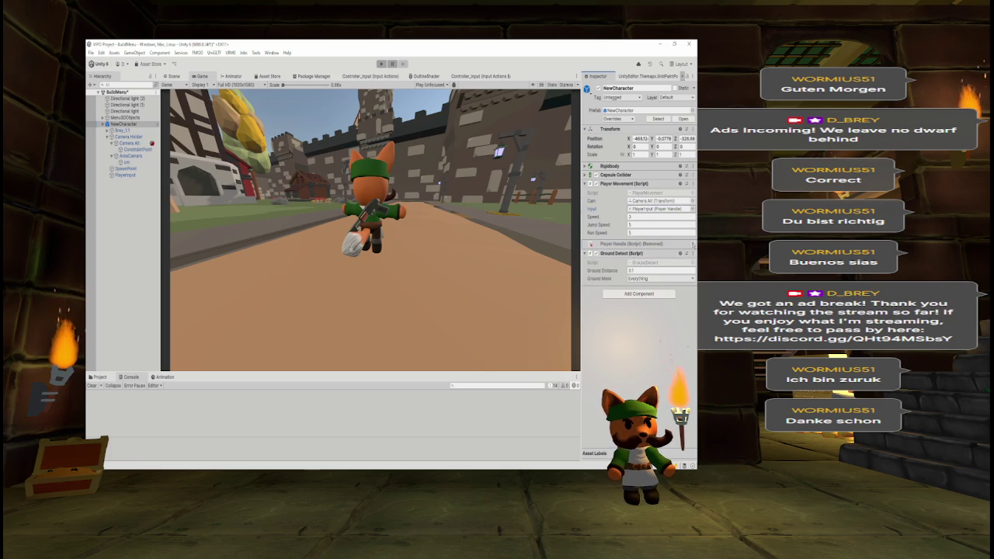
- Remove the missing Player Handle entry and start the game again
{"action": "left_click", "coordinate": [694, 244]}
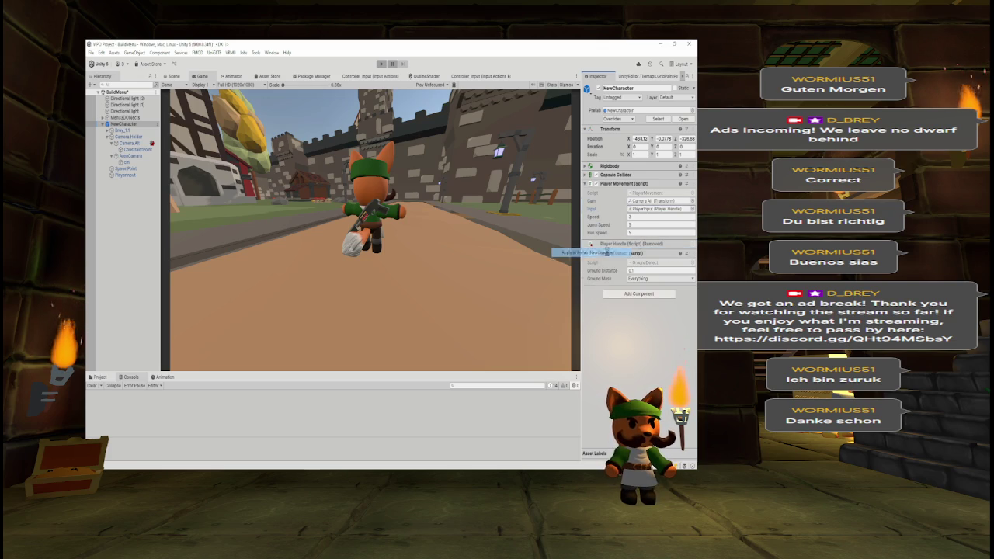
{"action": "left_click", "coordinate": [583, 253]}
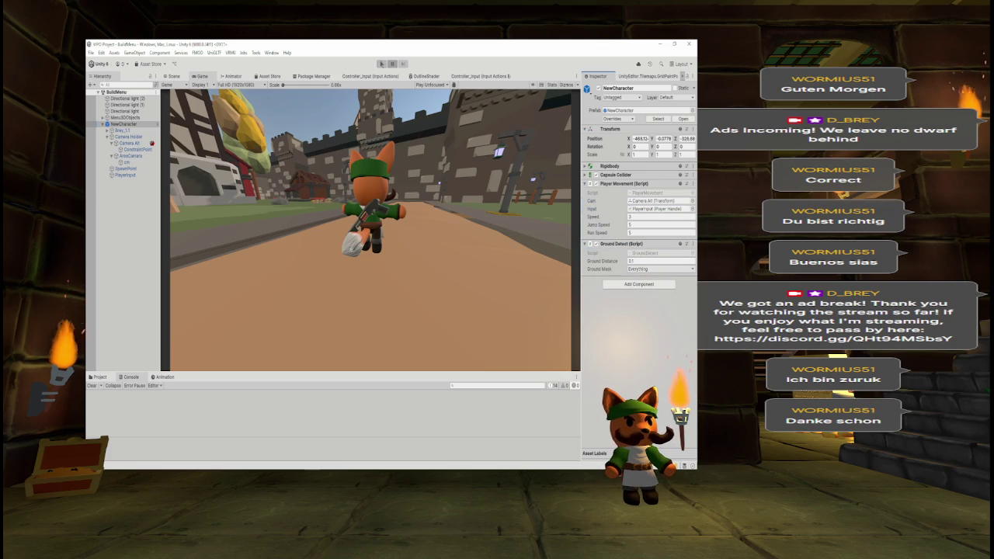
{"action": "left_click", "coordinate": [381, 63]}
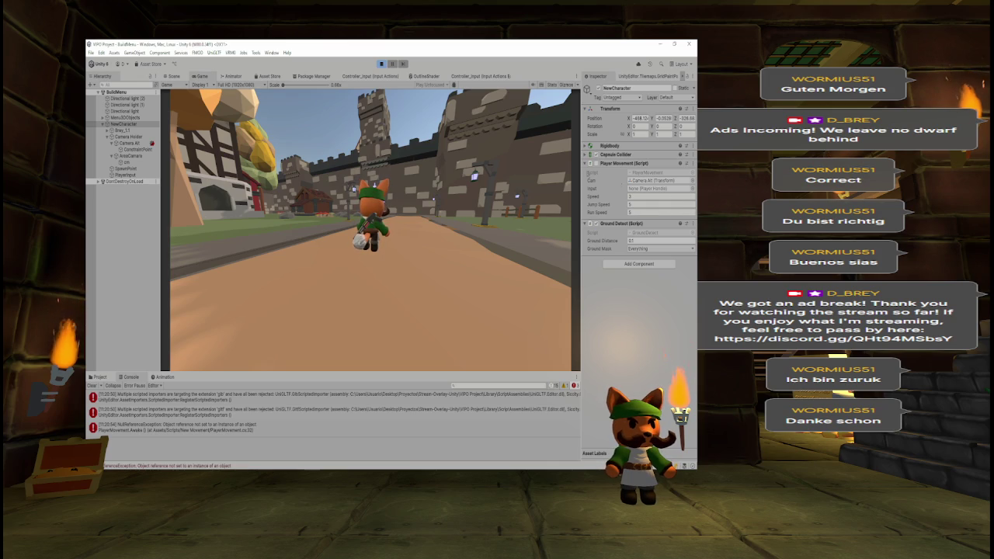
- Stop the game, select PlayerInput in the Hierarchy, and restart Play mode
{"action": "left_click", "coordinate": [380, 64]}
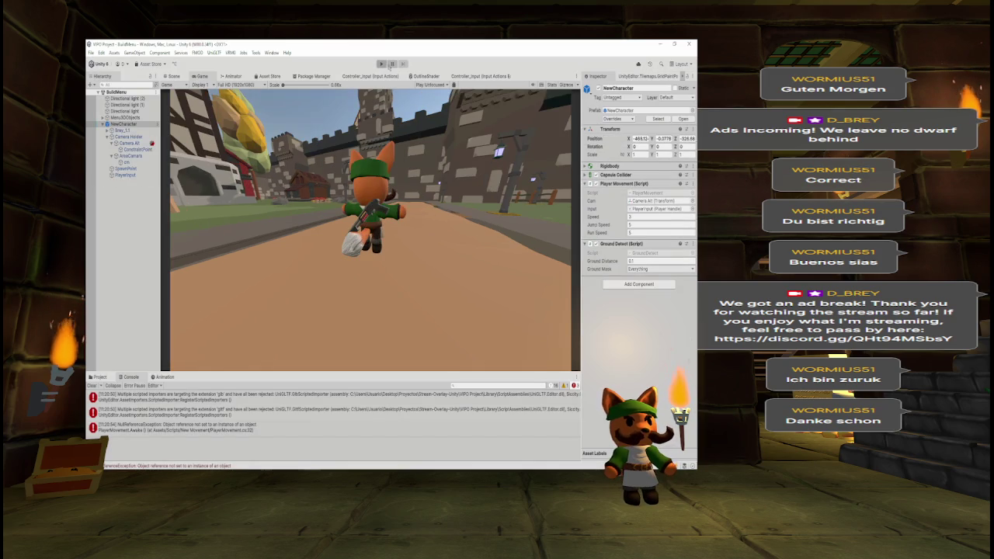
{"action": "left_click", "coordinate": [124, 174]}
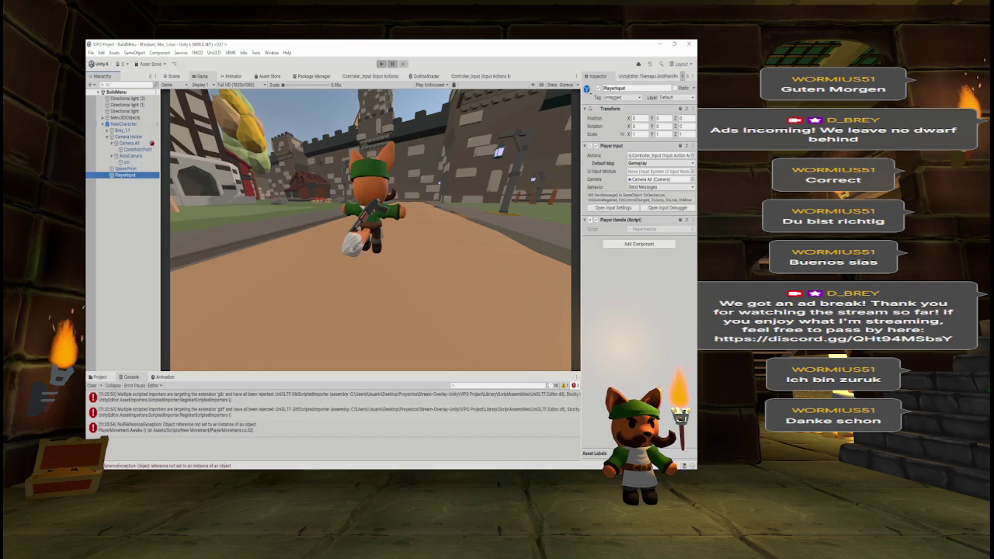
{"action": "left_click", "coordinate": [381, 64]}
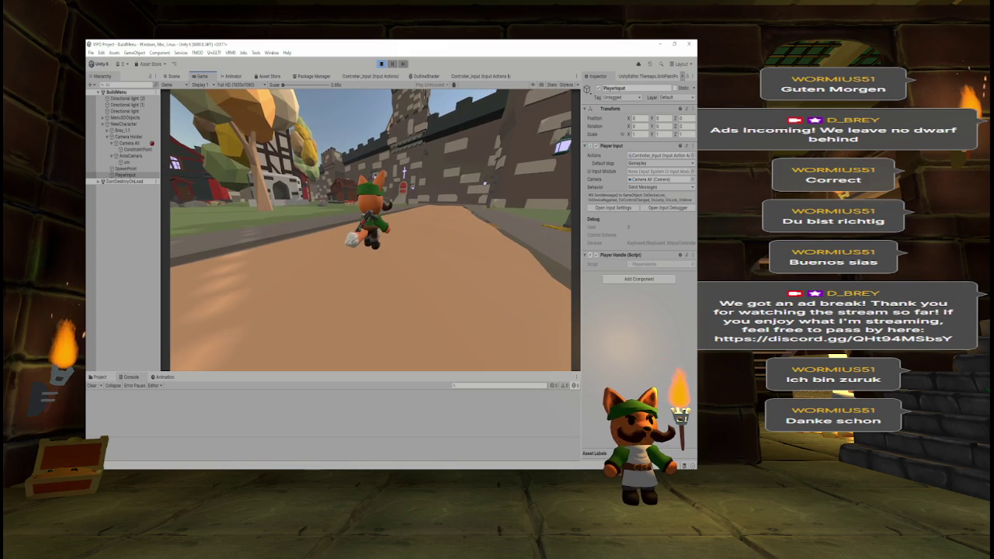
- Stop the game, search the Project assets for 'D', and open the Player2D prefab in prefab mode
{"action": "left_click", "coordinate": [380, 63]}
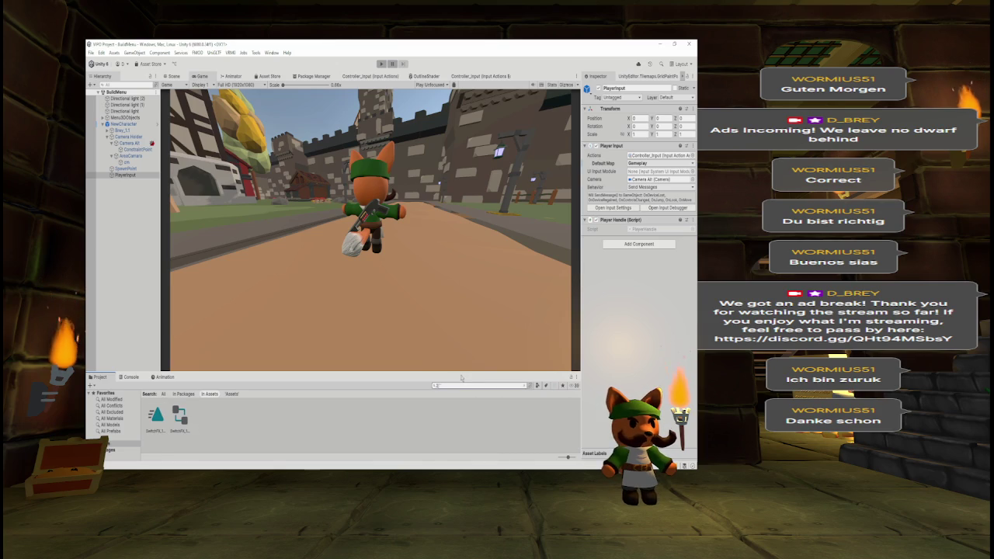
{"action": "type", "text": "D"}
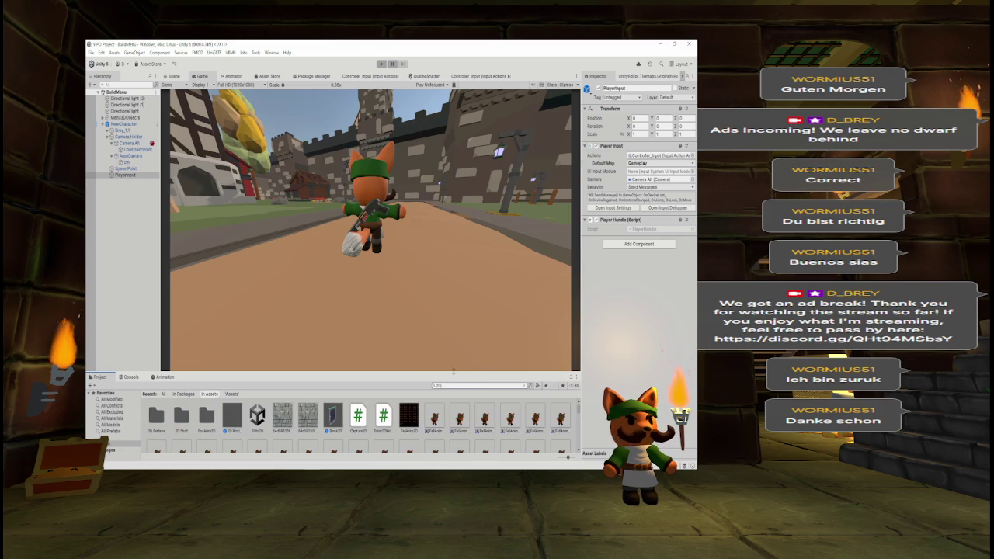
{"action": "mouse_move", "coordinate": [453, 373]}
{"action": "left_mouse_down"}
{"action": "mouse_move", "coordinate": [473, 285]}
{"action": "mouse_move", "coordinate": [497, 274]}
{"action": "left_mouse_up"}
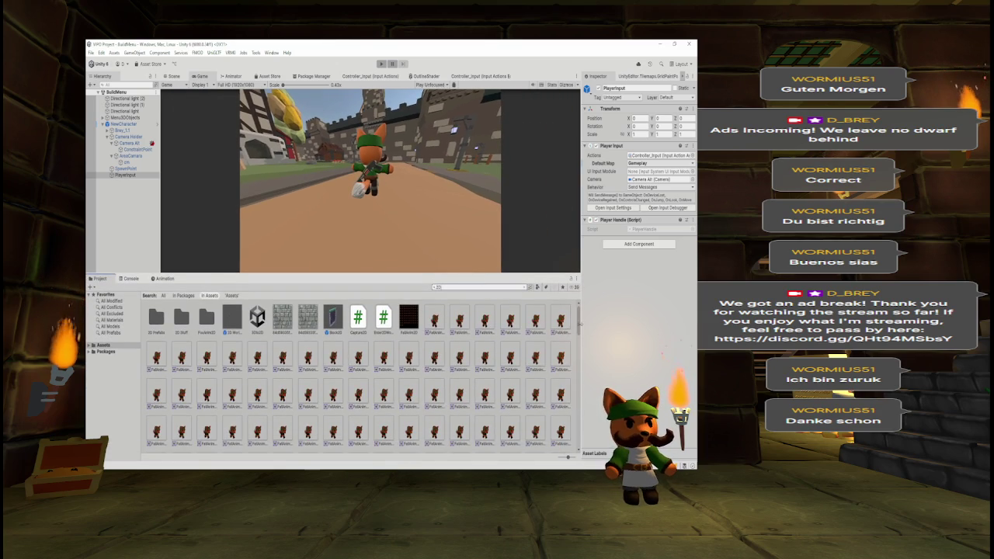
{"action": "scroll", "coordinate": [580, 351], "scroll_direction": "down", "scroll_amount": 5}
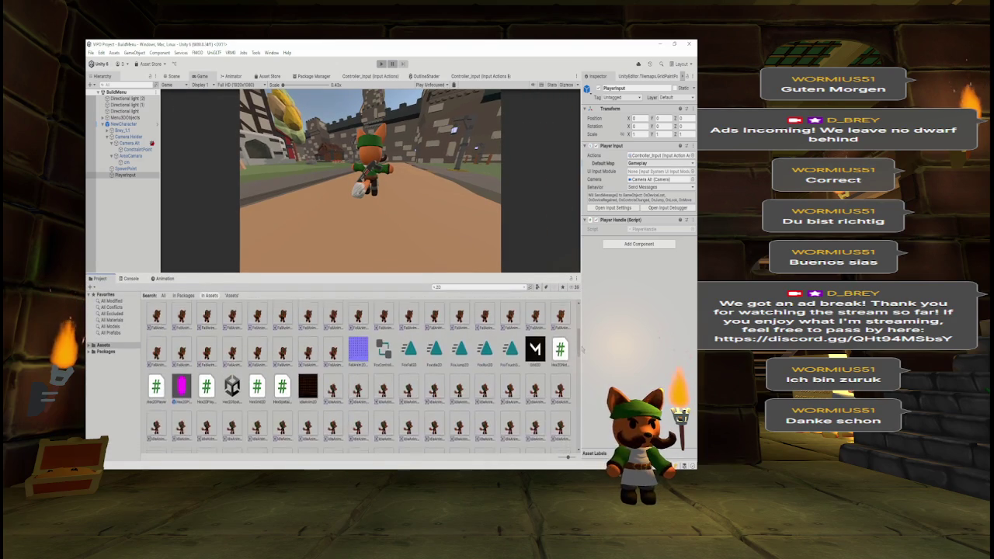
{"action": "scroll", "coordinate": [581, 351], "scroll_direction": "down", "scroll_amount": 5}
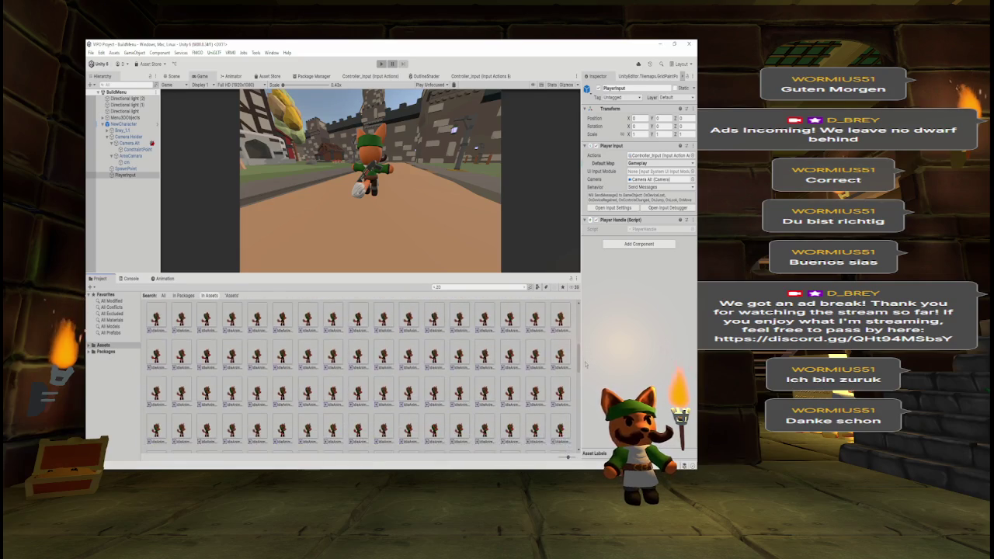
{"action": "left_click_drag", "start_coordinate": [586, 377], "coordinate": [587, 437]}
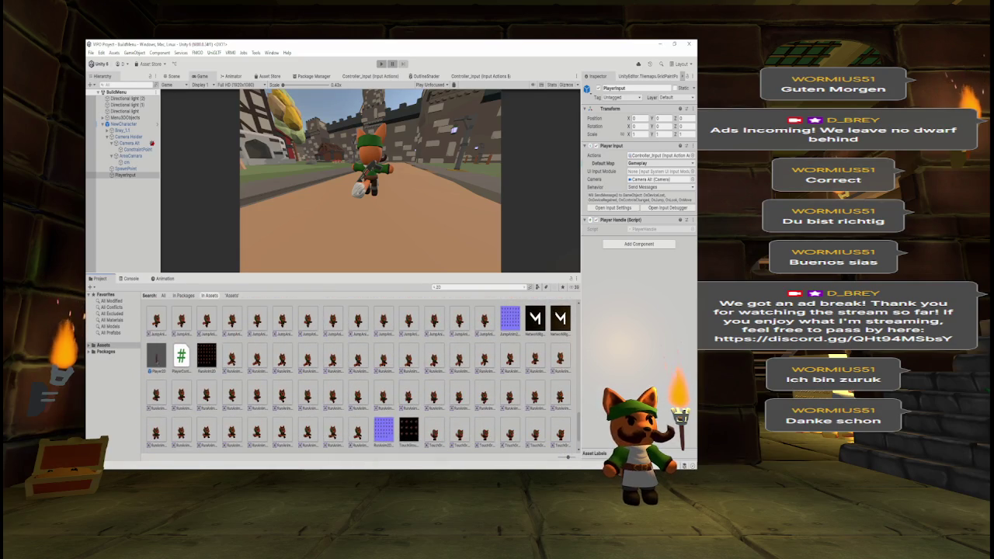
{"action": "double_click", "coordinate": [156, 357]}
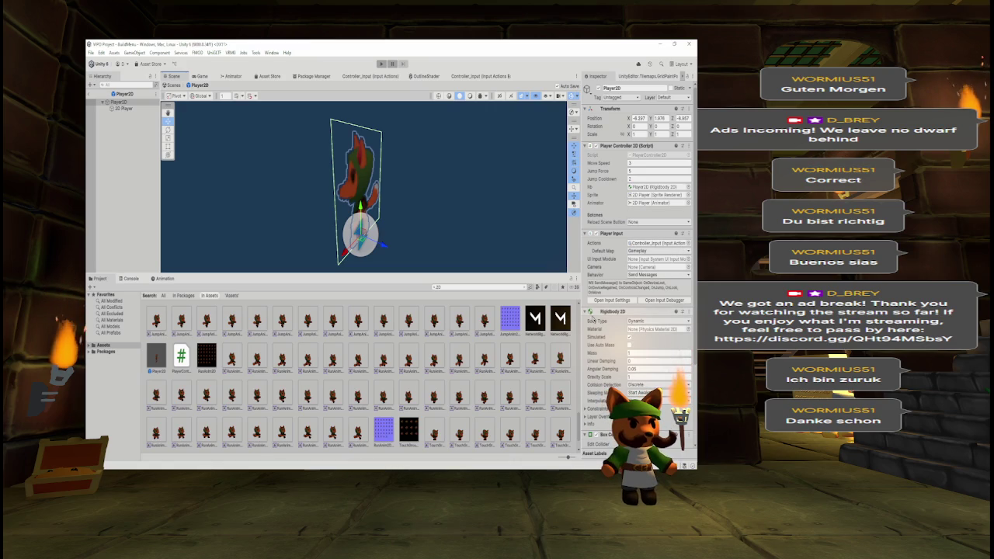
- Collapse Rigidbody 2D and Box Collider 2D, then Edit Script on Player Controller 2D
{"action": "left_click", "coordinate": [612, 312]}
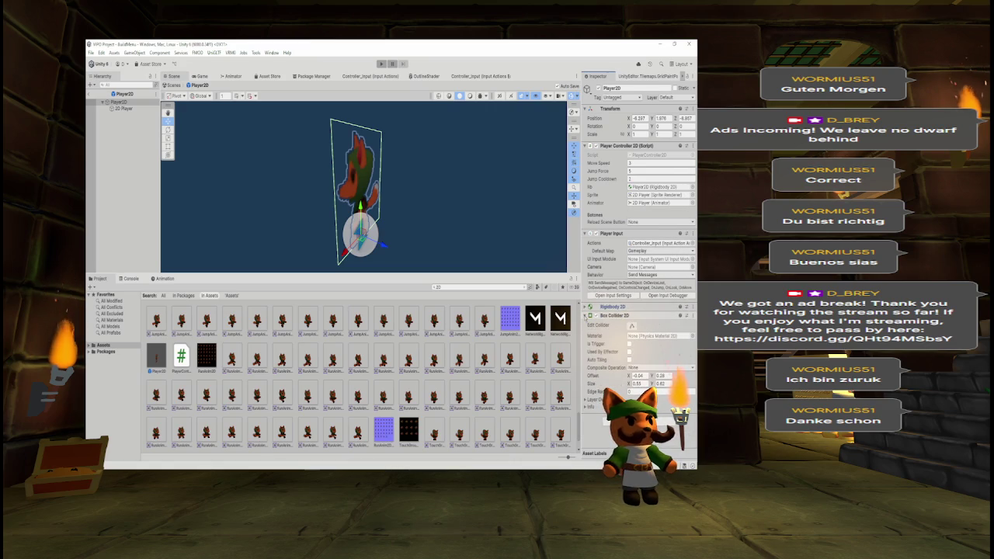
{"action": "left_click", "coordinate": [590, 315]}
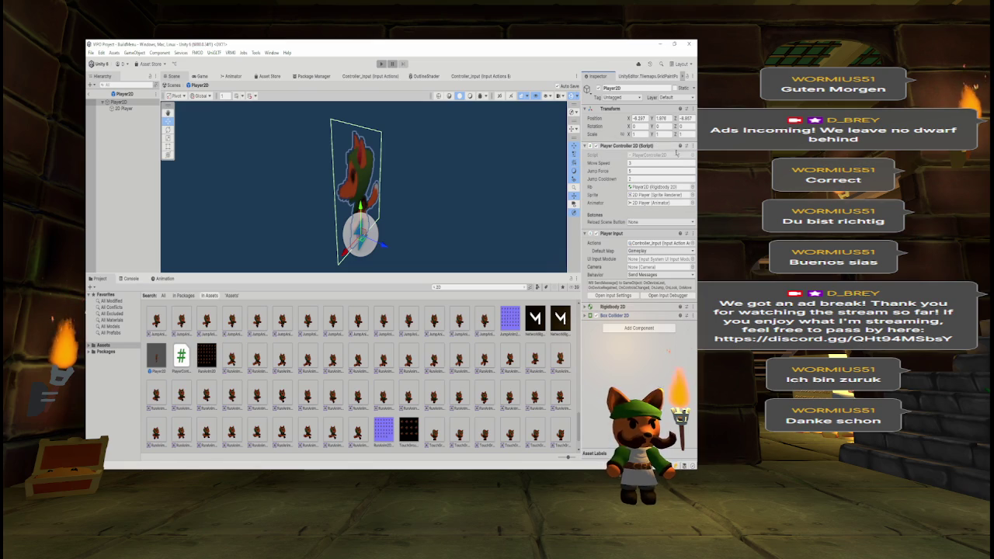
{"action": "left_click", "coordinate": [693, 145]}
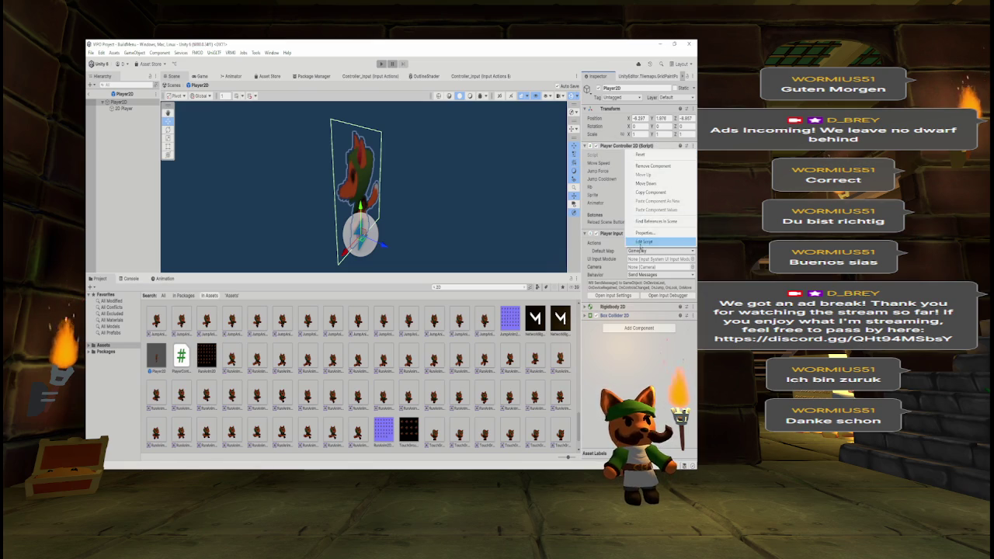
{"action": "left_click", "coordinate": [660, 245]}
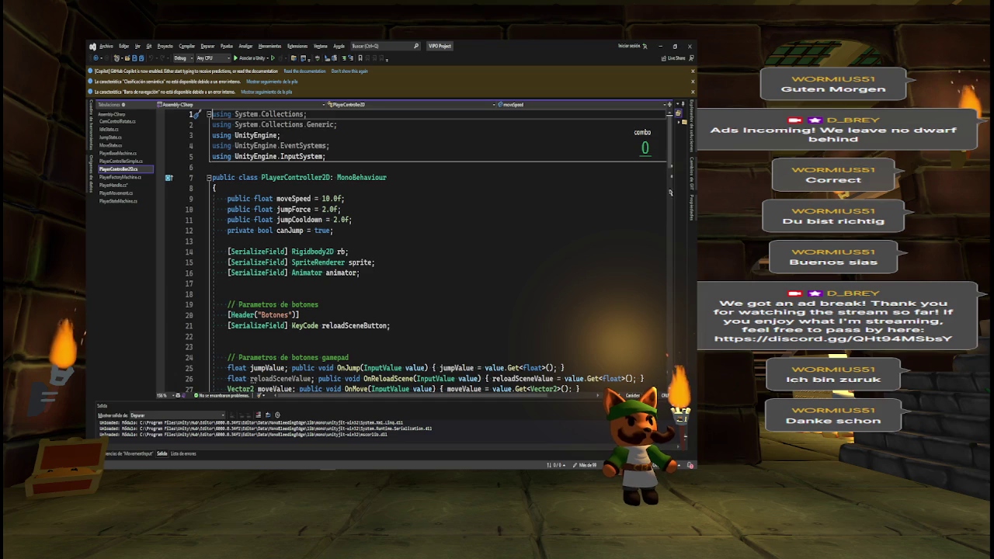
- Open PlayerHandle.cs from Solution Explorer and save it
{"action": "scroll", "coordinate": [420, 249], "scroll_direction": "down", "scroll_amount": 2}
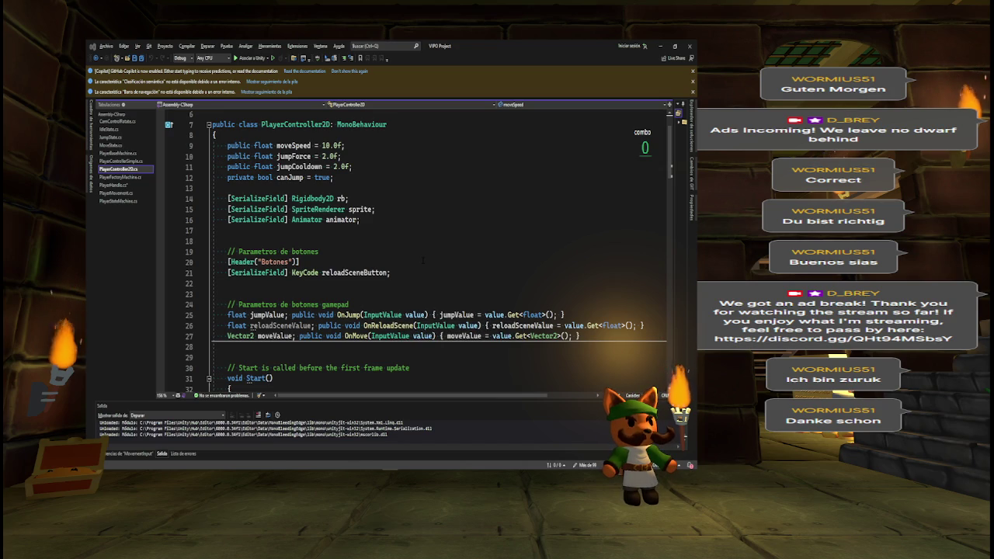
{"action": "scroll", "coordinate": [422, 261], "scroll_direction": "down", "scroll_amount": 1}
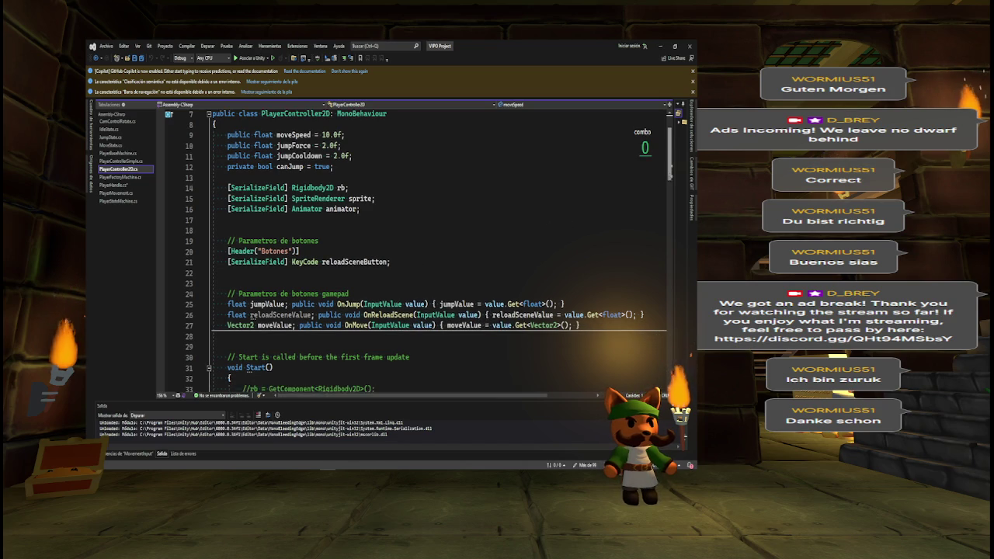
{"action": "scroll", "coordinate": [419, 250], "scroll_direction": "up", "scroll_amount": 1}
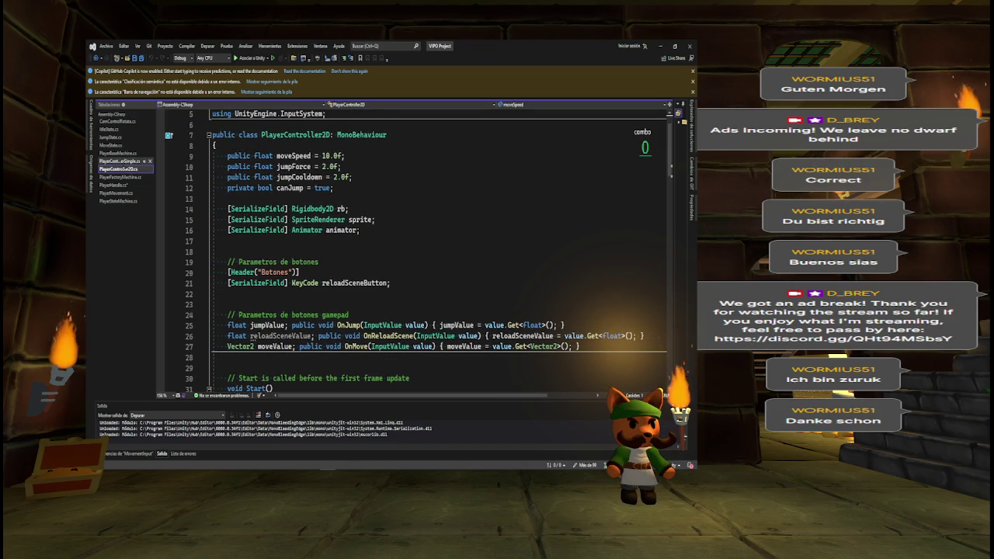
{"action": "double_click", "coordinate": [115, 185]}
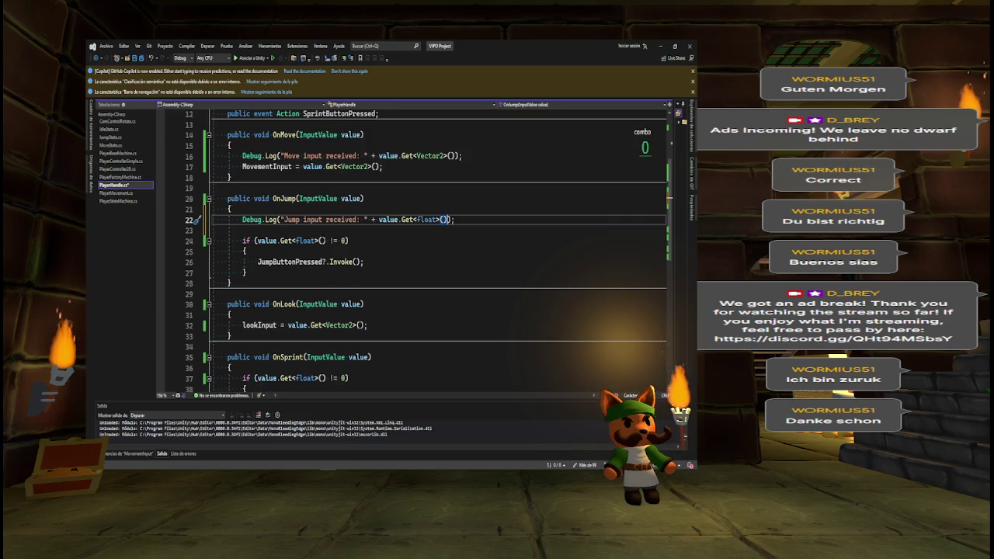
{"action": "key", "text": "ctrl+s"}
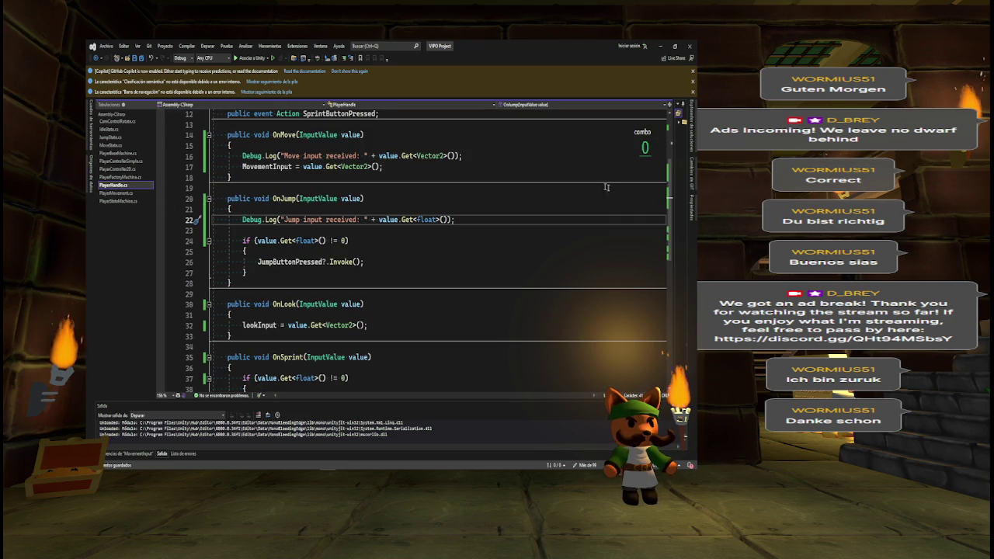
- Review JumpButtonPressed's references and its Jump debug message, then return to Unity
{"action": "scroll", "coordinate": [639, 184], "scroll_direction": "up", "scroll_amount": 4}
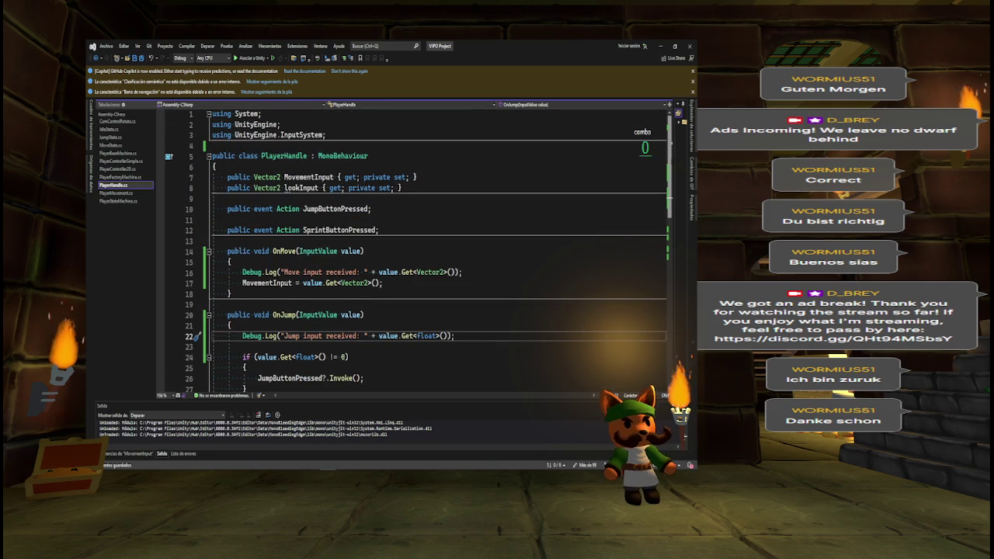
{"action": "scroll", "coordinate": [416, 251], "scroll_direction": "down", "scroll_amount": 1}
{"action": "scroll", "coordinate": [365, 314], "scroll_direction": "up", "scroll_amount": 1}
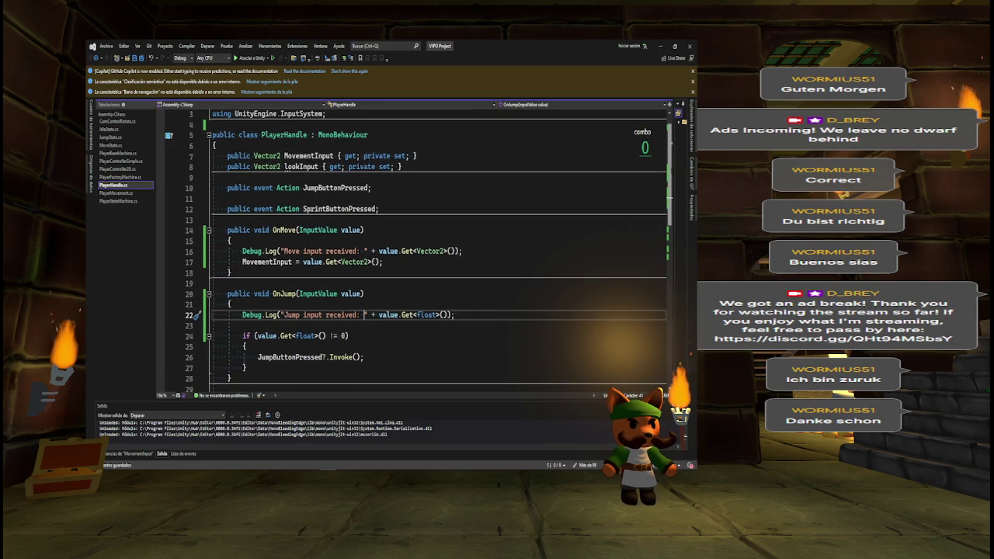
{"action": "left_click", "coordinate": [334, 188]}
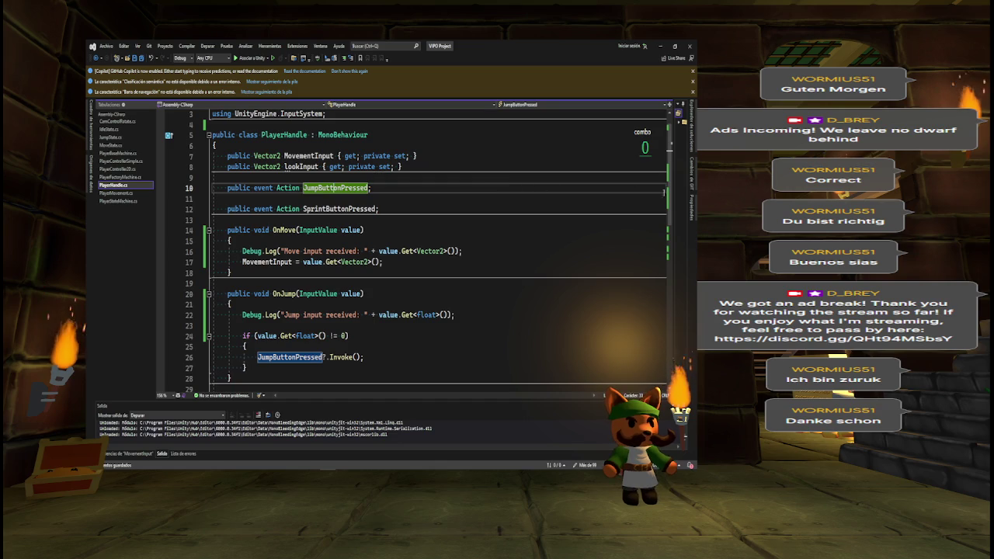
{"action": "double_click", "coordinate": [292, 315]}
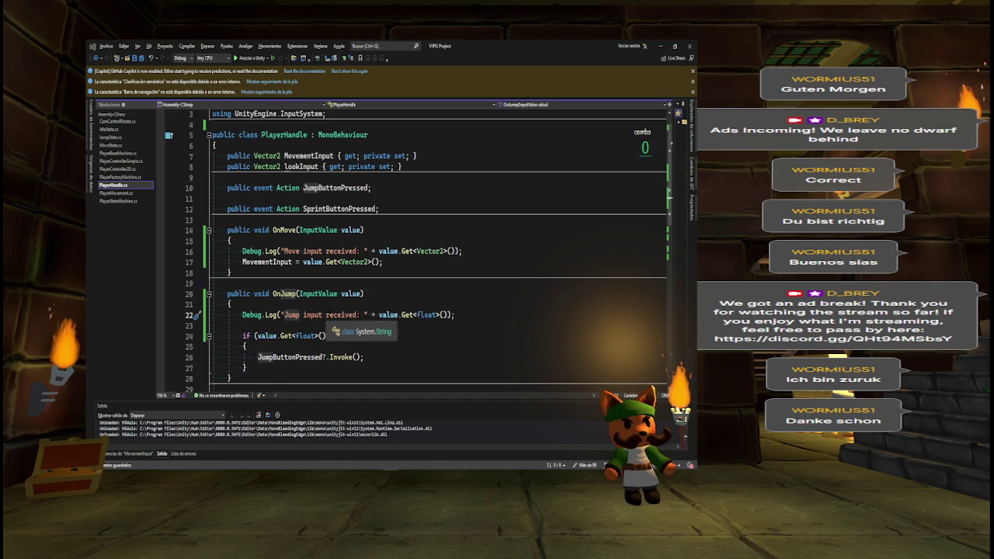
{"action": "key", "text": "alt+Tab"}
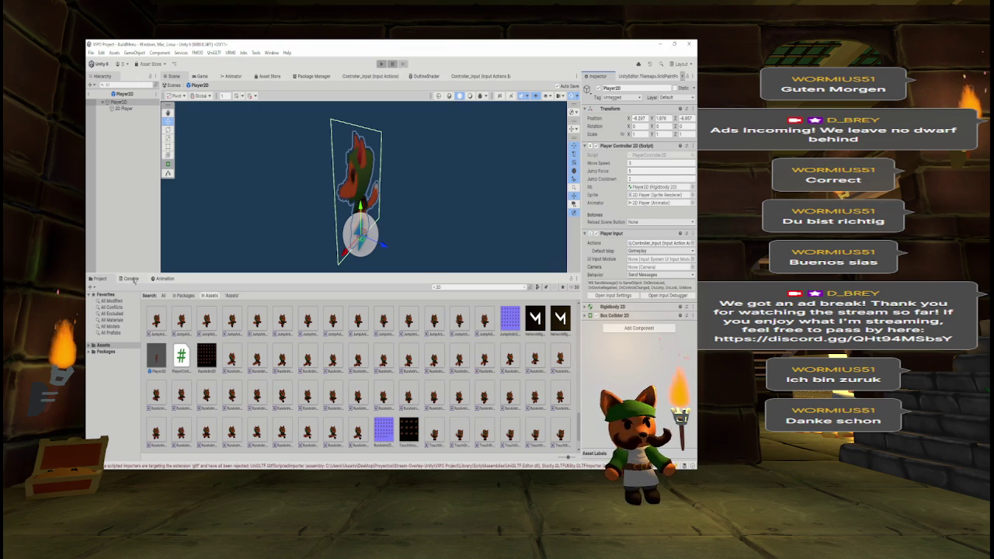
- Leave prefab mode and set PlayerInput's Default Map to <None>
{"action": "left_click", "coordinate": [90, 94]}
{"action": "left_click", "coordinate": [124, 175]}
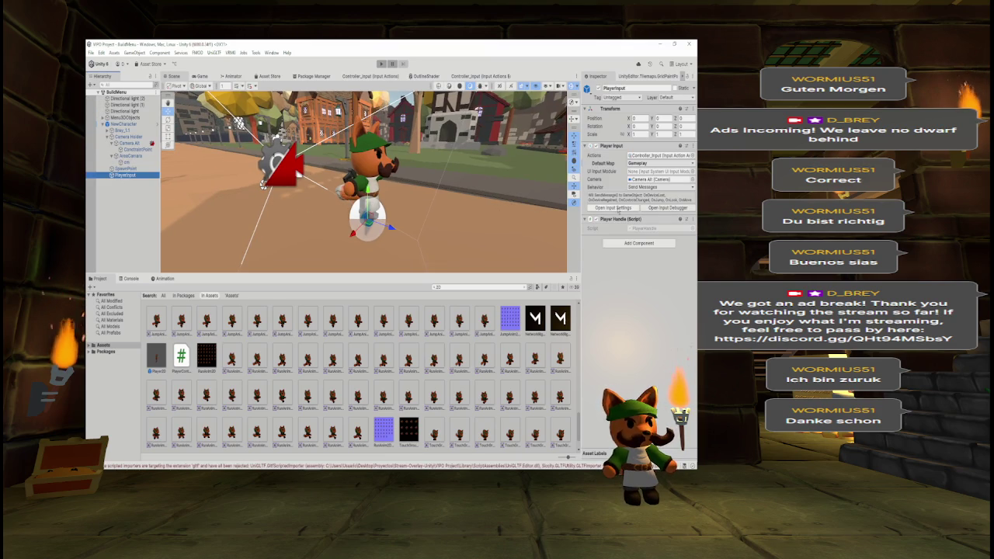
{"action": "left_click", "coordinate": [639, 163]}
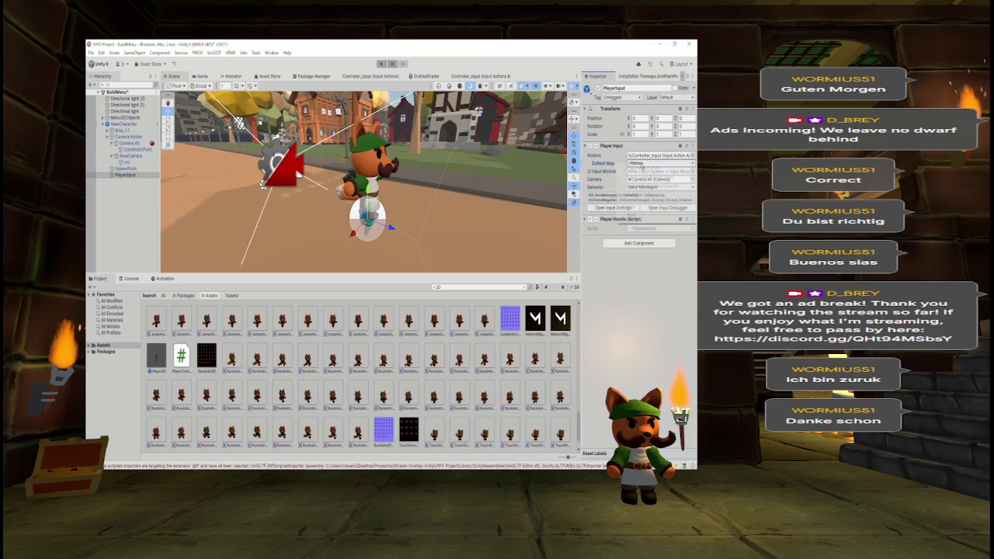
{"action": "right_click", "coordinate": [629, 164]}
{"action": "key", "text": "Escape"}
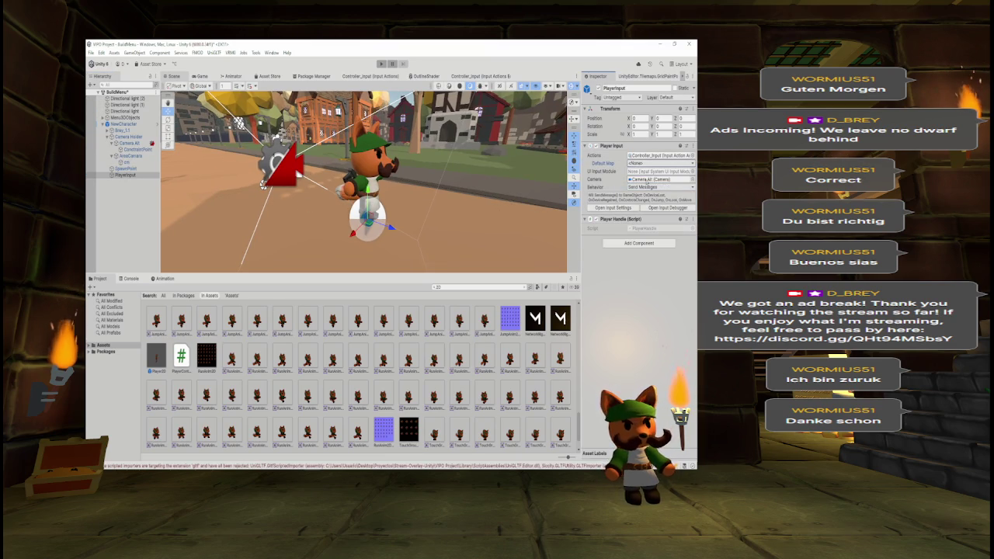
- Set PlayerInput's Camera to None, select NewCharacter, and start Play mode
{"action": "right_click", "coordinate": [646, 180]}
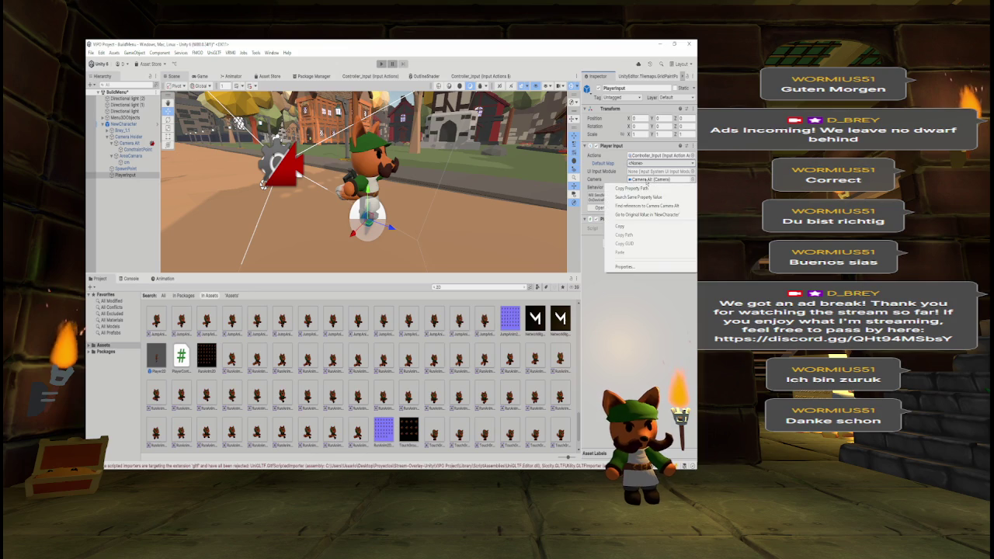
{"action": "left_click", "coordinate": [648, 227]}
{"action": "left_click", "coordinate": [690, 180]}
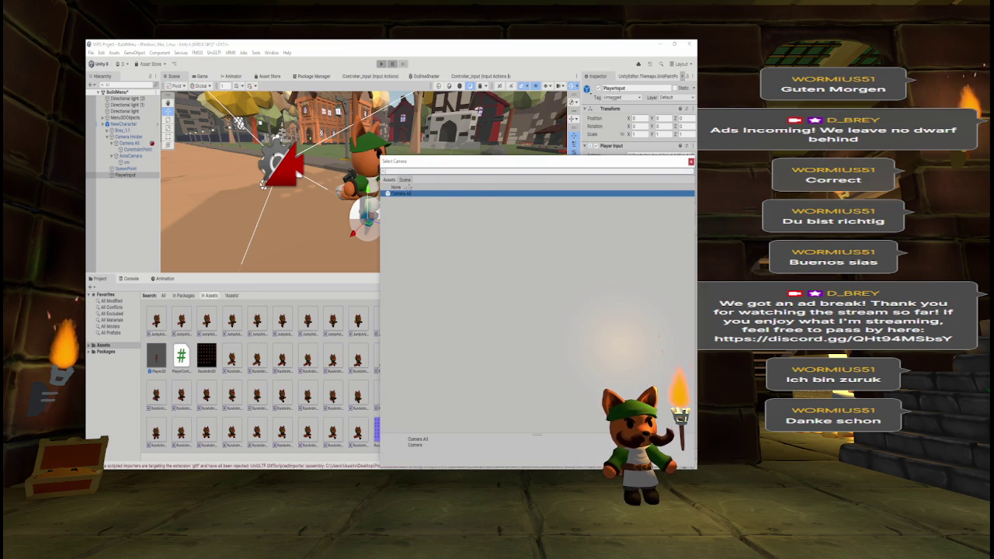
{"action": "double_click", "coordinate": [554, 187]}
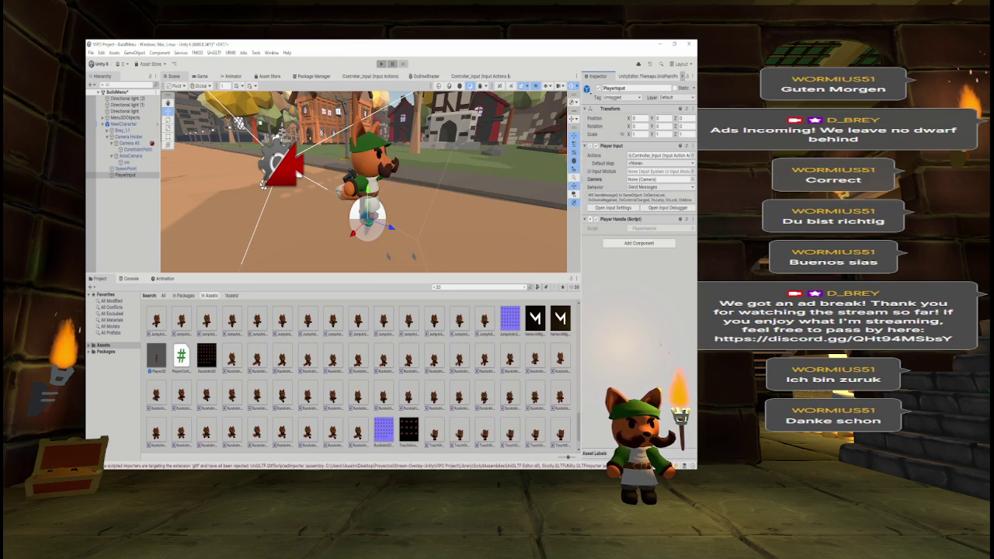
{"action": "left_click", "coordinate": [126, 125]}
{"action": "left_click", "coordinate": [381, 64]}
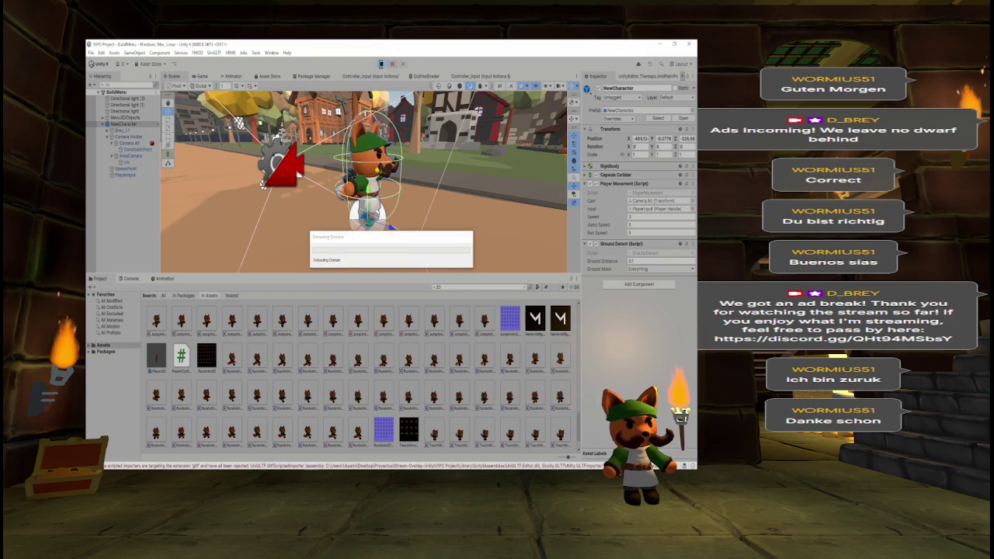
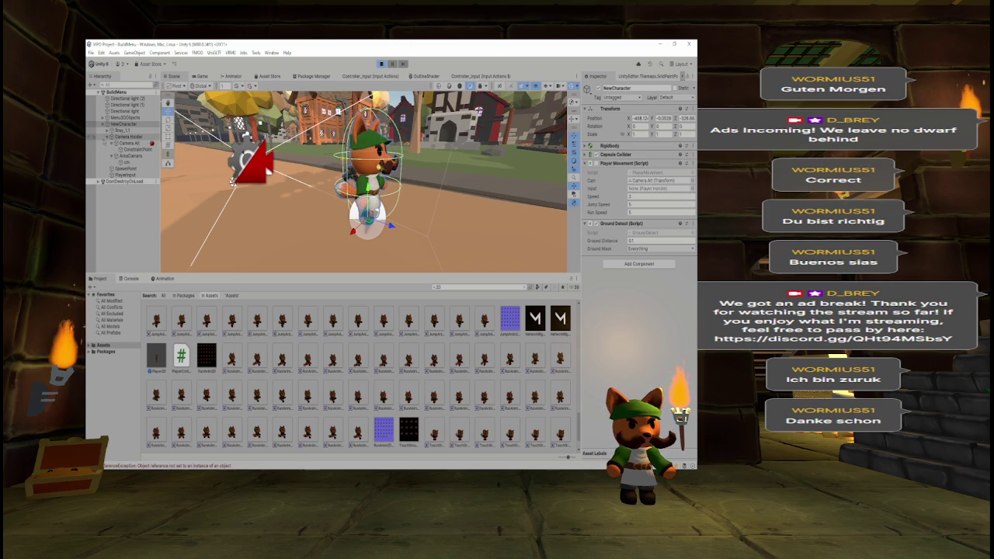
- Collapse Camera Holder, select PlayerInput, and clear the Console errors
{"action": "left_click", "coordinate": [108, 138]}
{"action": "left_click", "coordinate": [123, 149]}
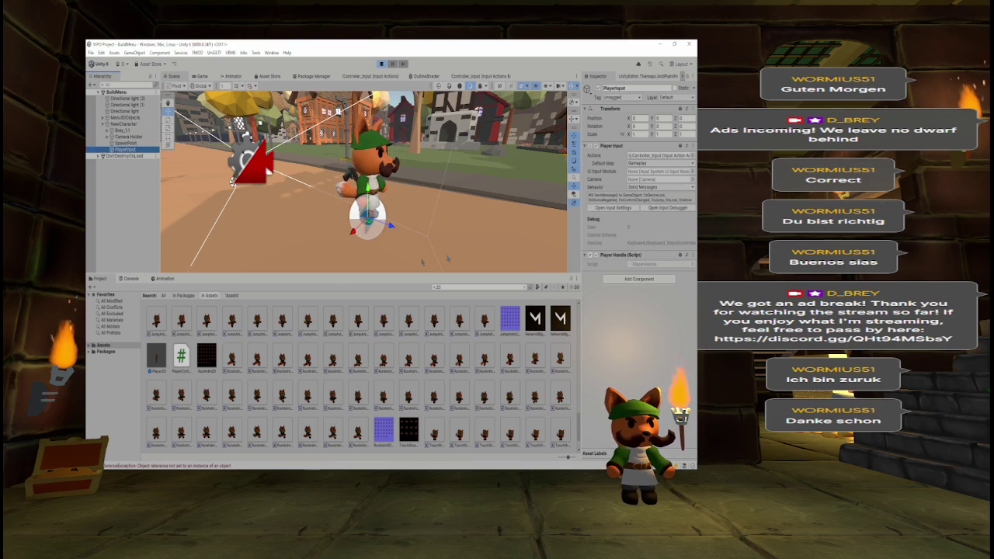
{"action": "left_click", "coordinate": [130, 278]}
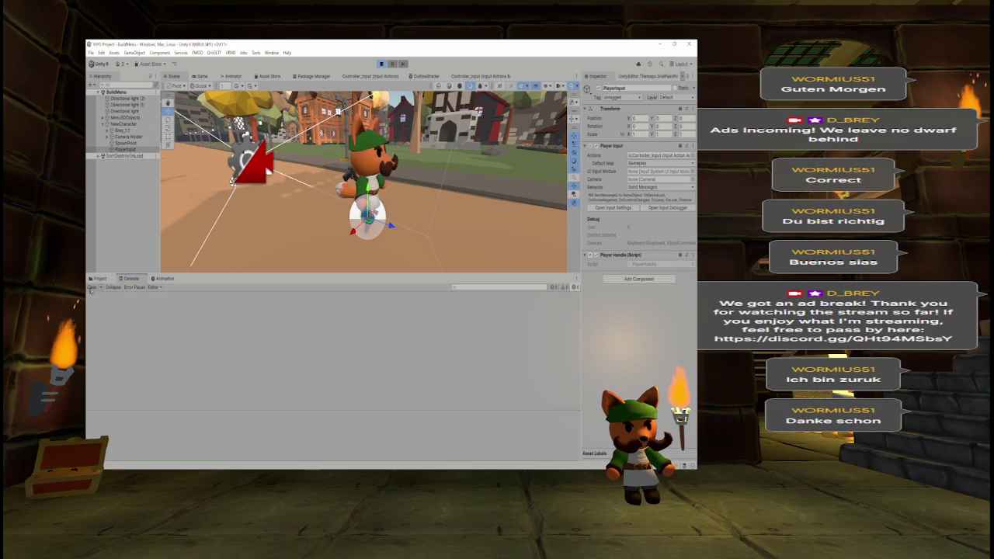
{"action": "left_click", "coordinate": [310, 216]}
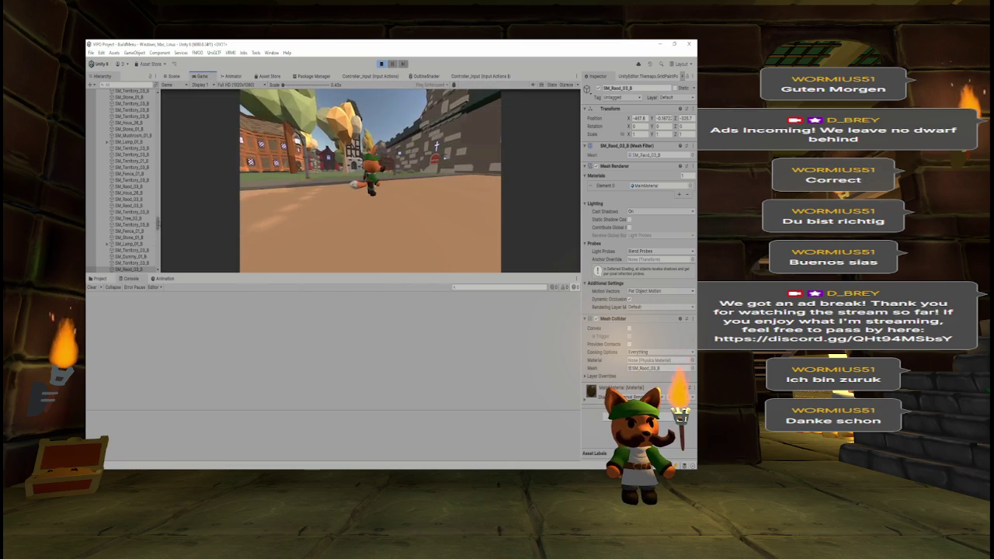
- Collapse Menu3DObjects, reselect PlayerInput, and switch to the PlayerHandle script in the code editor
{"action": "scroll", "coordinate": [122, 112], "scroll_direction": "up", "scroll_amount": 10}
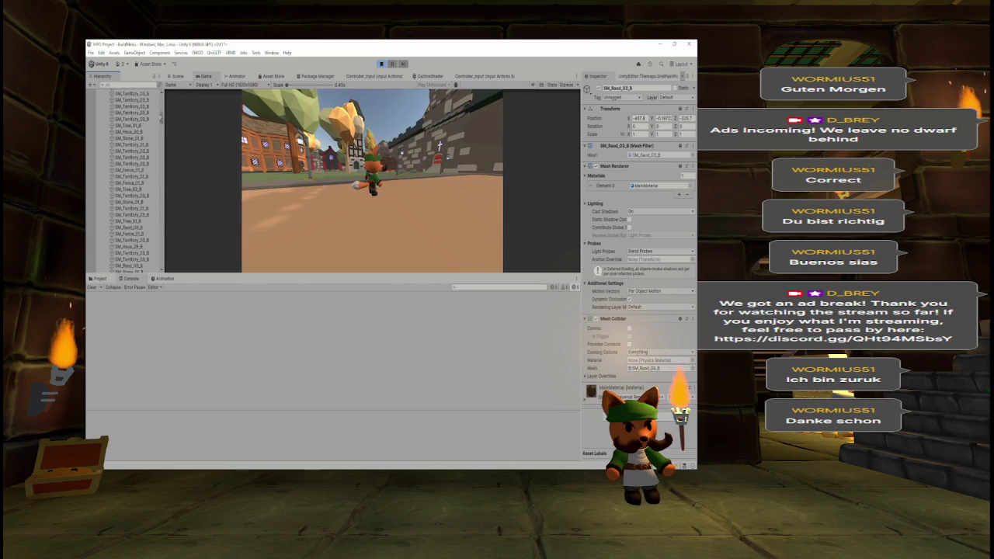
{"action": "left_click", "coordinate": [104, 117]}
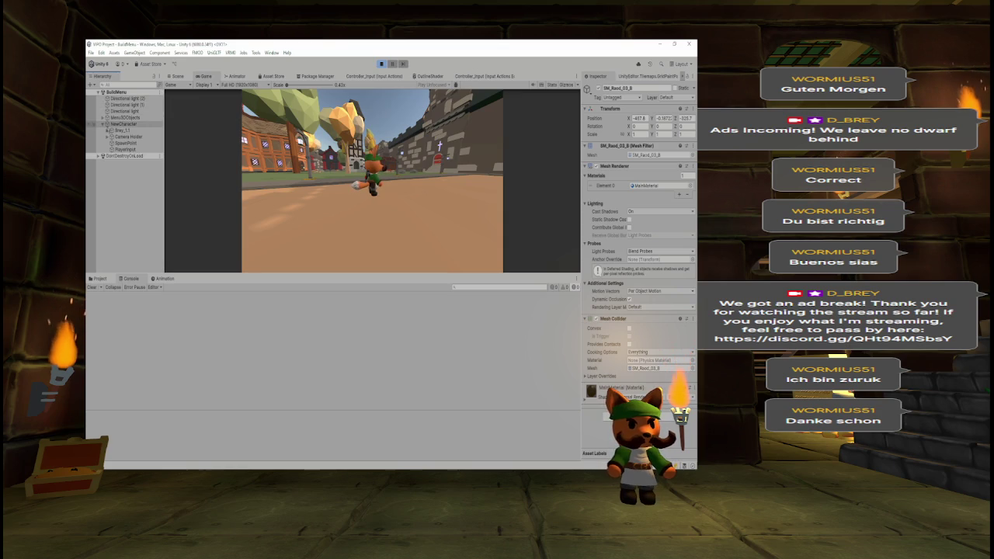
{"action": "left_click", "coordinate": [125, 149]}
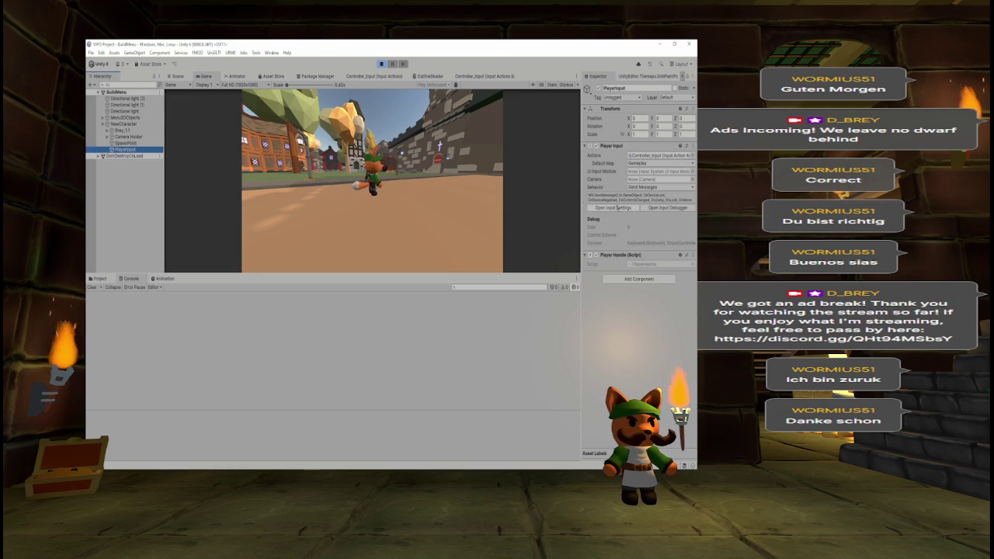
{"action": "key", "text": "alt+Tab"}
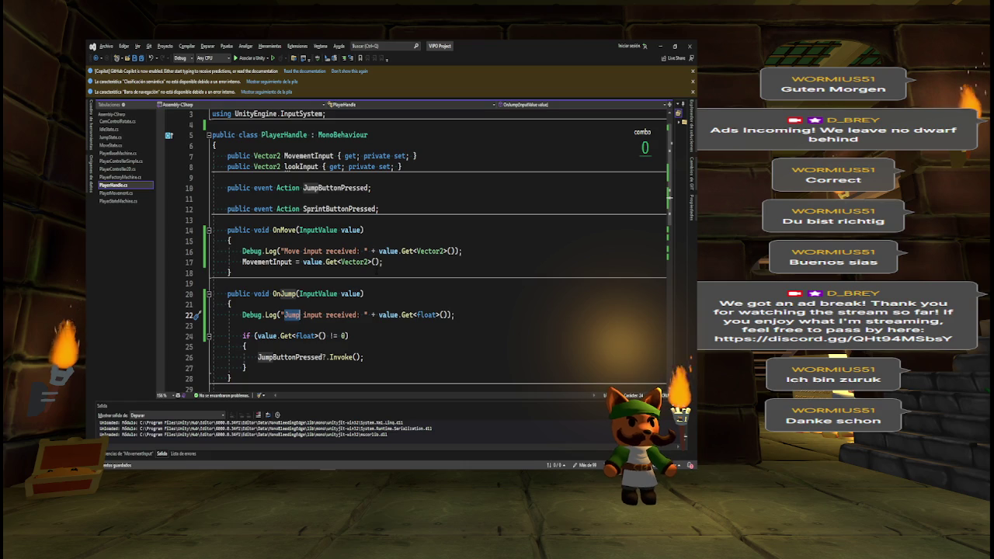
{"action": "key", "text": "alt+Tab"}
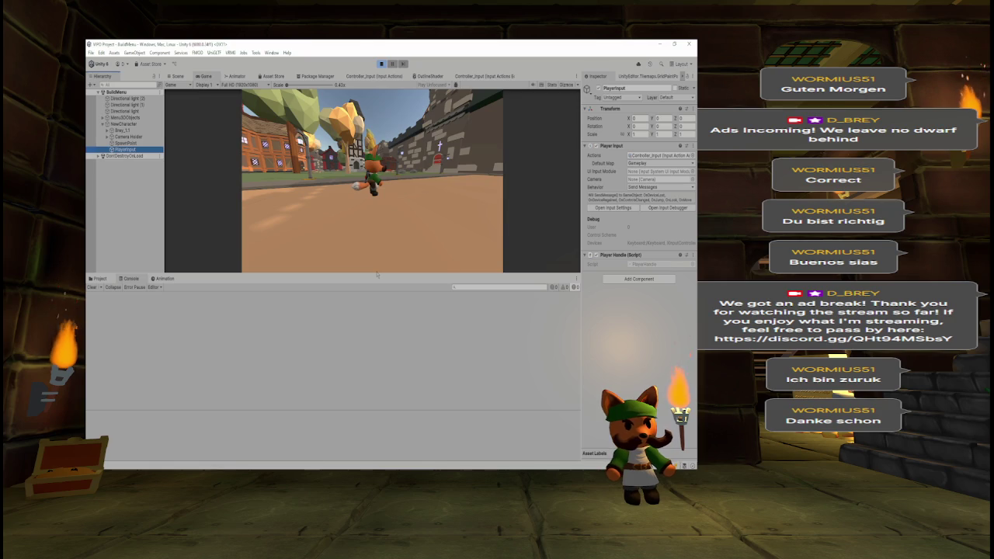
- Stop play mode and jump the tutorial video back to its Add Component part
{"action": "left_click", "coordinate": [377, 232]}
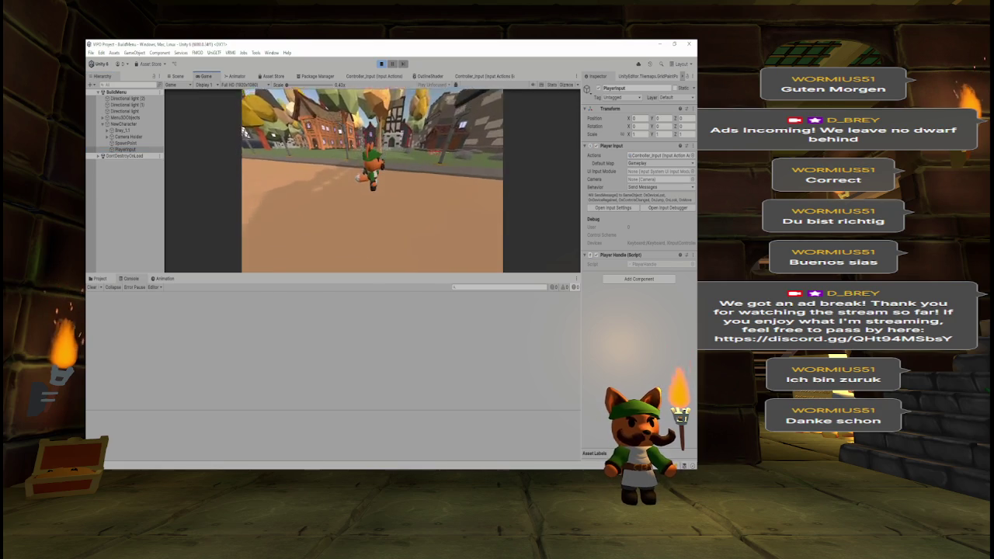
{"action": "left_click", "coordinate": [382, 64]}
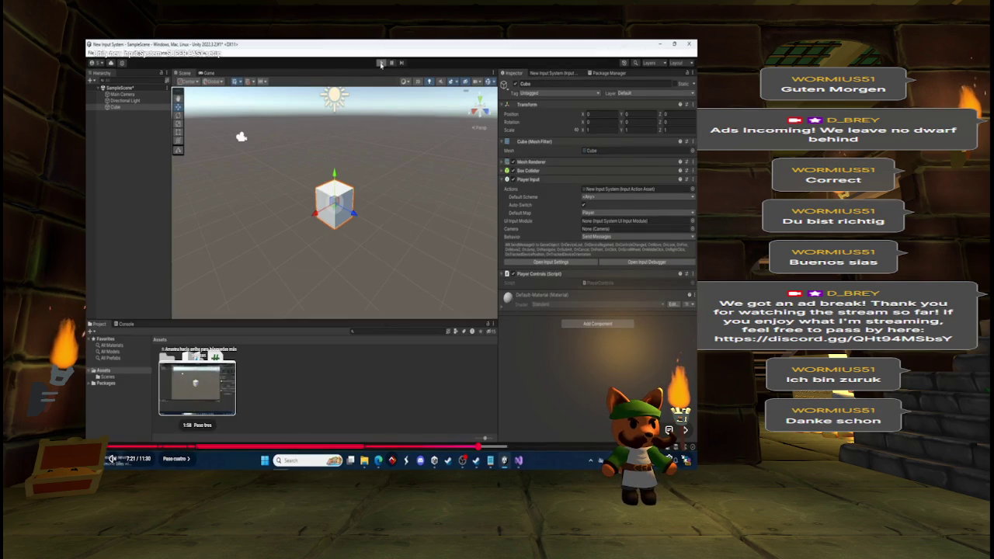
{"action": "left_click", "coordinate": [194, 446]}
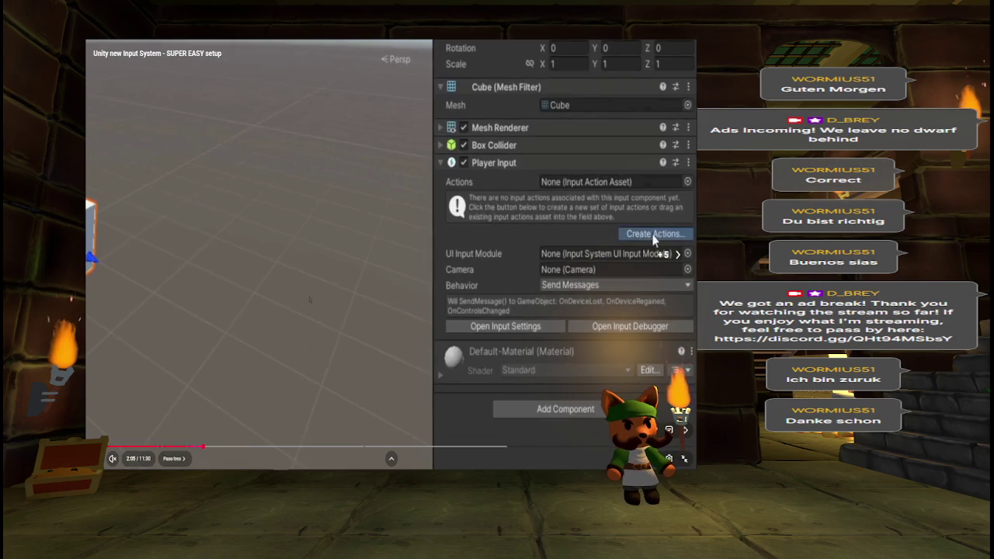
{"action": "left_click", "coordinate": [309, 300]}
{"action": "key", "text": "alt+Tab"}
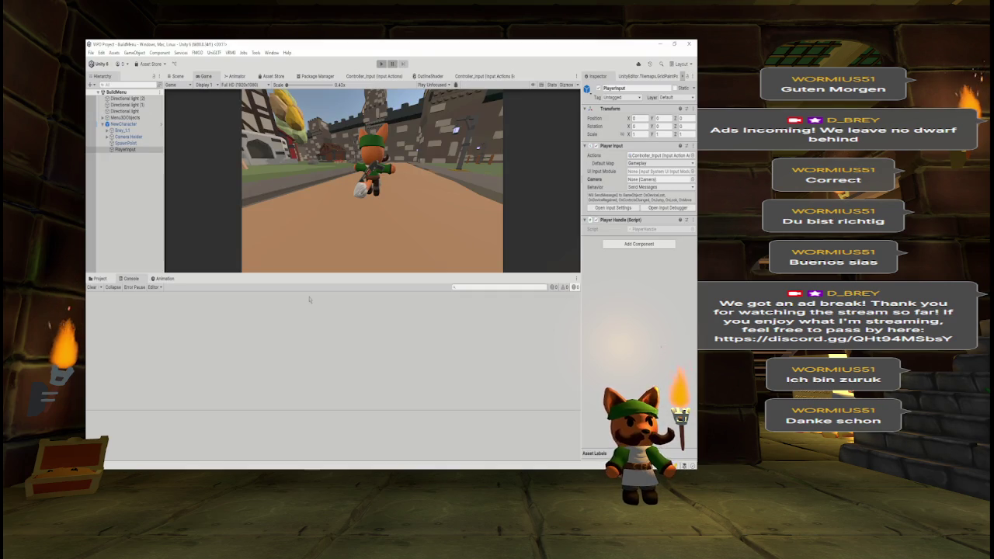
- Watch the tutorial's Player Input setup, pause it, and return to Unity
{"action": "key", "text": "alt+Tab"}
{"action": "left_click", "coordinate": [309, 299]}
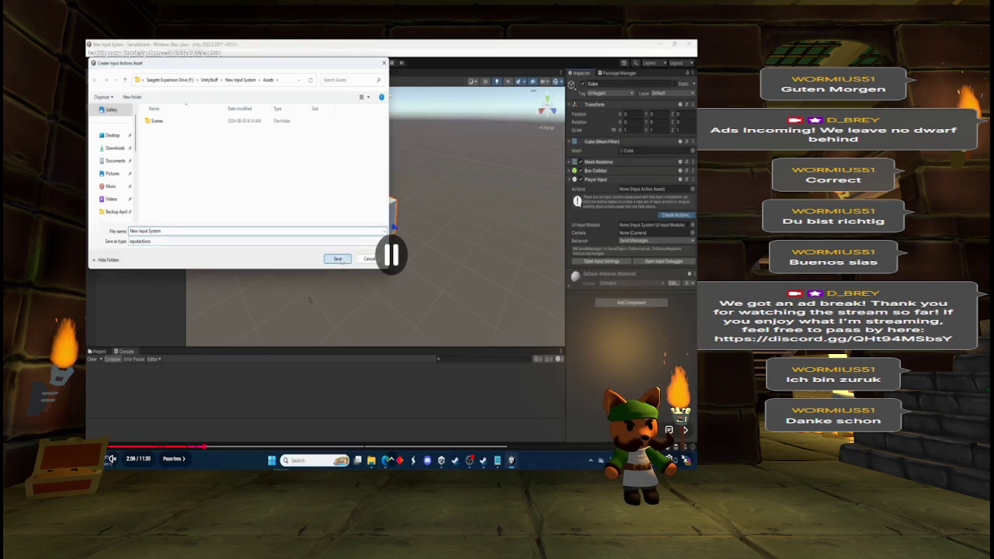
{"action": "left_click", "coordinate": [309, 299]}
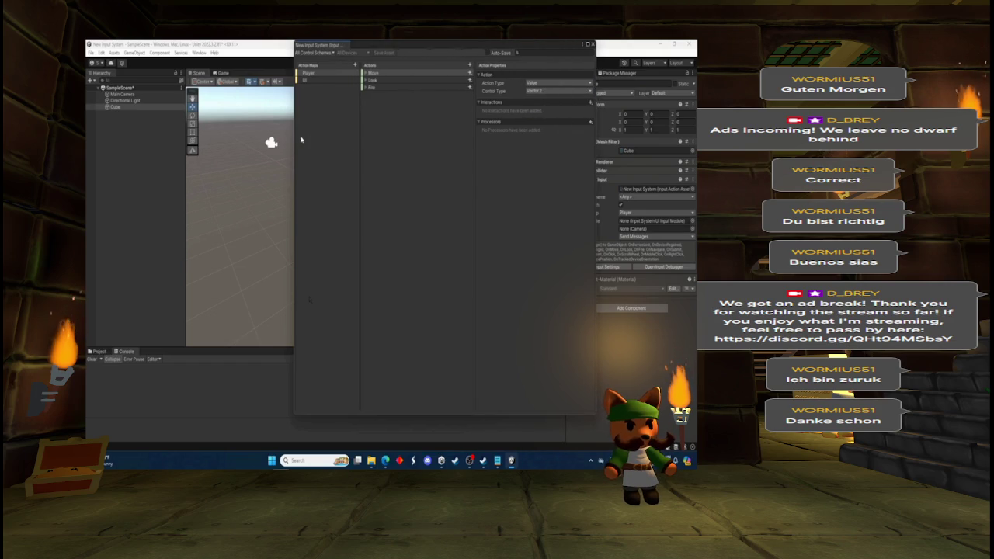
{"action": "key", "text": "space"}
{"action": "key", "text": "alt+Tab"}
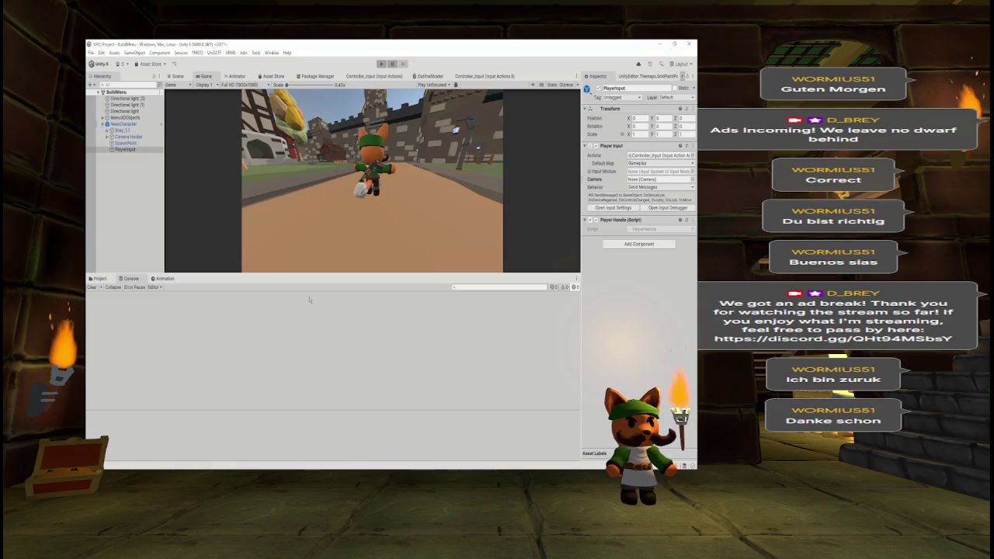
- From Player Input's Create Actions, save a new asset as Multi-VIPO Pals.inputactions in Assets
{"action": "left_click", "coordinate": [691, 155]}
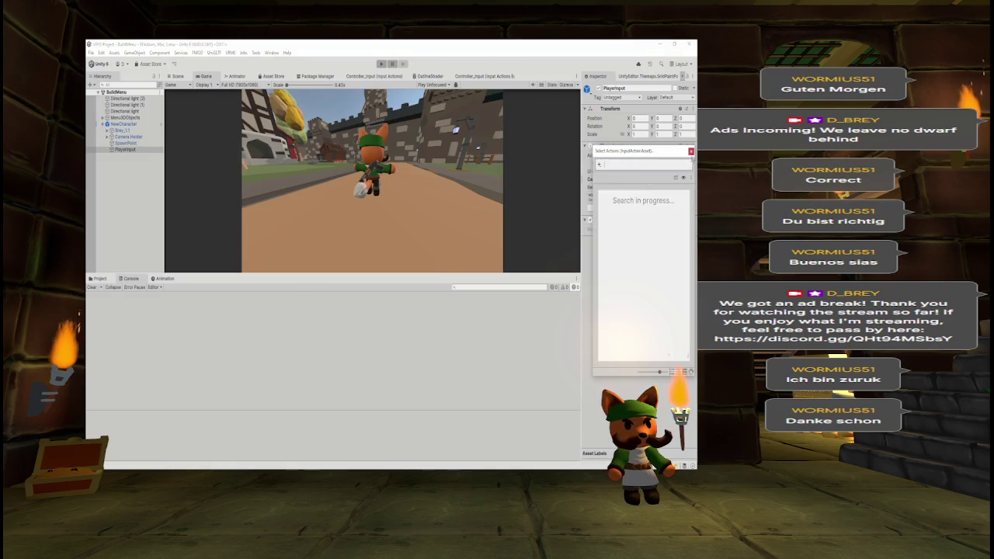
{"action": "left_click", "coordinate": [691, 151]}
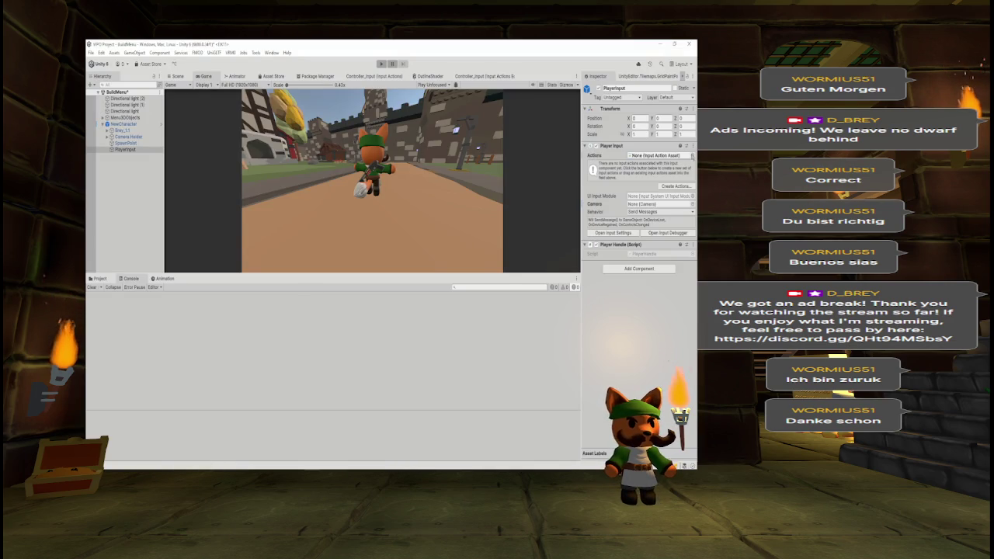
{"action": "left_click", "coordinate": [98, 278]}
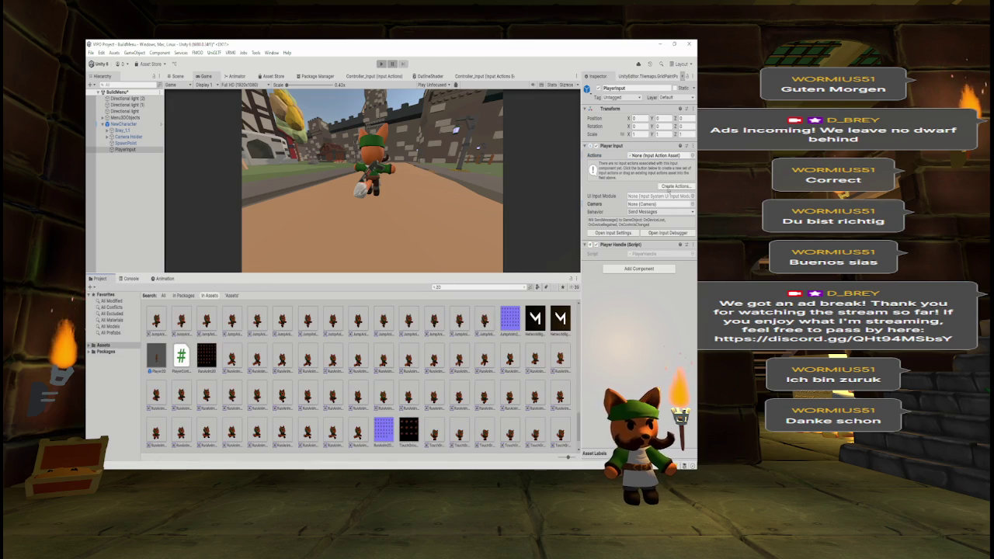
{"action": "left_click", "coordinate": [673, 187]}
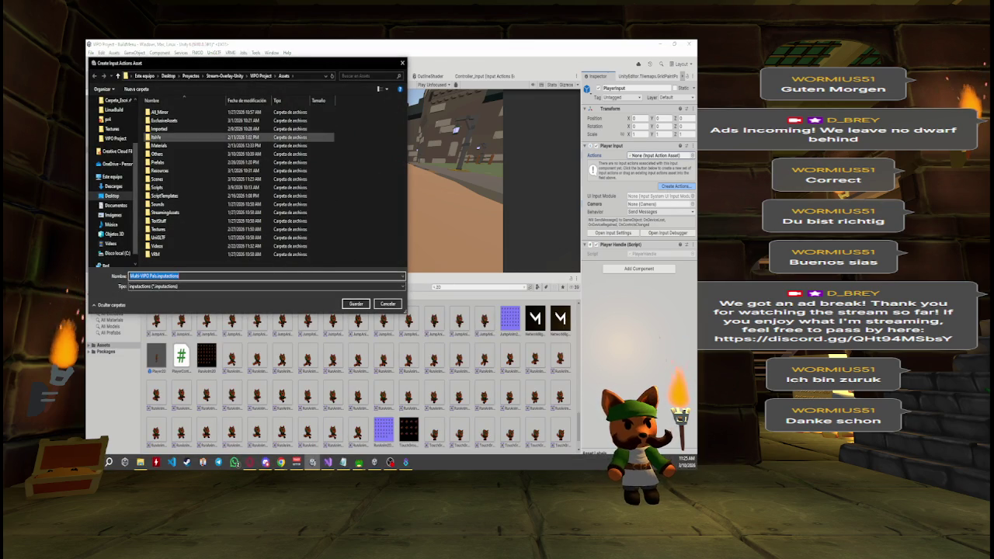
{"action": "left_click", "coordinate": [356, 304]}
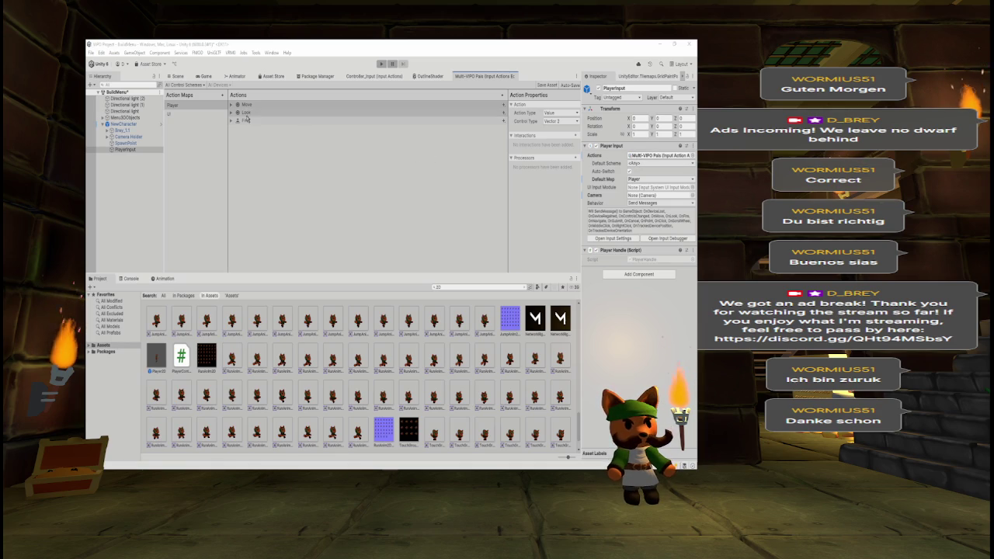
- Delete the UI action map and Move's XR controller binding, then inspect Look's bindings
{"action": "left_click", "coordinate": [200, 114]}
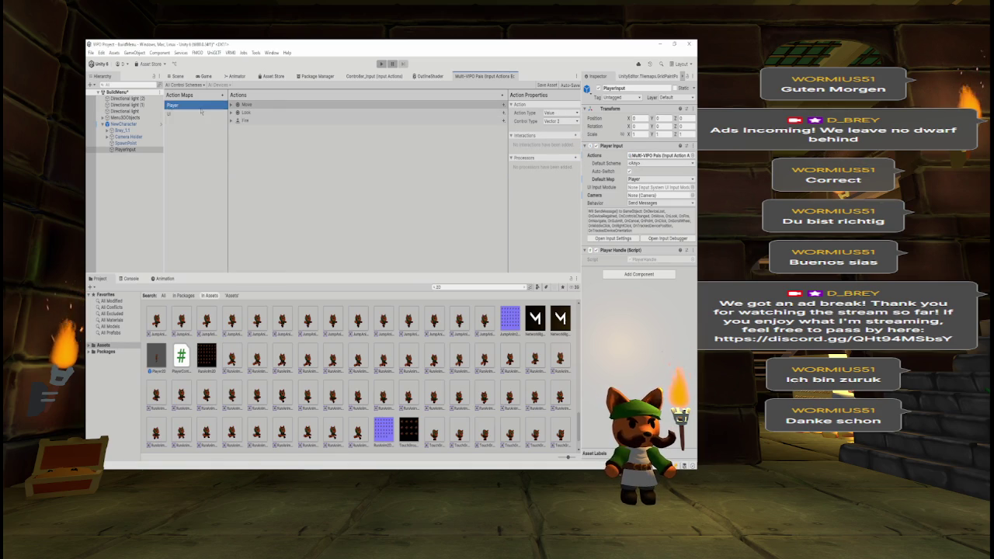
{"action": "key", "text": "Delete"}
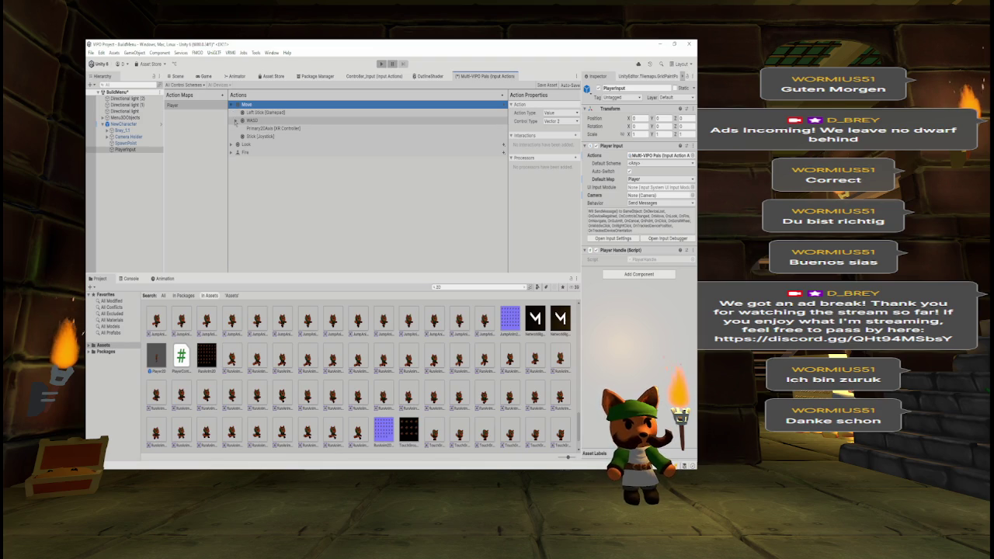
{"action": "left_click", "coordinate": [258, 129]}
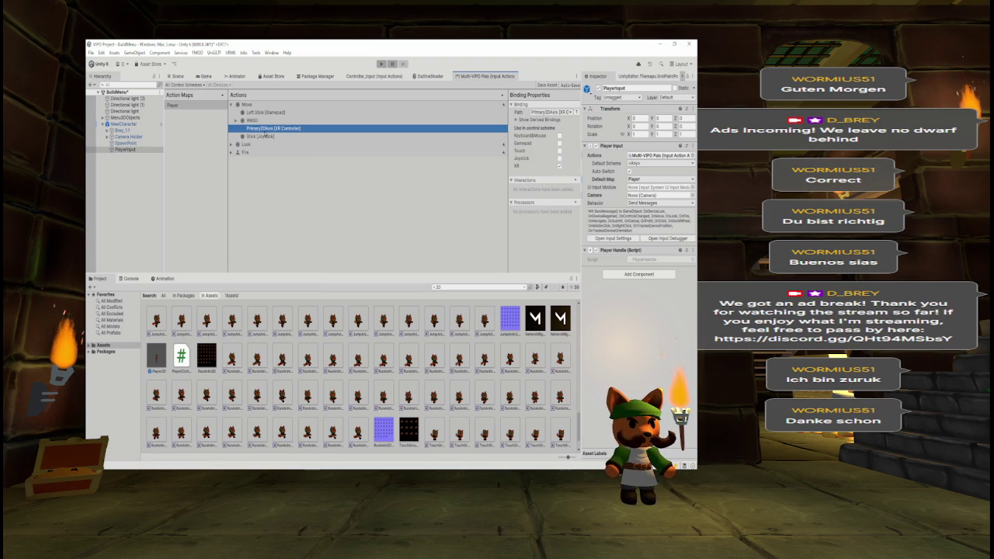
{"action": "key", "text": "Delete"}
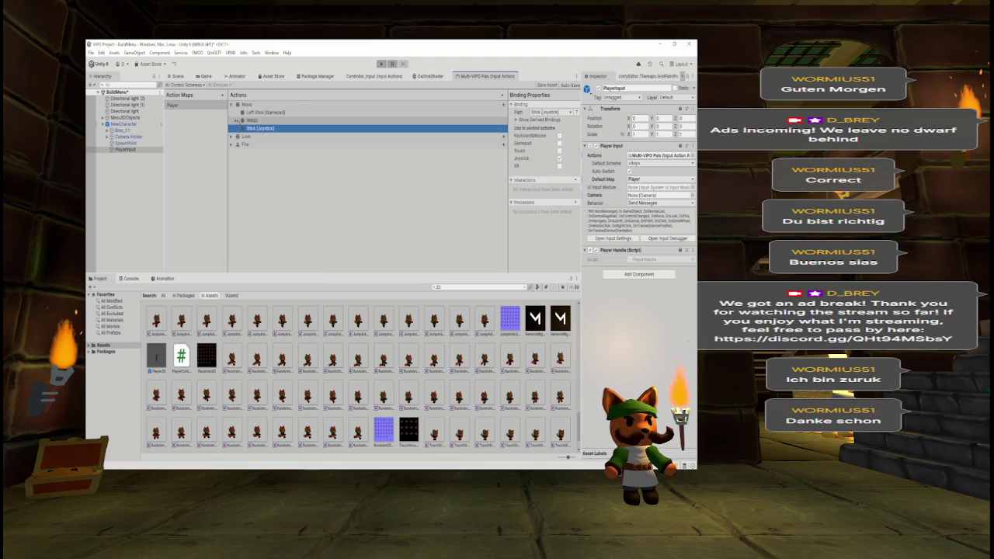
{"action": "left_click", "coordinate": [231, 137]}
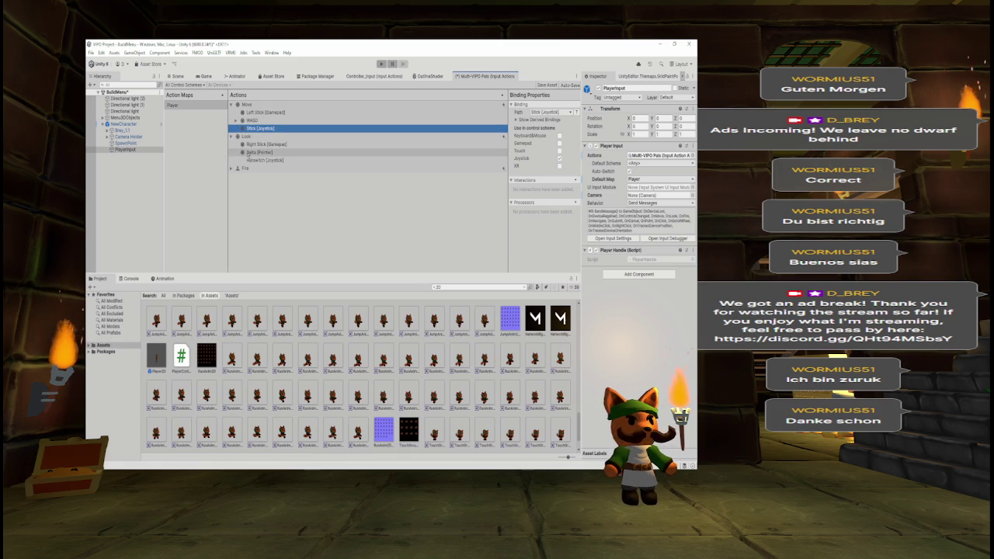
{"action": "left_click", "coordinate": [249, 159]}
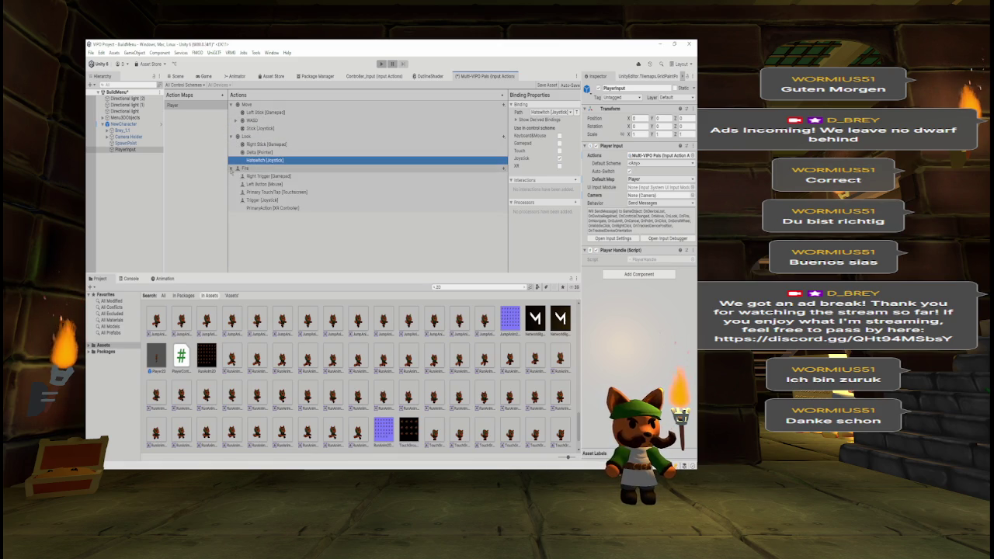
- Delete the Fire action, save the asset, and return to the Game view
{"action": "left_click", "coordinate": [244, 169]}
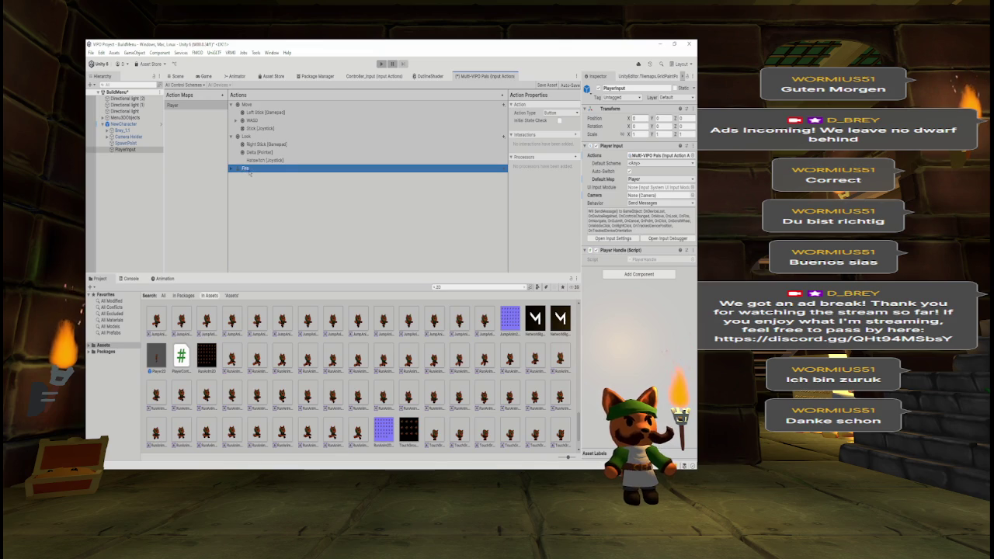
{"action": "key", "text": "Delete"}
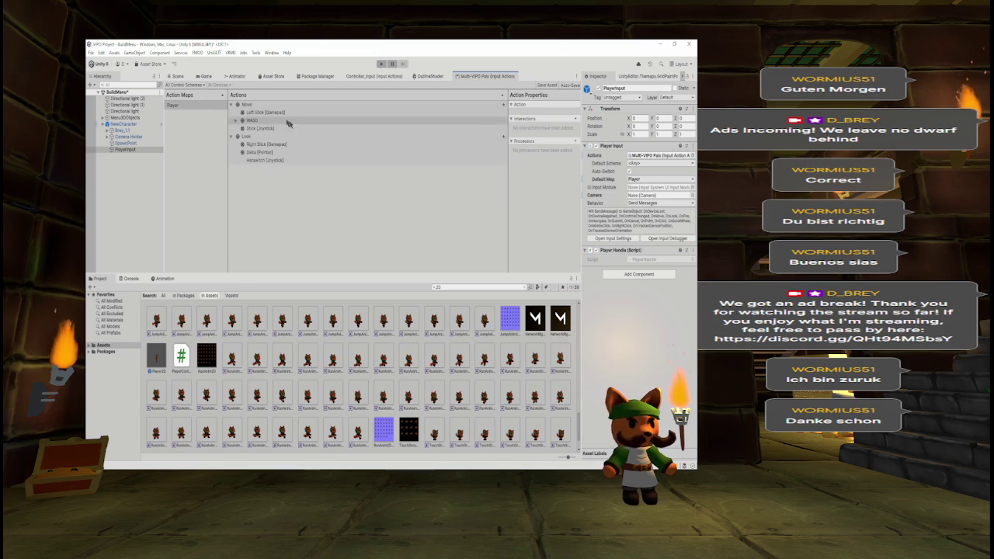
{"action": "left_click", "coordinate": [541, 85]}
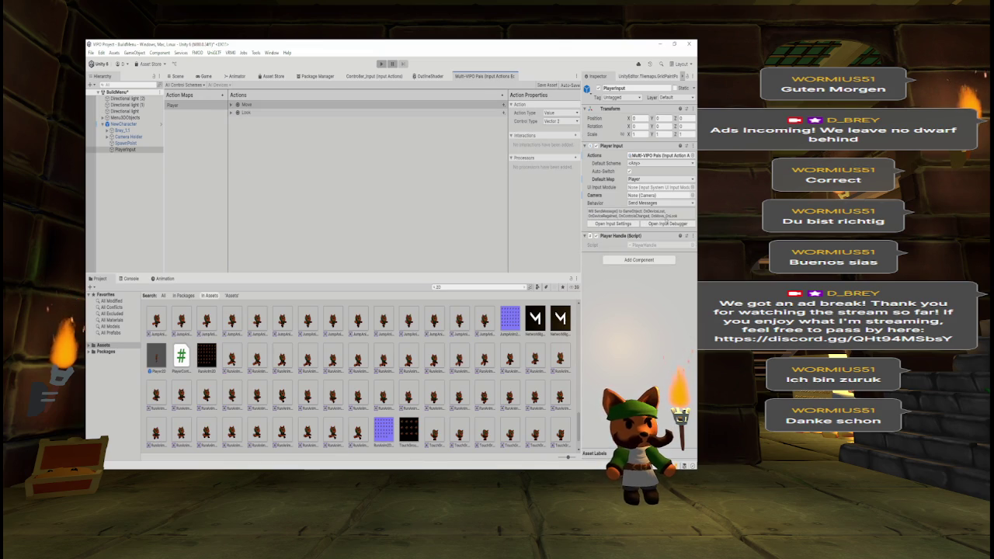
{"action": "left_click", "coordinate": [192, 106]}
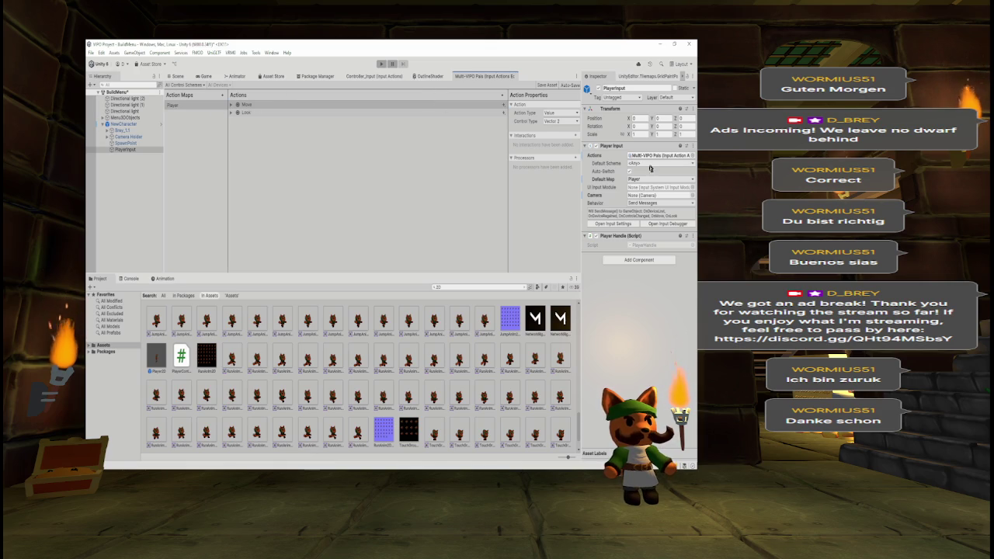
{"action": "left_click", "coordinate": [204, 76]}
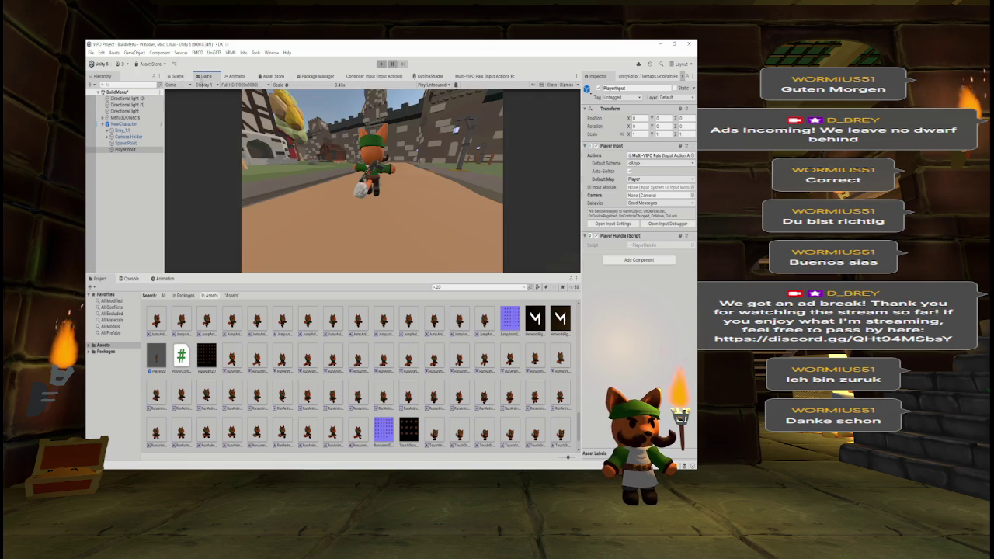
- Enter play mode and clear the old Console errors
{"action": "left_click", "coordinate": [381, 64]}
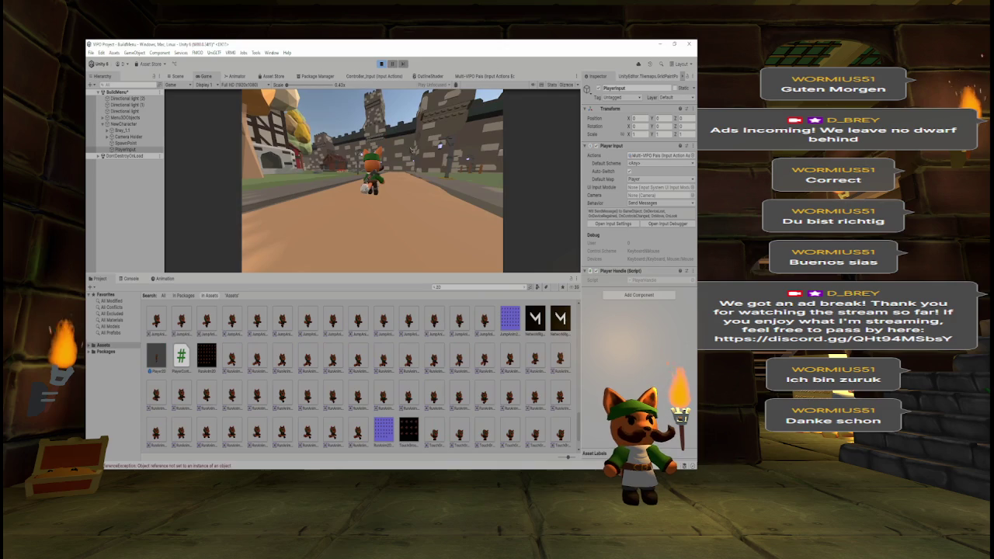
{"action": "left_click", "coordinate": [131, 279]}
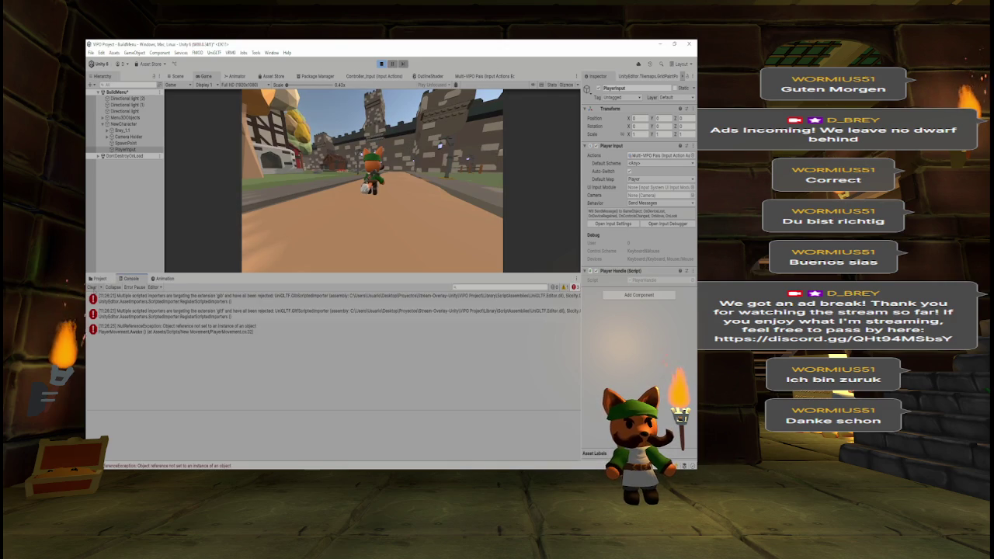
{"action": "left_click", "coordinate": [92, 287]}
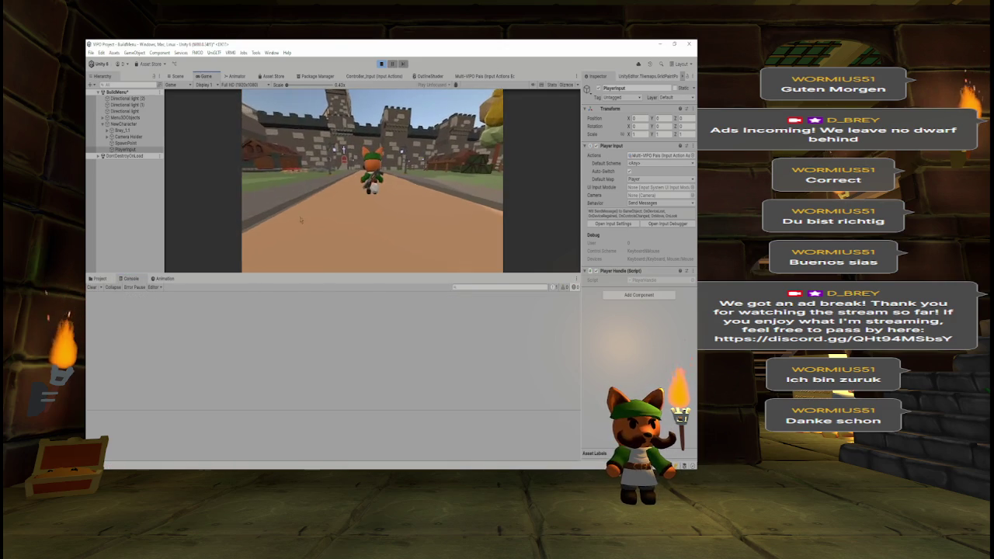
- Walk the character with W and D to log move input, then stop play mode
{"action": "left_click", "coordinate": [429, 224]}
{"action": "key", "text": "w"}
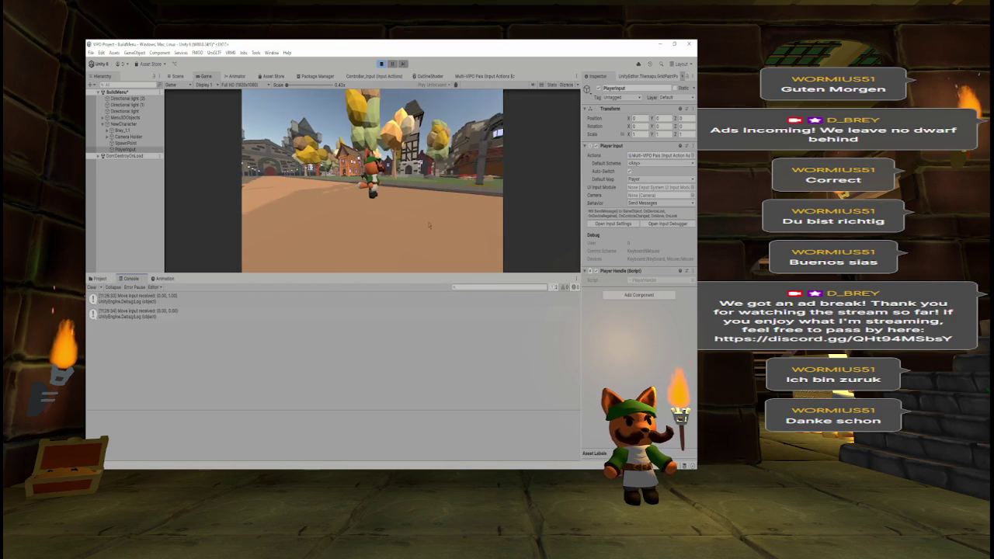
{"action": "key", "text": "d"}
{"action": "key", "text": "w"}
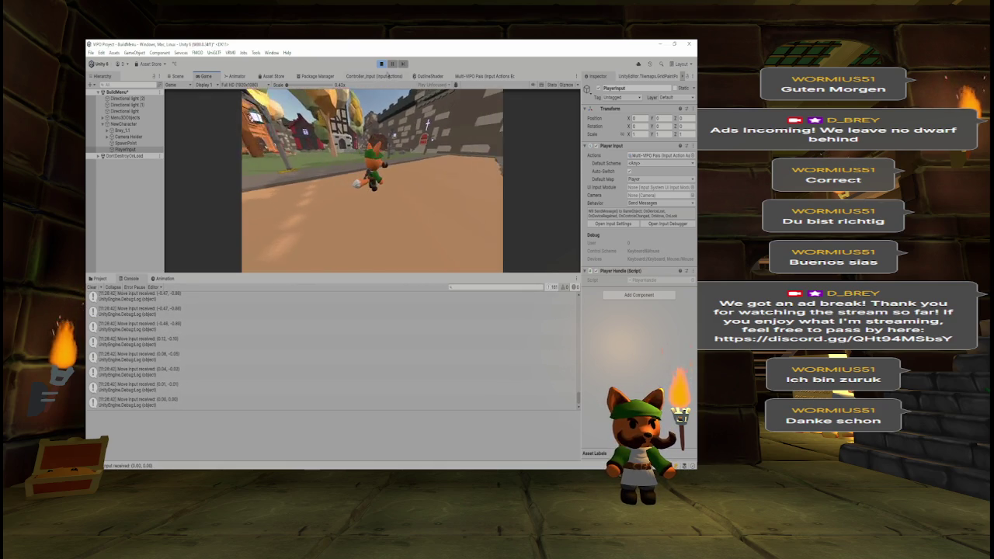
{"action": "left_click", "coordinate": [381, 64]}
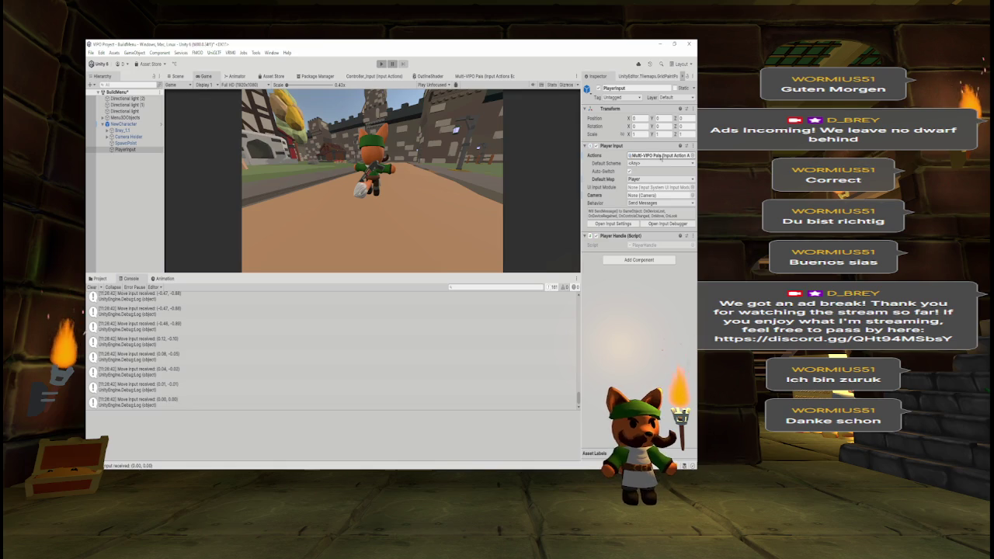
- Try Controller_Input as the Player Input actions, then switch back to Multi-VIPO Pals
{"action": "left_click", "coordinate": [691, 155]}
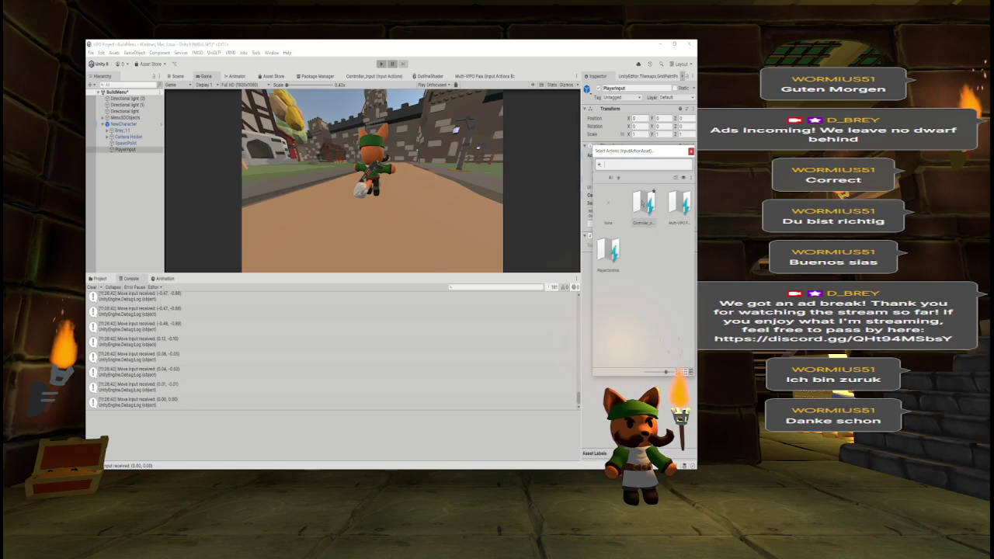
{"action": "left_click", "coordinate": [653, 192]}
{"action": "double_click", "coordinate": [644, 203]}
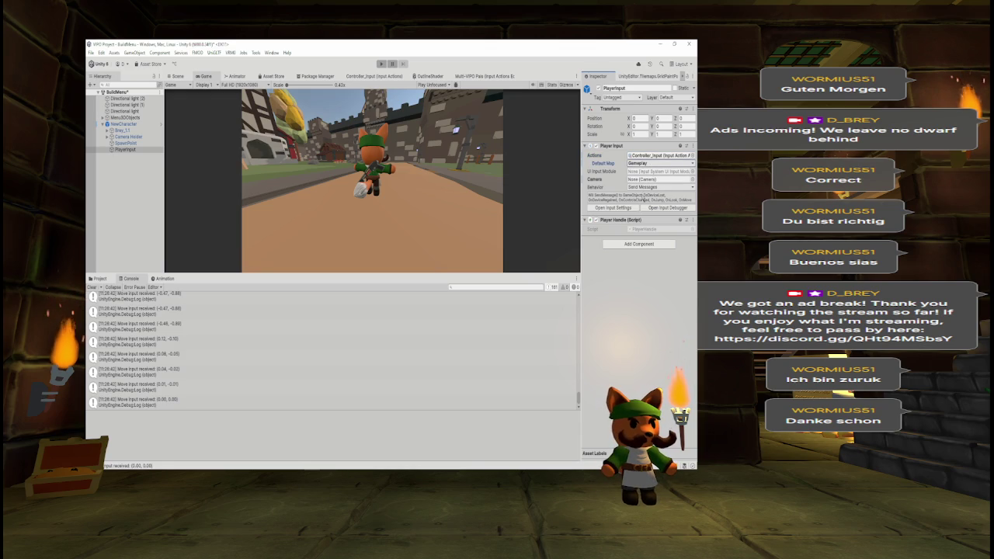
{"action": "left_click", "coordinate": [691, 155]}
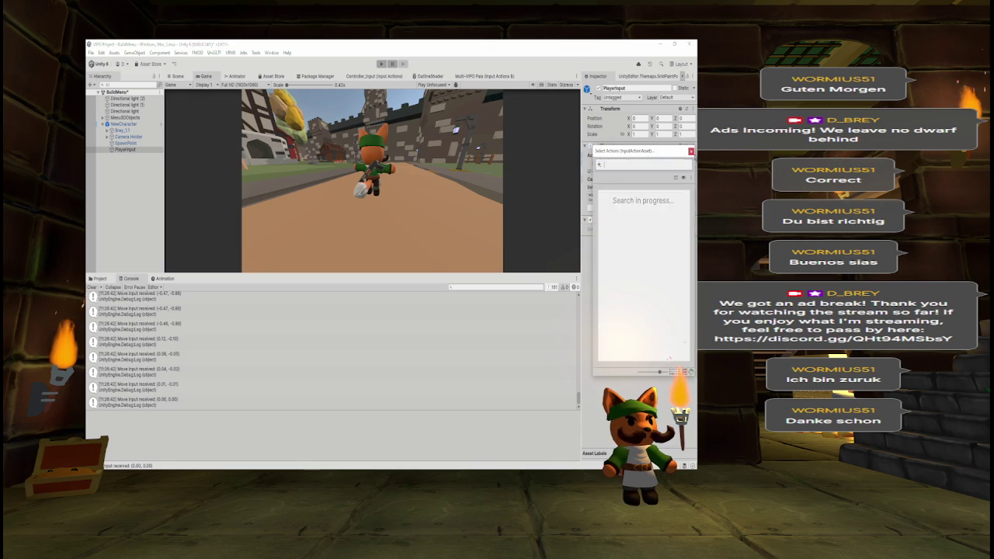
{"action": "left_click", "coordinate": [679, 204]}
{"action": "double_click", "coordinate": [668, 198]}
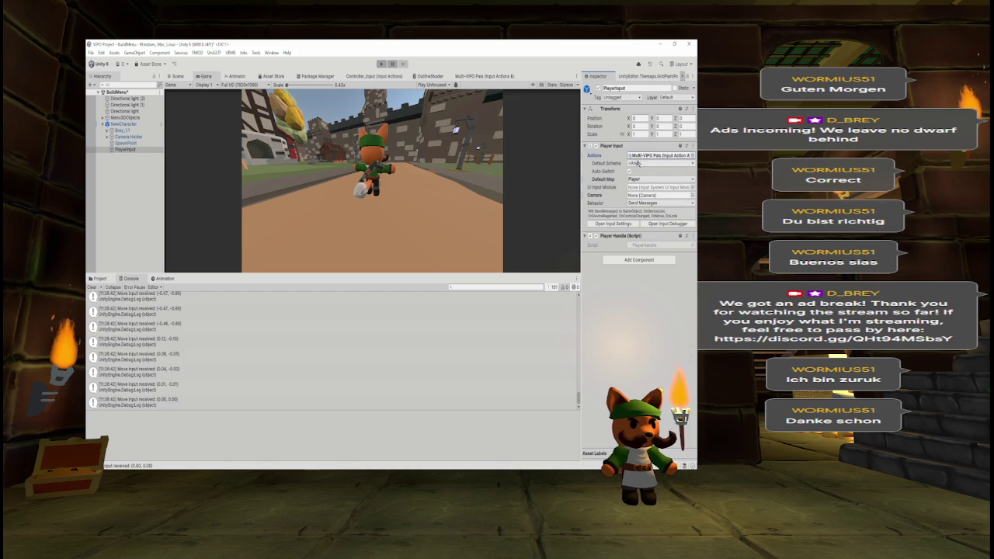
- Capture the Player Input settings and paste the snapshot into Paint
{"action": "left_click", "coordinate": [691, 155]}
{"action": "left_click_drag", "start_coordinate": [633, 151], "coordinate": [495, 143]}
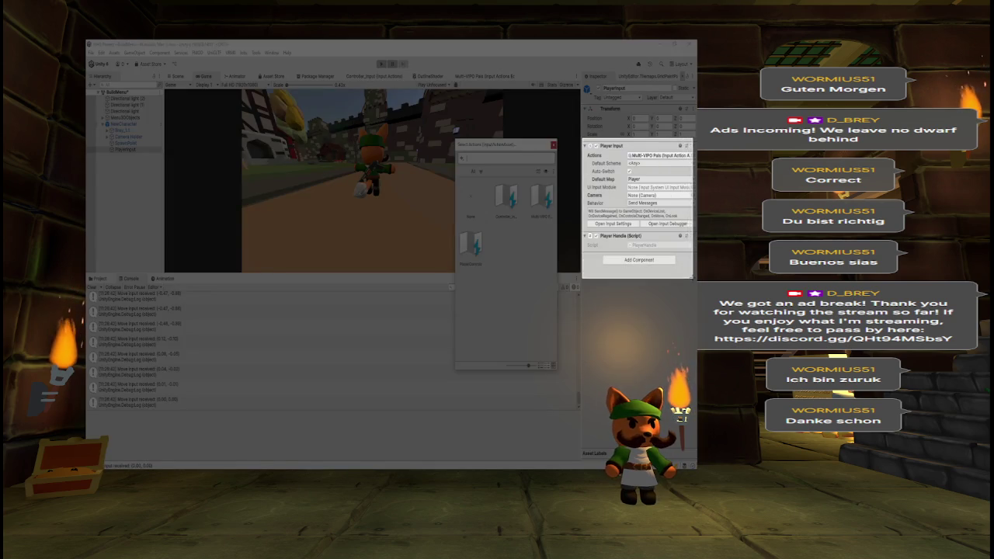
{"action": "left_click", "coordinate": [689, 276]}
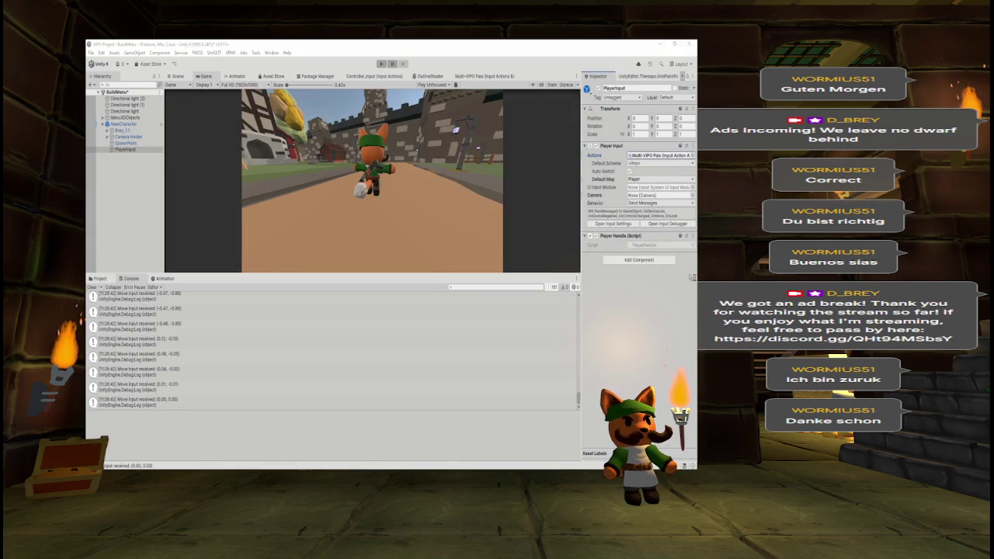
{"action": "key", "text": "alt+Tab"}
{"action": "key", "text": "ctrl+v"}
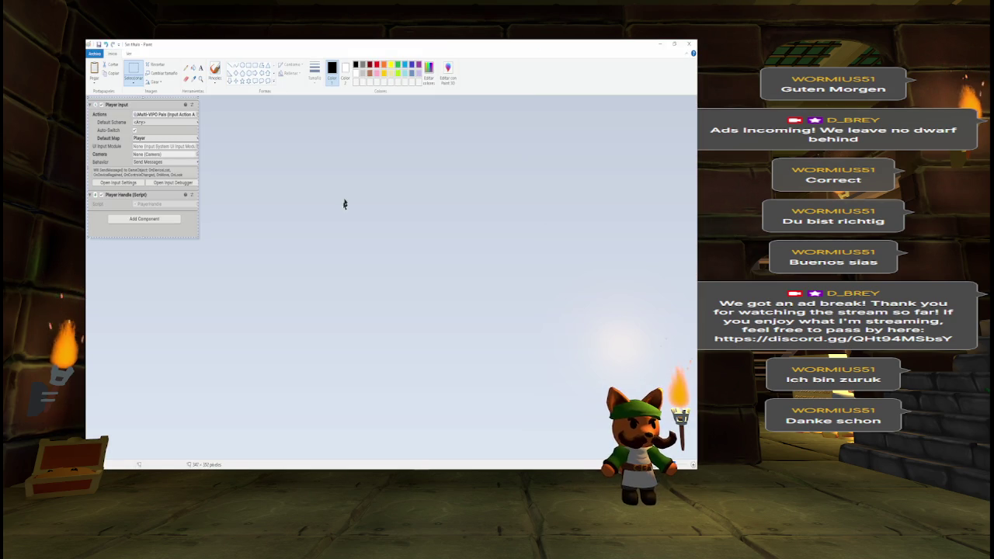
{"action": "key", "text": "alt+Tab"}
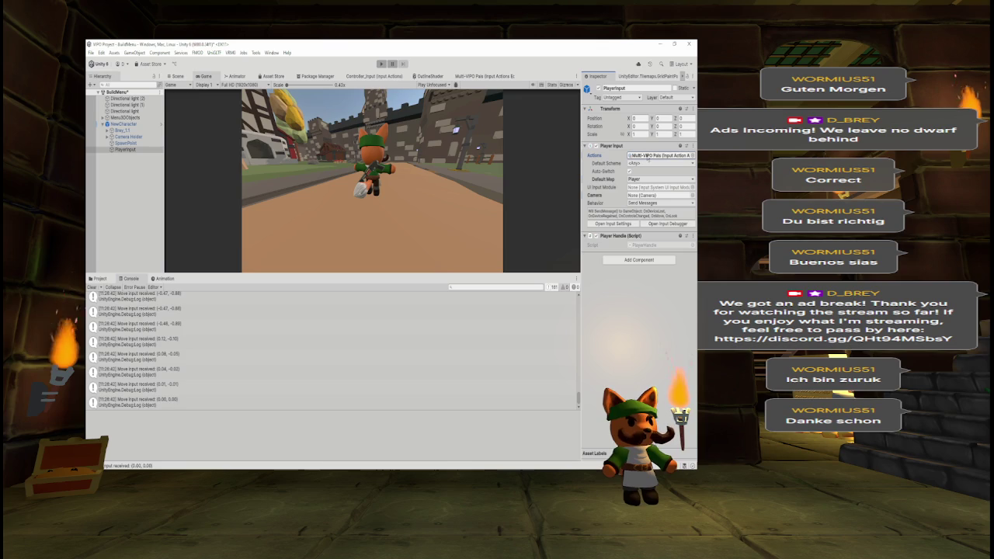
- Assign Controller_Input as the actions asset and shrink Paint beside the Inspector
{"action": "left_click", "coordinate": [691, 155]}
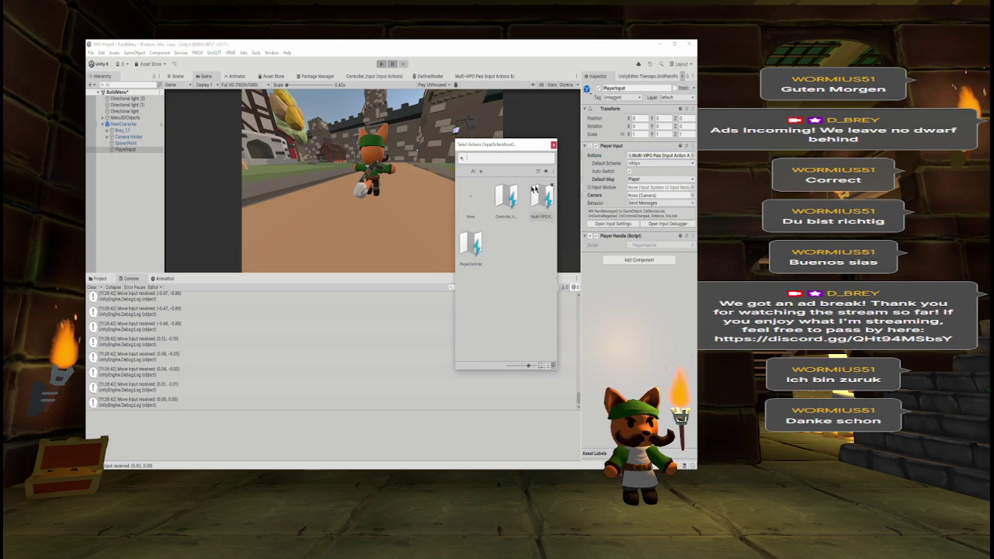
{"action": "left_click", "coordinate": [506, 198]}
{"action": "key", "text": "Return"}
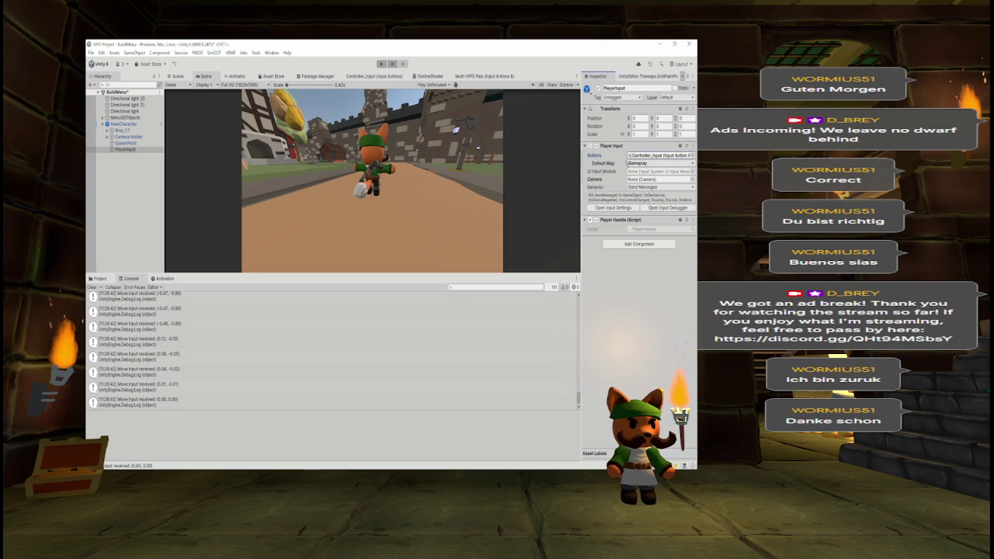
{"action": "key", "text": "alt+Tab"}
{"action": "double_click", "coordinate": [648, 47]}
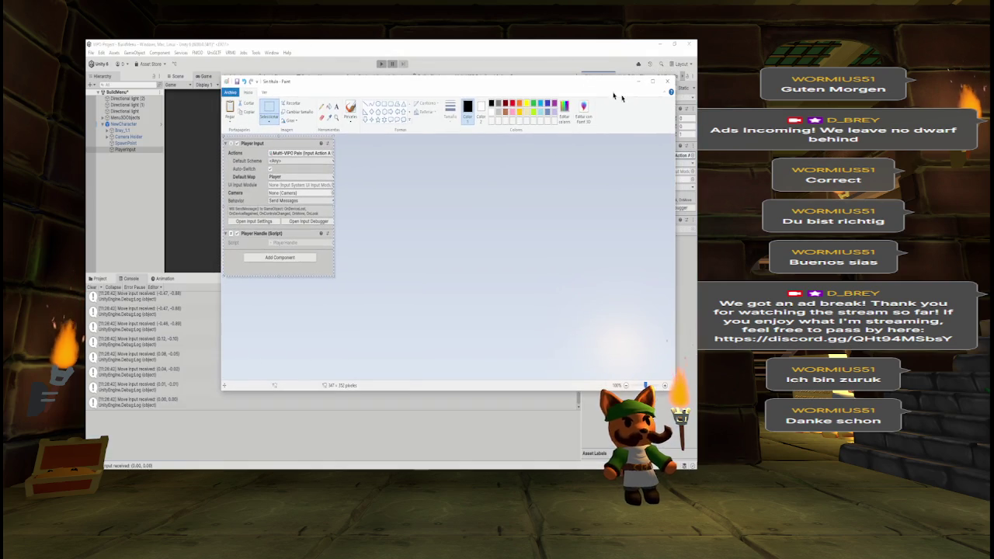
{"action": "left_click_drag", "start_coordinate": [675, 117], "coordinate": [384, 117]}
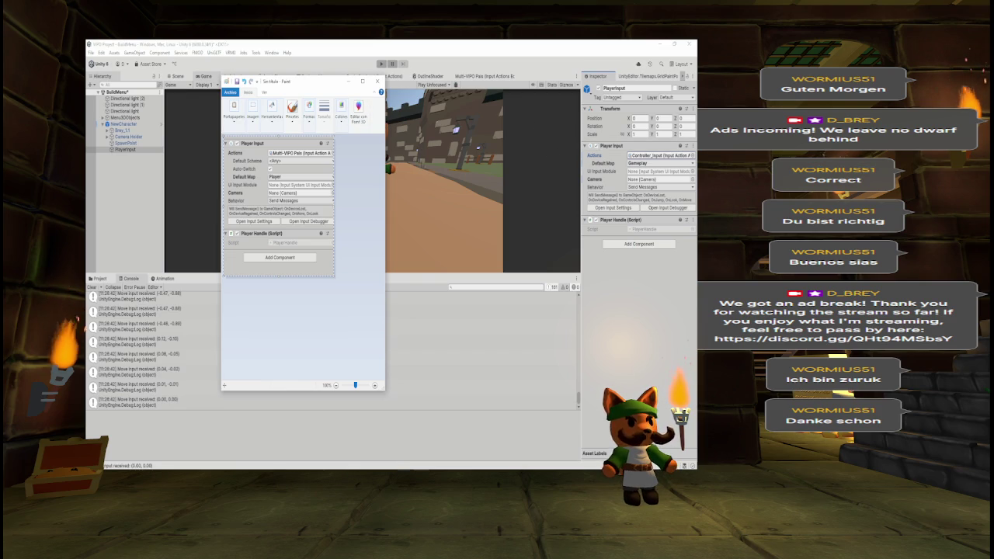
{"action": "left_click", "coordinate": [627, 189]}
- Switch Default Map to <None> and back to Gameplay
{"action": "left_click", "coordinate": [660, 163]}
{"action": "left_click", "coordinate": [644, 173]}
{"action": "left_click", "coordinate": [660, 163]}
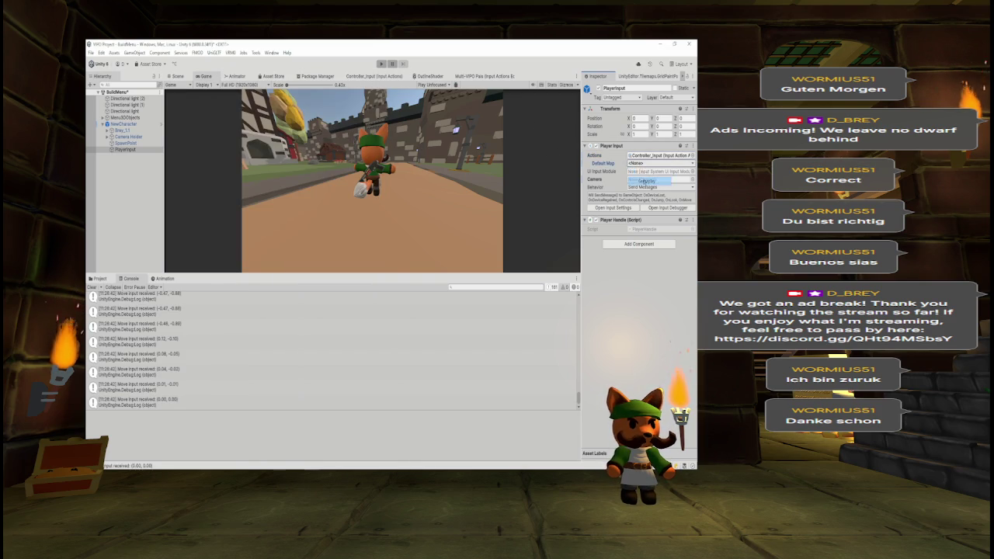
{"action": "left_click", "coordinate": [643, 178]}
{"action": "key", "text": "alt+Tab"}
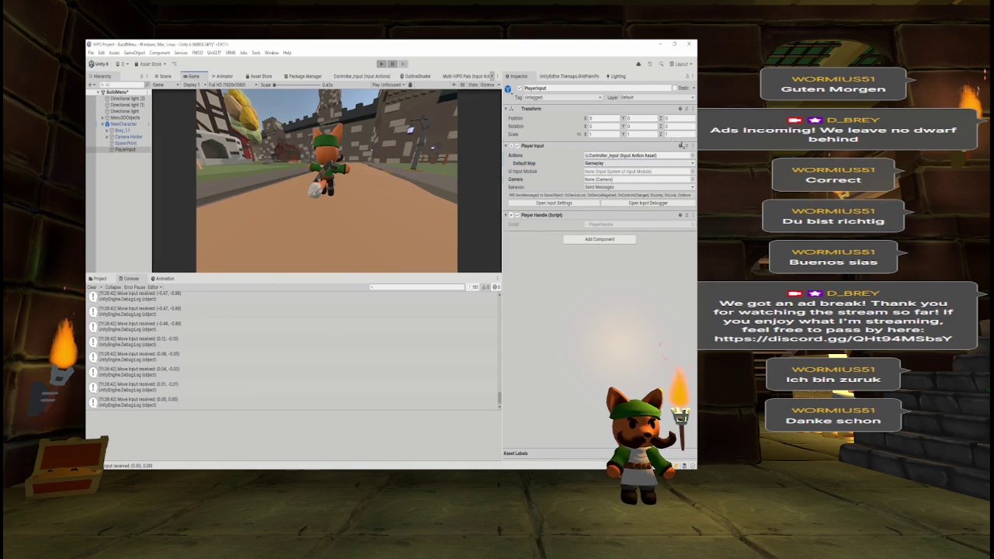
- Try Multi-VIPO Pals again, then settle on Controller_Input as the actions asset
{"action": "left_click", "coordinate": [691, 155]}
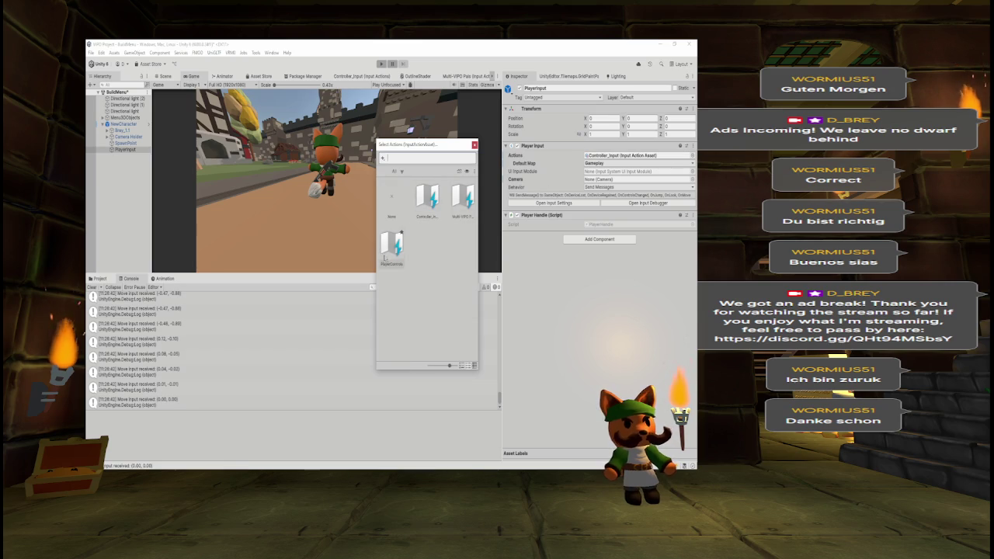
{"action": "left_click", "coordinate": [460, 209]}
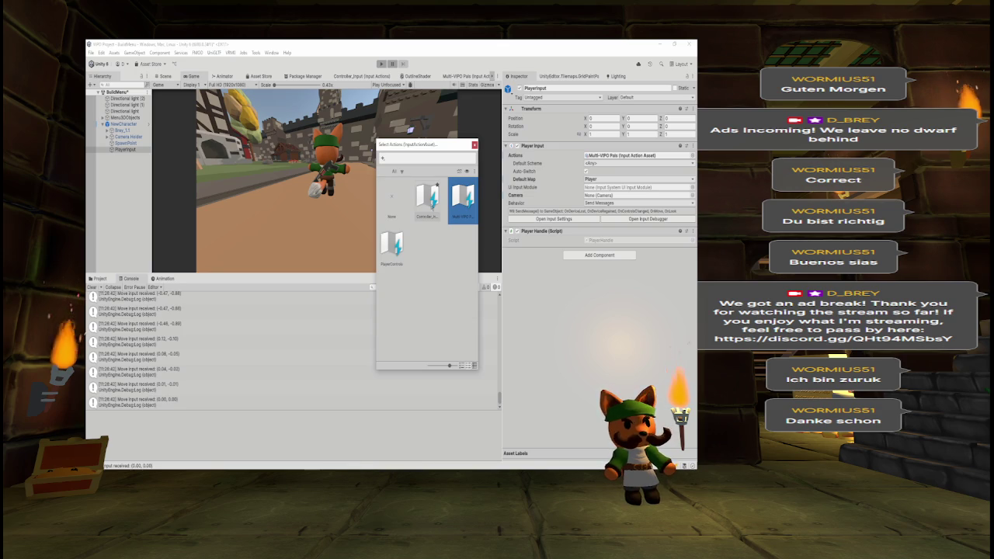
{"action": "left_click", "coordinate": [427, 198]}
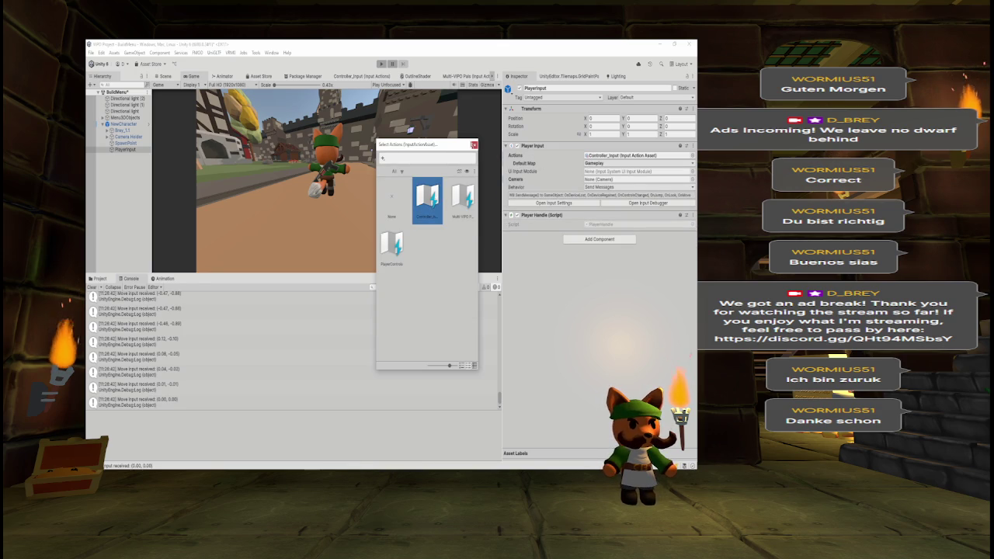
{"action": "left_click", "coordinate": [474, 145]}
{"action": "left_click", "coordinate": [99, 278]}
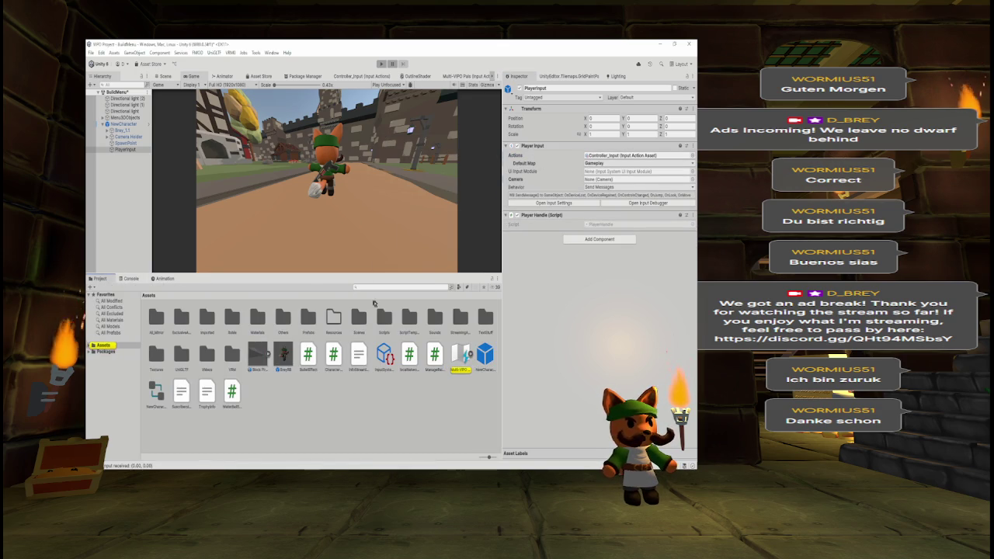
- Search the Project for 'ontroller' and open Controller_Input's import settings
{"action": "type", "text": "controller"}
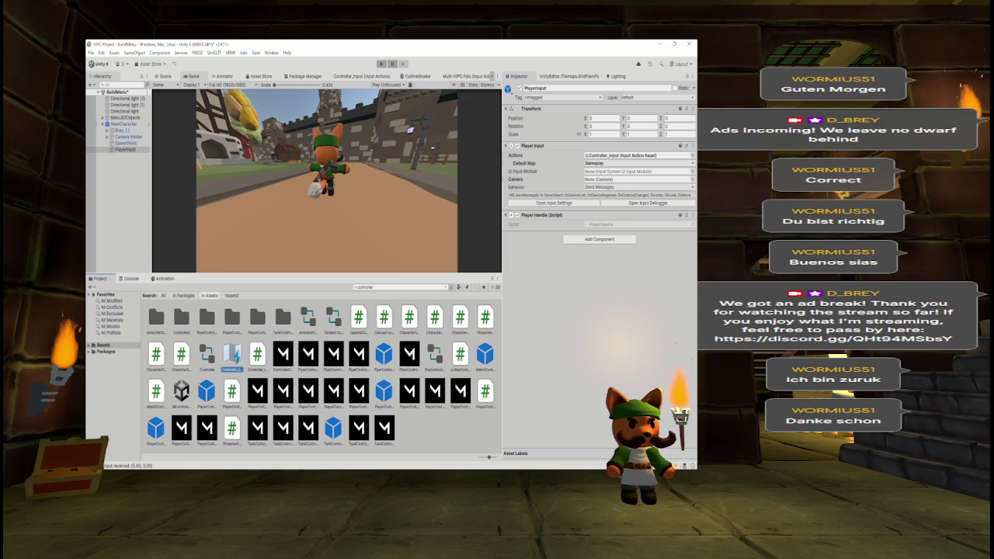
{"action": "left_click", "coordinate": [232, 356]}
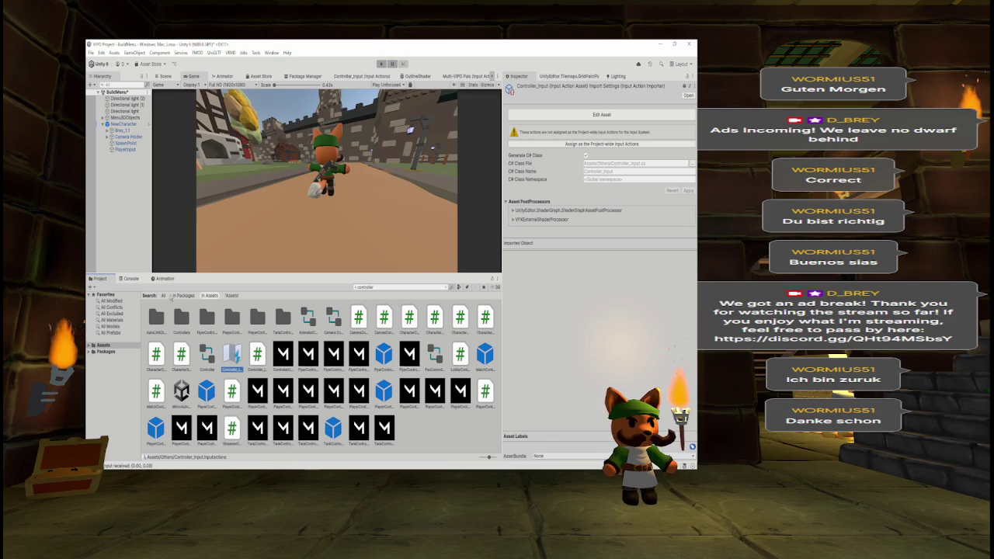
{"action": "left_click", "coordinate": [417, 286]}
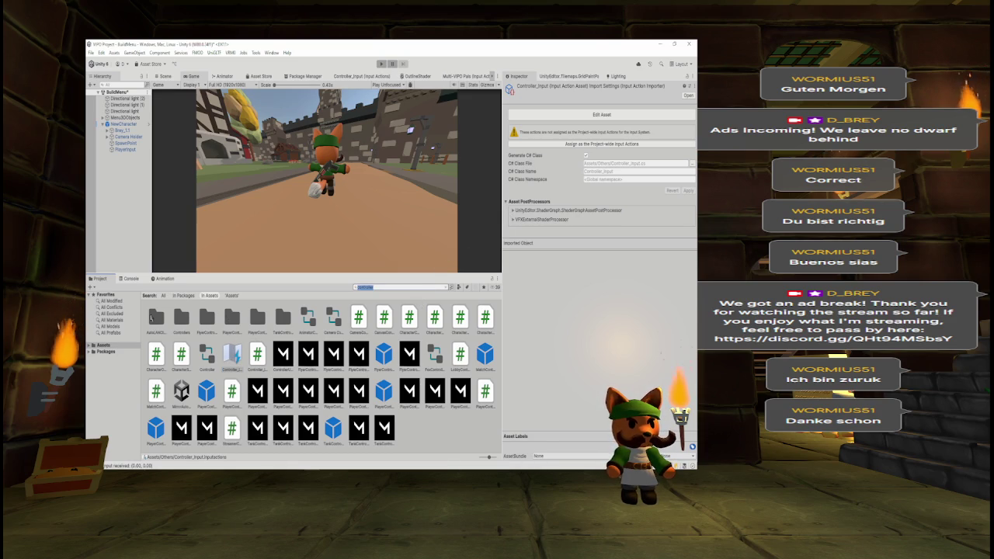
{"action": "key", "text": "BackSpace"}
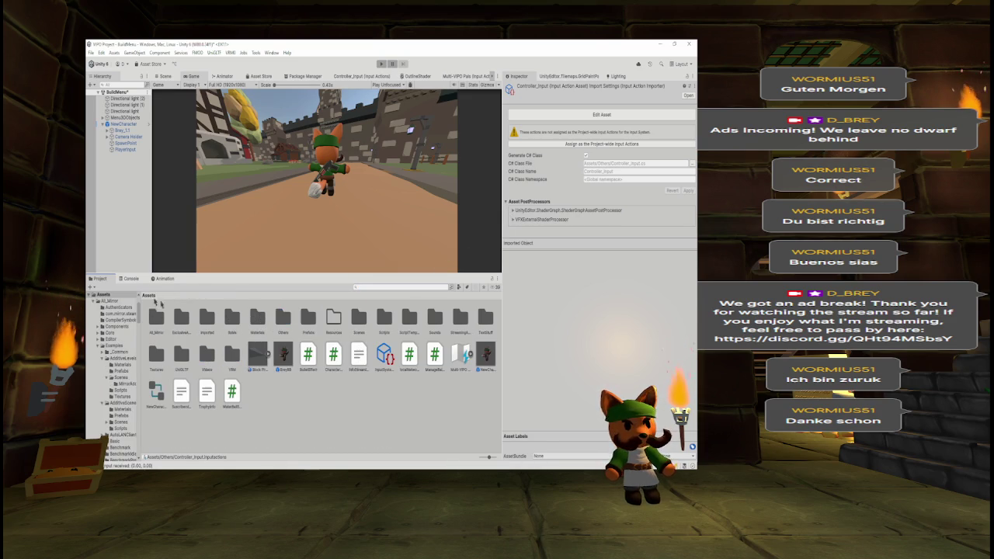
{"action": "left_click", "coordinate": [516, 94]}
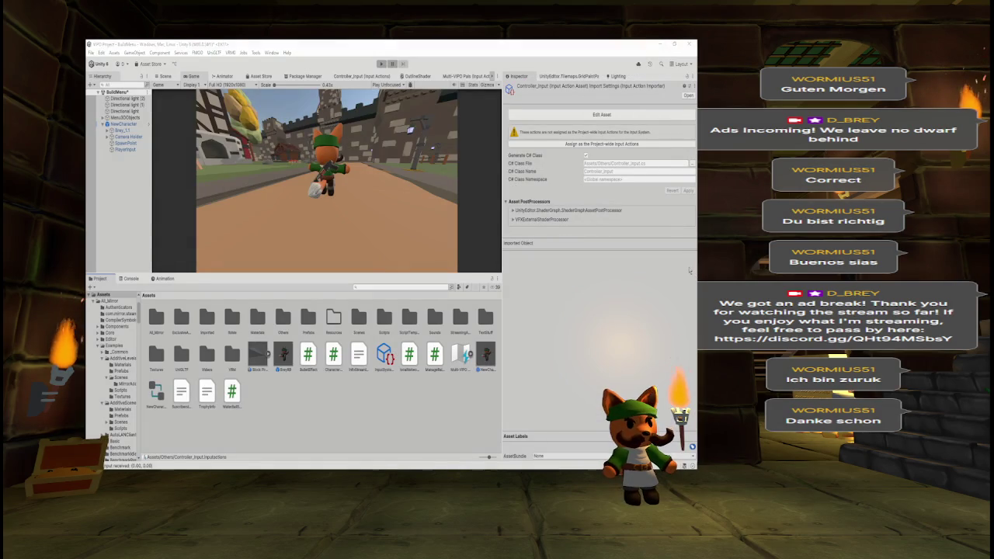
- Paste a snapshot of Controller_Input's import settings into Paint and widen it for comparison
{"action": "key", "text": "alt+Tab"}
{"action": "key", "text": "ctrl+v"}
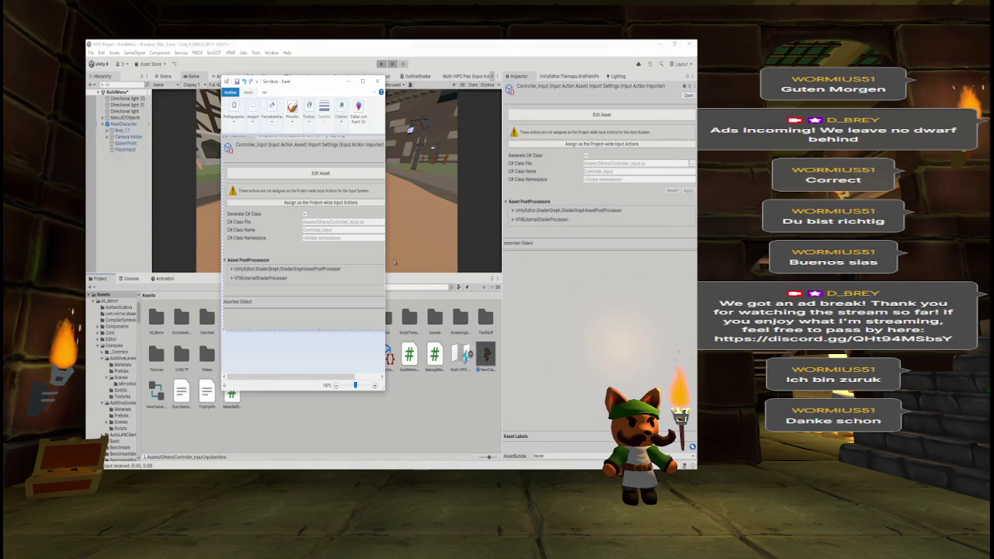
{"action": "left_click_drag", "start_coordinate": [386, 253], "coordinate": [497, 271]}
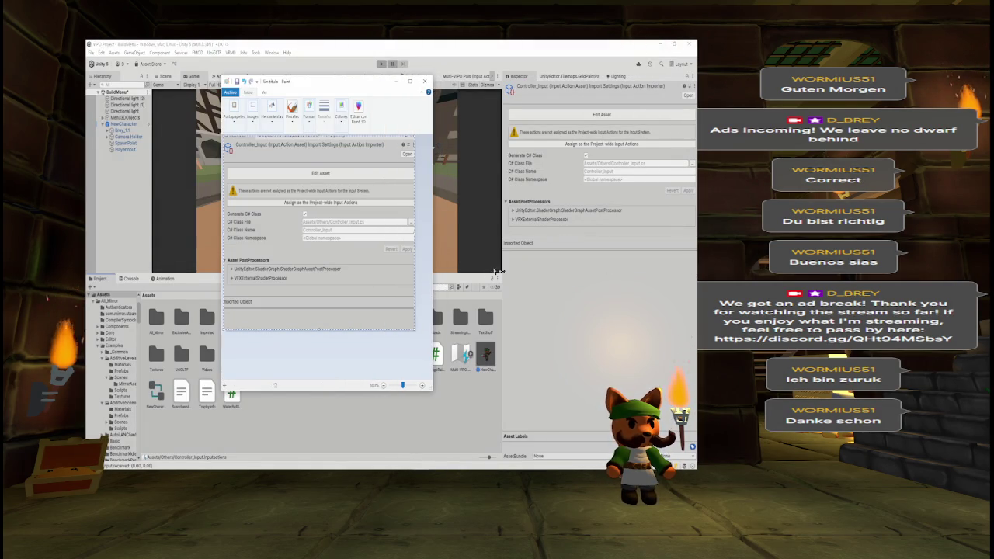
{"action": "left_click", "coordinate": [497, 271]}
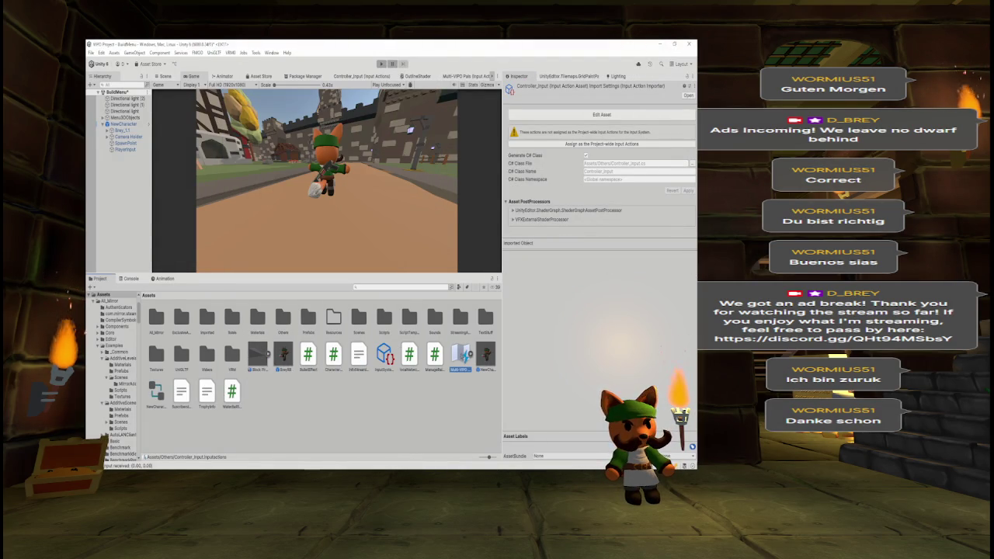
{"action": "key", "text": "alt+Tab"}
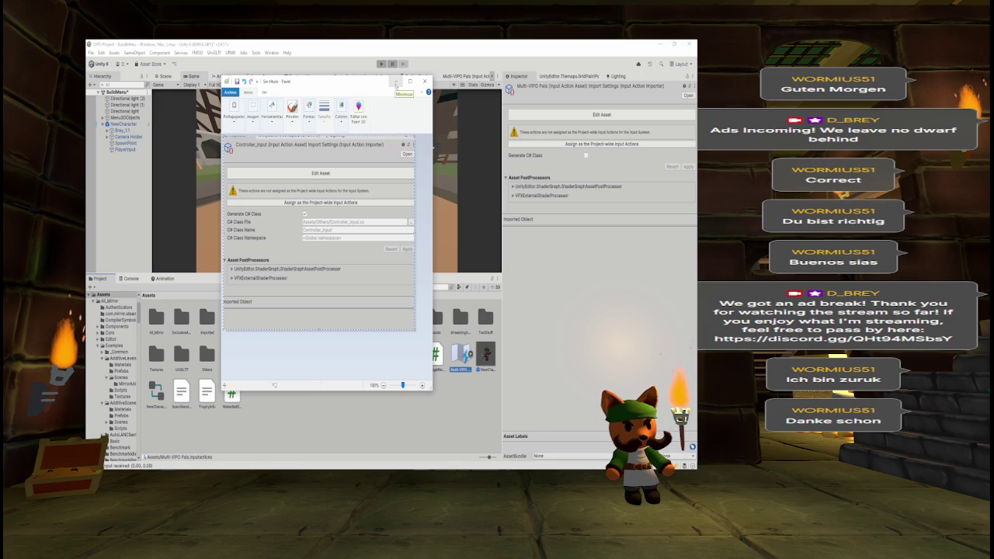
- Search for 'older', select Controller_Input, and uncheck Generate C# Class
{"action": "left_click", "coordinate": [396, 83]}
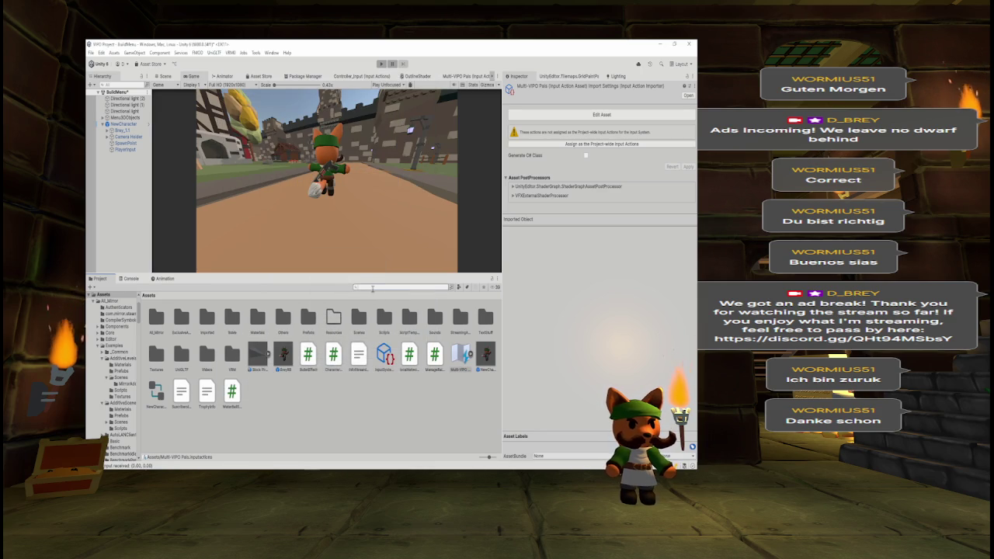
{"action": "type", "text": "older"}
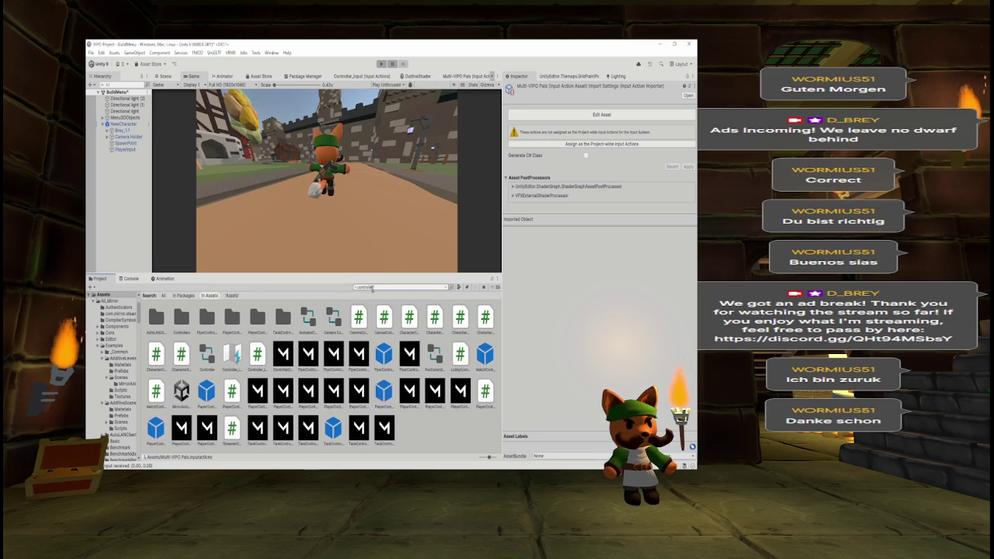
{"action": "left_click", "coordinate": [232, 355]}
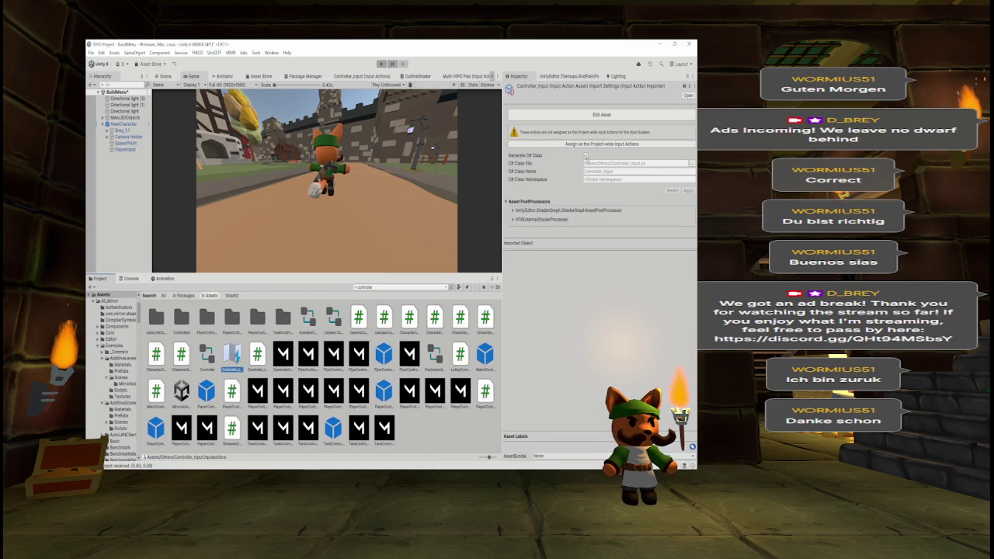
{"action": "left_click", "coordinate": [585, 155]}
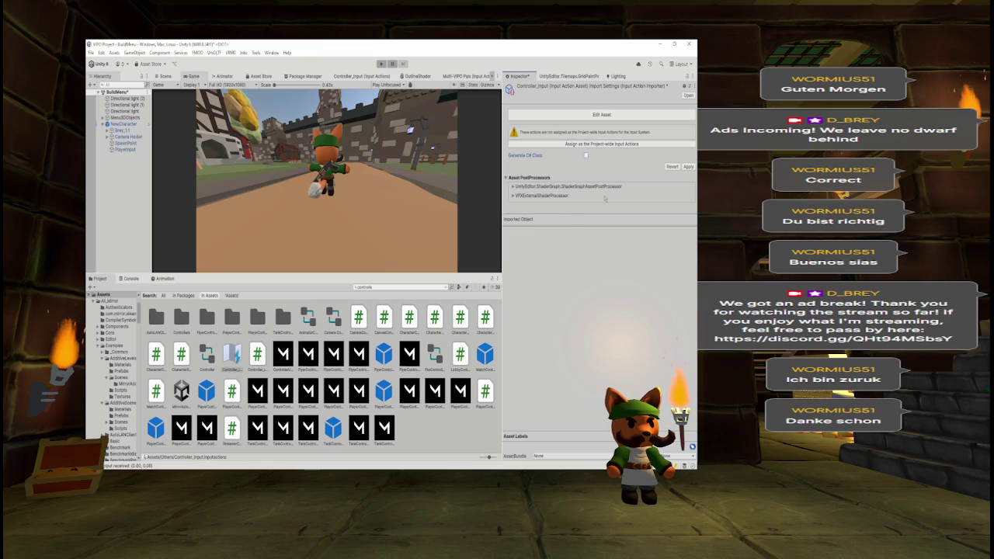
- Compare against the Paint snapshot, apply the import settings, and select PlayerInput
{"action": "key", "text": "alt+Tab"}
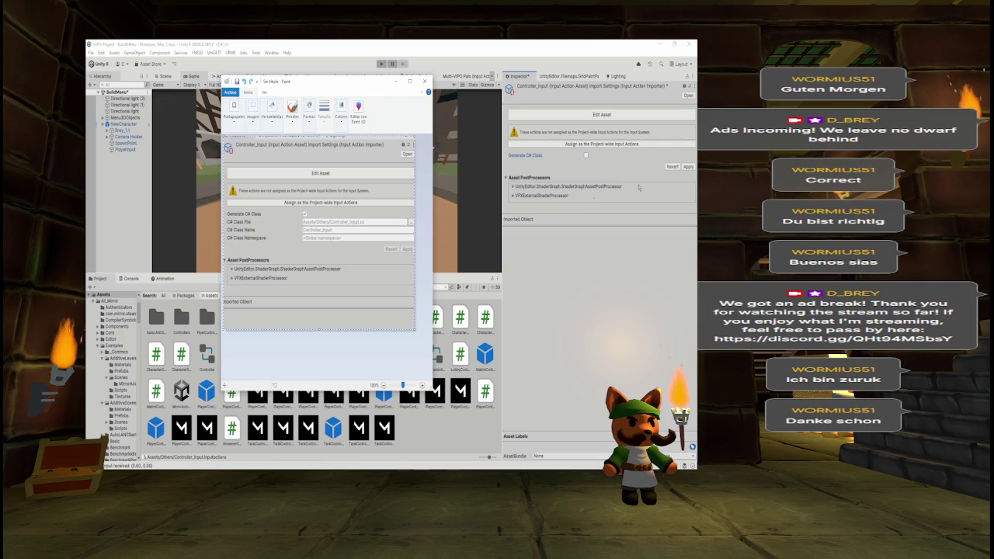
{"action": "left_click", "coordinate": [687, 166]}
{"action": "left_click", "coordinate": [688, 166]}
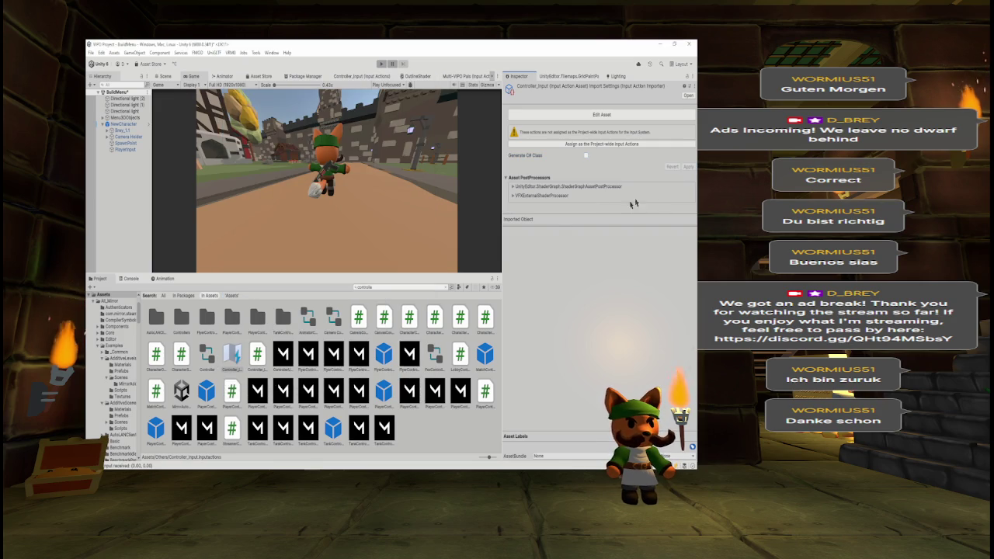
{"action": "left_click", "coordinate": [392, 288]}
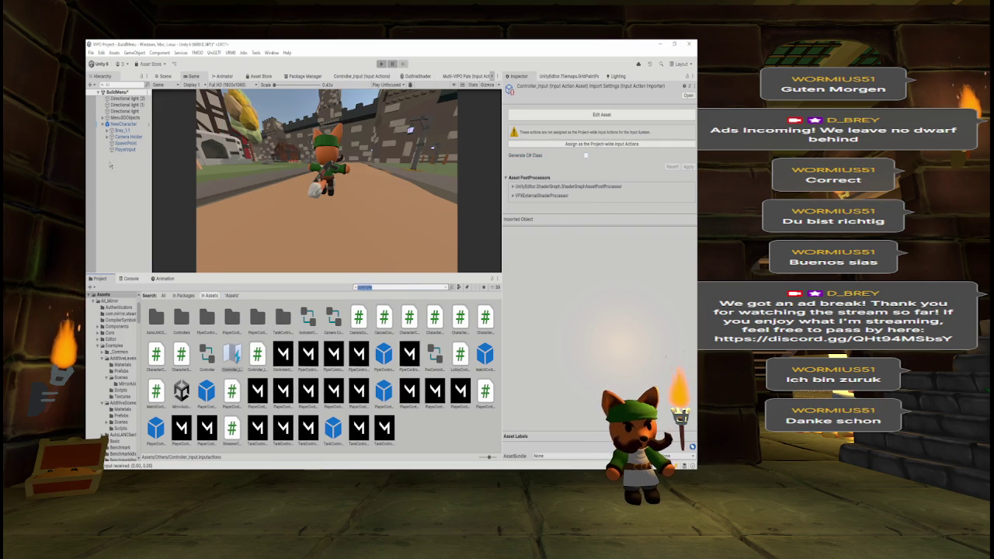
{"action": "left_click", "coordinate": [125, 149]}
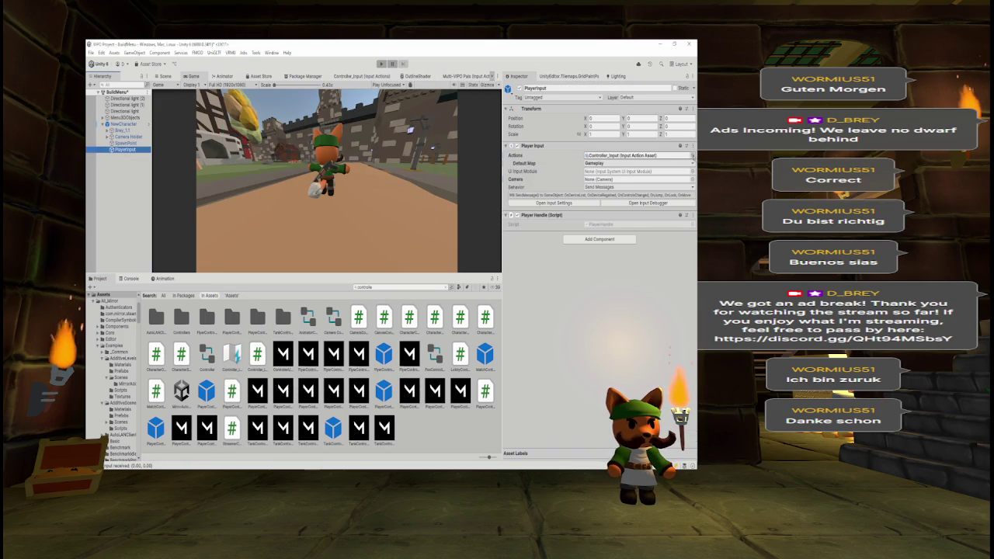
- Alternate Player Input's actions between Multi-VIPO Pals and Controller_Input, settling on Controller_Input
{"action": "left_click", "coordinate": [691, 155]}
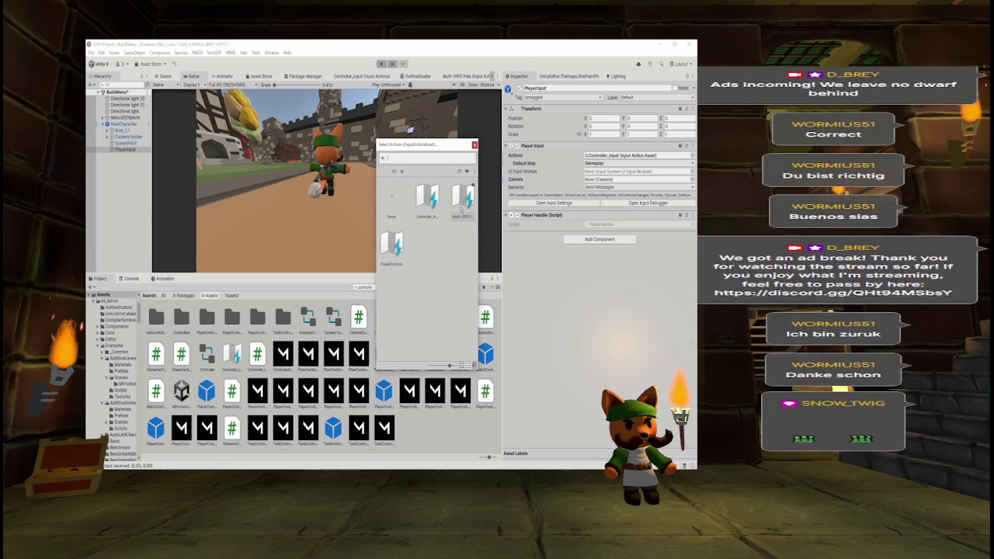
{"action": "left_click", "coordinate": [461, 198]}
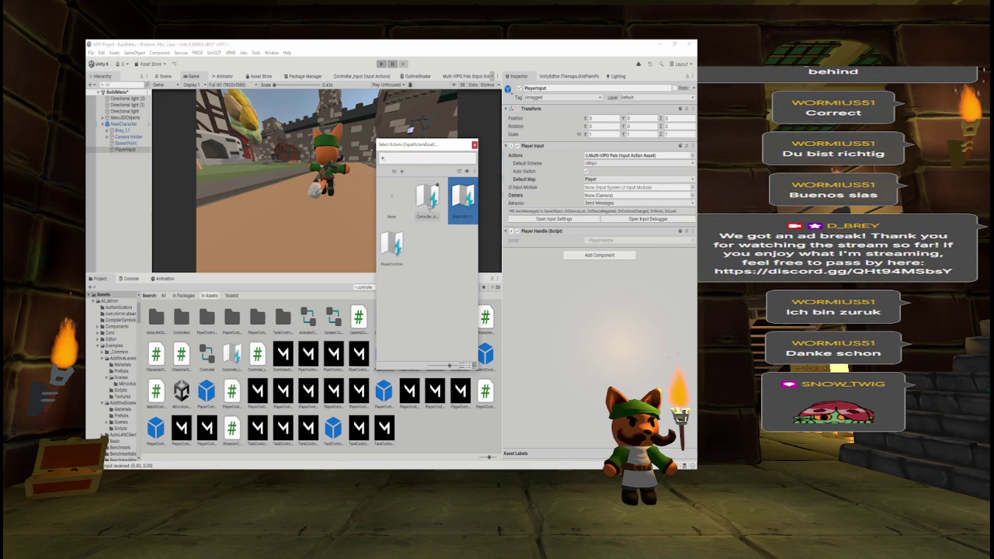
{"action": "left_click", "coordinate": [428, 198]}
{"action": "left_click", "coordinate": [460, 203]}
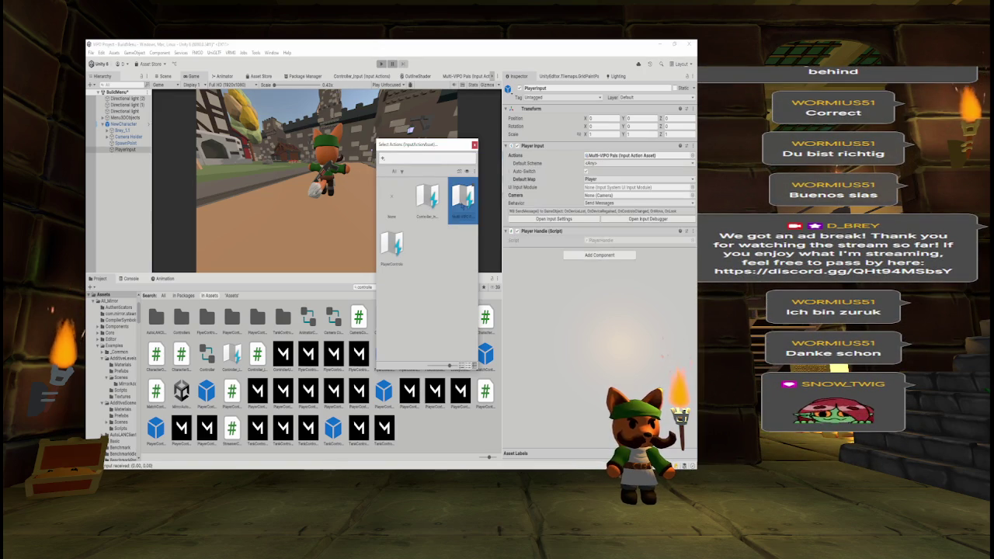
{"action": "left_click", "coordinate": [428, 199]}
- Set Default Map to Gameplay and widen the Project search scope to All
{"action": "left_click", "coordinate": [598, 163]}
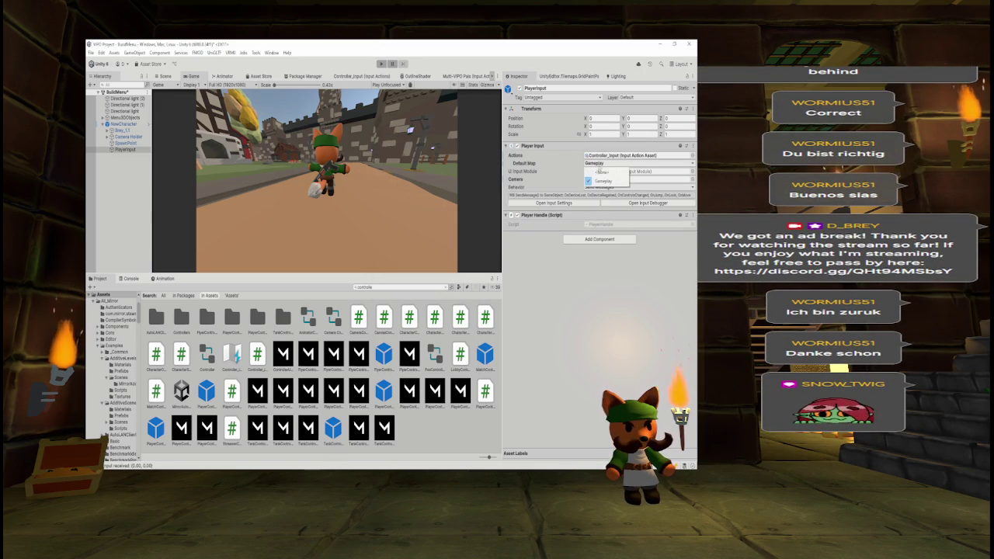
{"action": "left_click", "coordinate": [603, 180]}
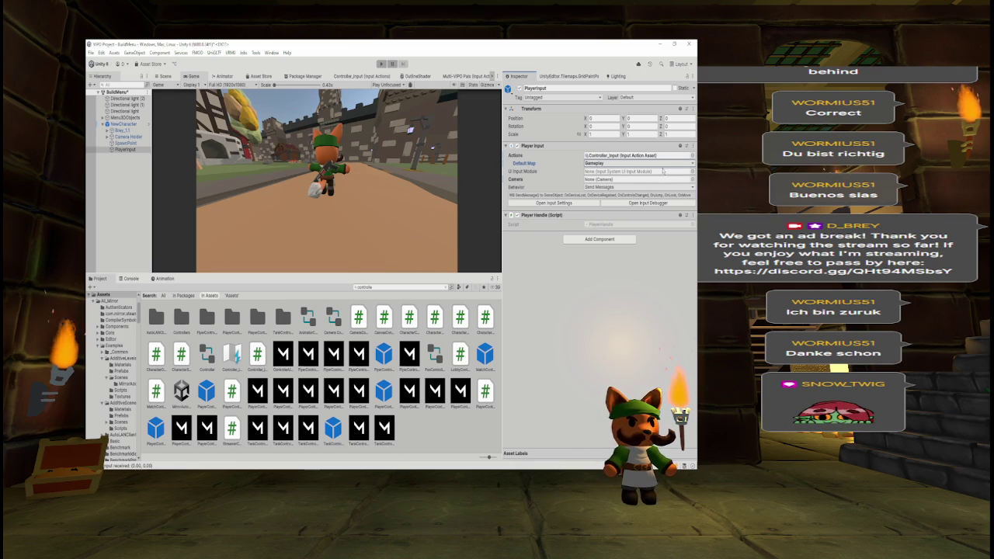
{"action": "left_click", "coordinate": [163, 296]}
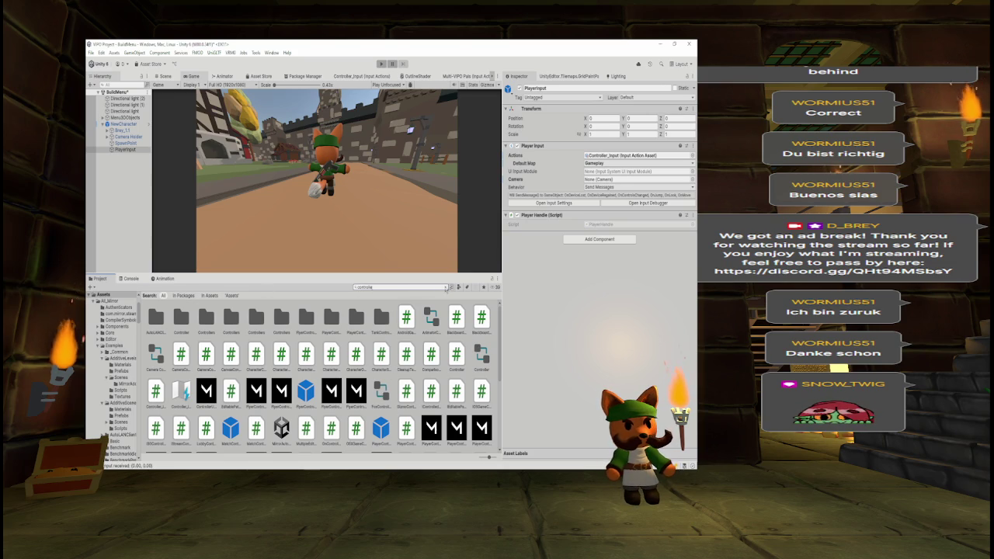
- Clear the search and delete the Multi-VIPO Pals actions asset
{"action": "left_click", "coordinate": [446, 287]}
{"action": "left_click", "coordinate": [458, 357]}
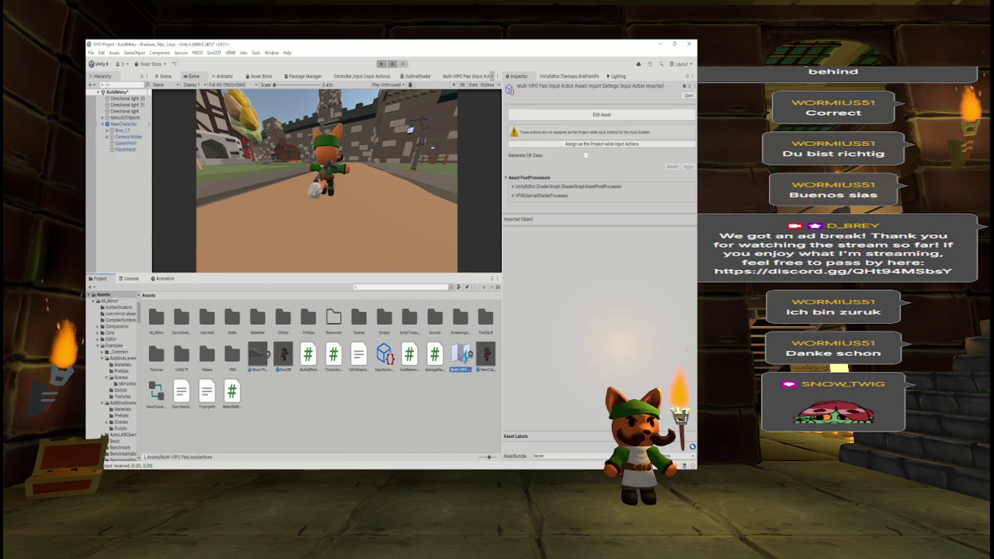
{"action": "key", "text": "Delete"}
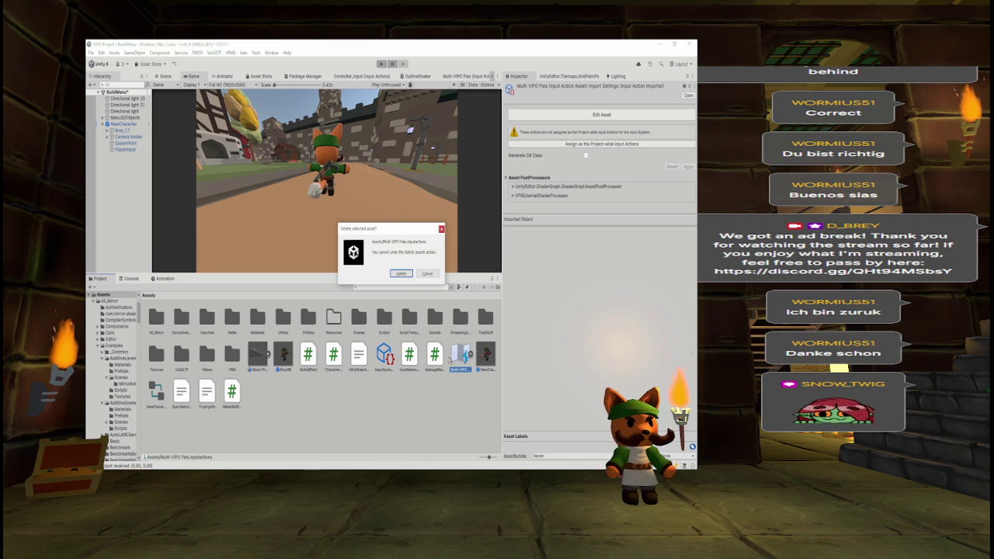
{"action": "left_click", "coordinate": [401, 273]}
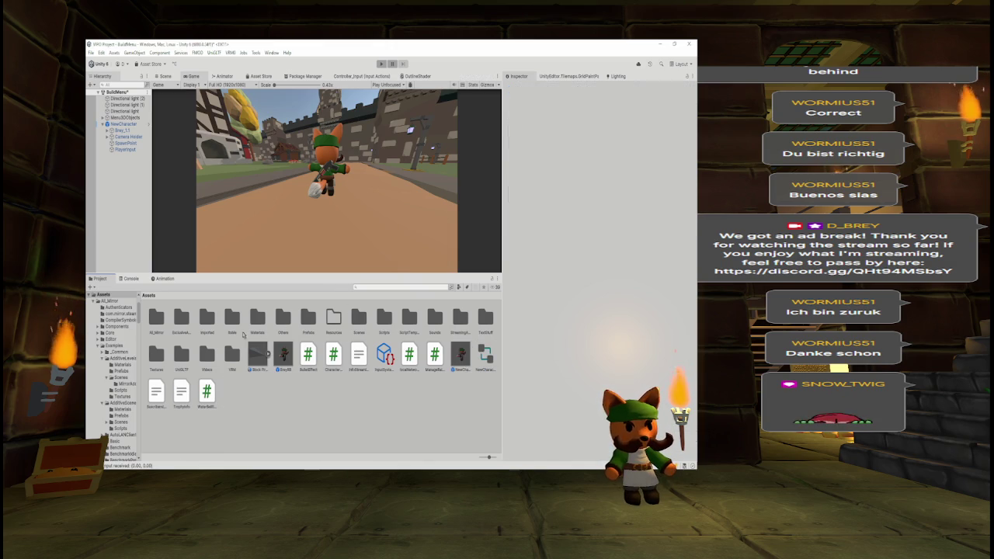
- In the Others folder, rename the Controller_Input asset to IDK, then reselect PlayerInput
{"action": "double_click", "coordinate": [277, 326]}
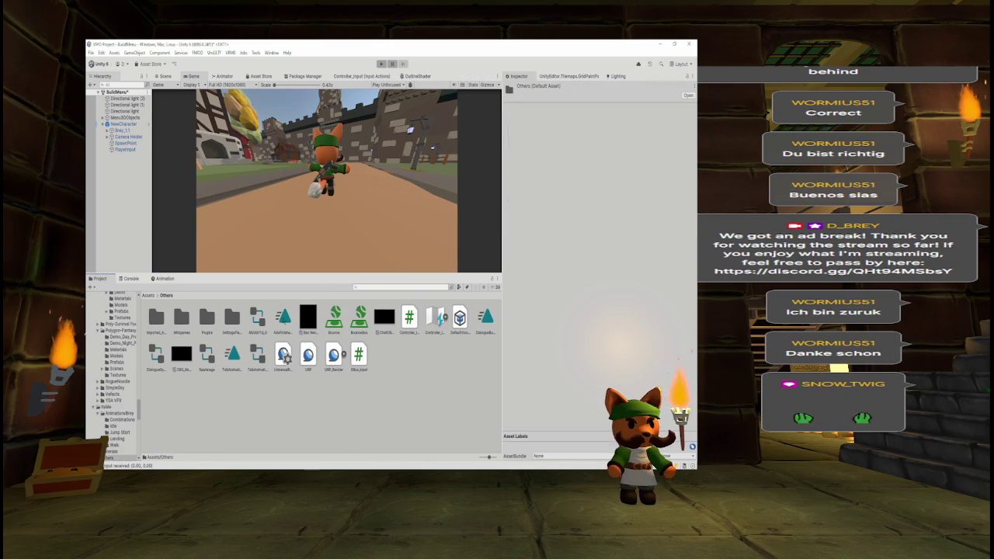
{"action": "right_click", "coordinate": [435, 319]}
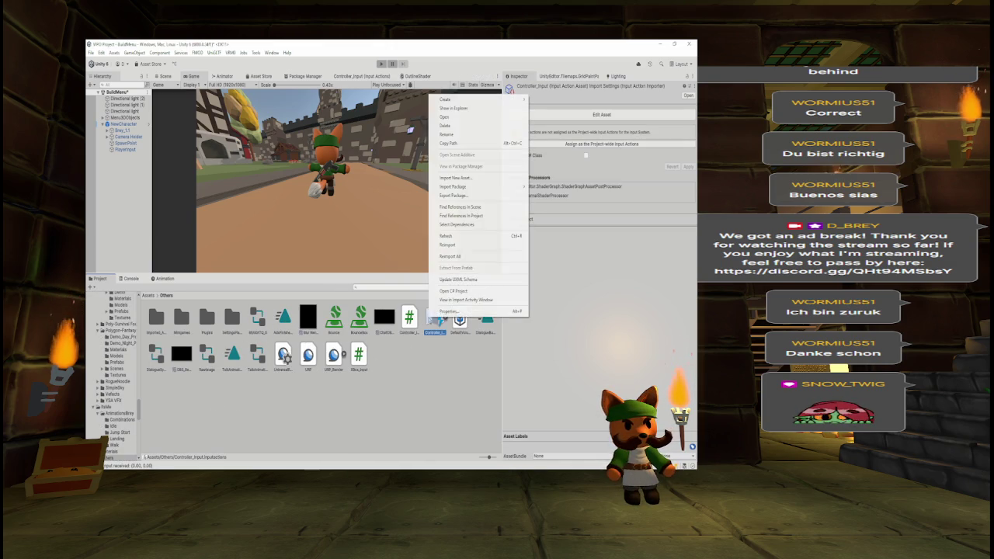
{"action": "left_click", "coordinate": [452, 143]}
{"action": "key", "text": "F2"}
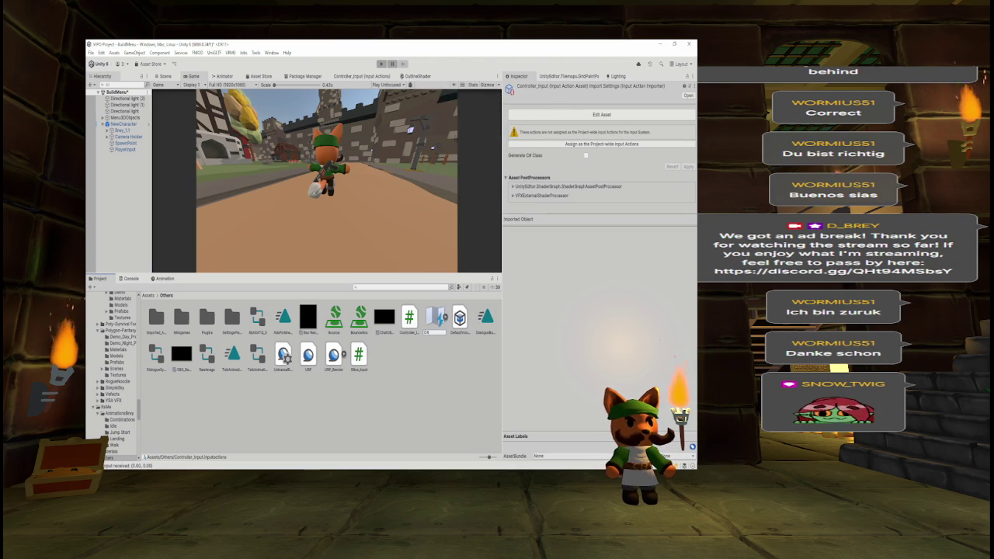
{"action": "key", "text": "Return"}
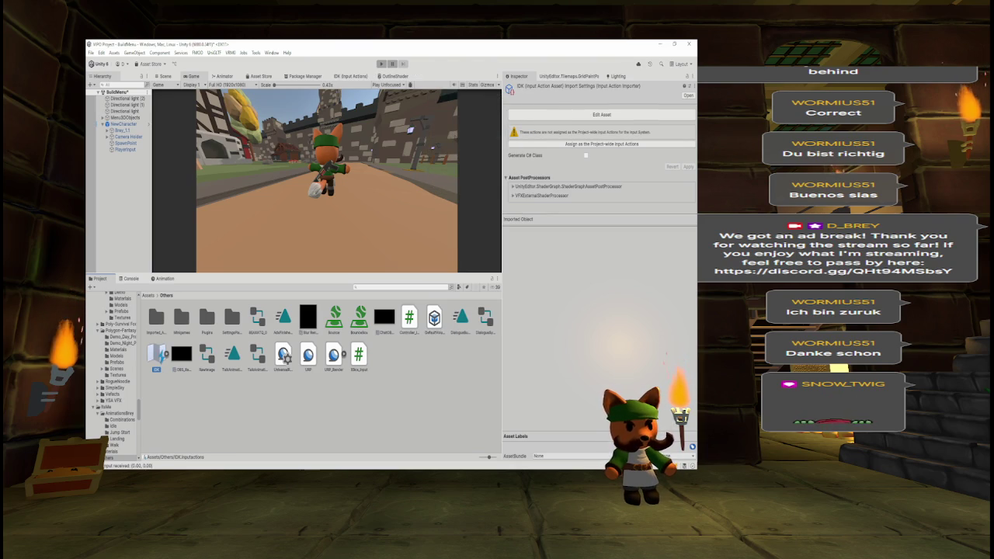
{"action": "mouse_move", "coordinate": [295, 287]}
{"action": "left_mouse_down"}
{"action": "mouse_move", "coordinate": [117, 129]}
{"action": "mouse_move", "coordinate": [123, 151]}
{"action": "left_mouse_up"}
- Set Player Input's Actions asset to None and begin creating a new Input Actions asset
{"action": "left_click", "coordinate": [692, 155]}
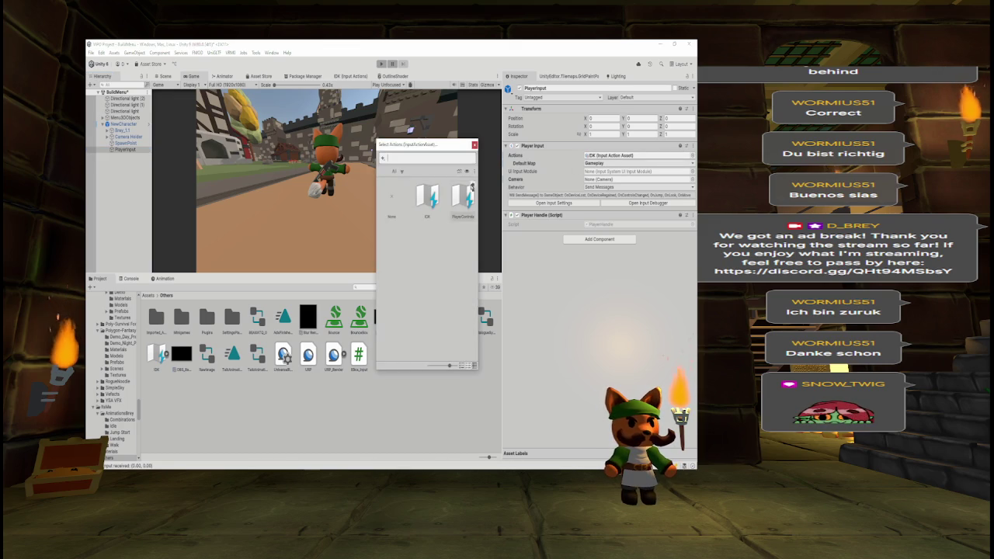
{"action": "left_click", "coordinate": [475, 145]}
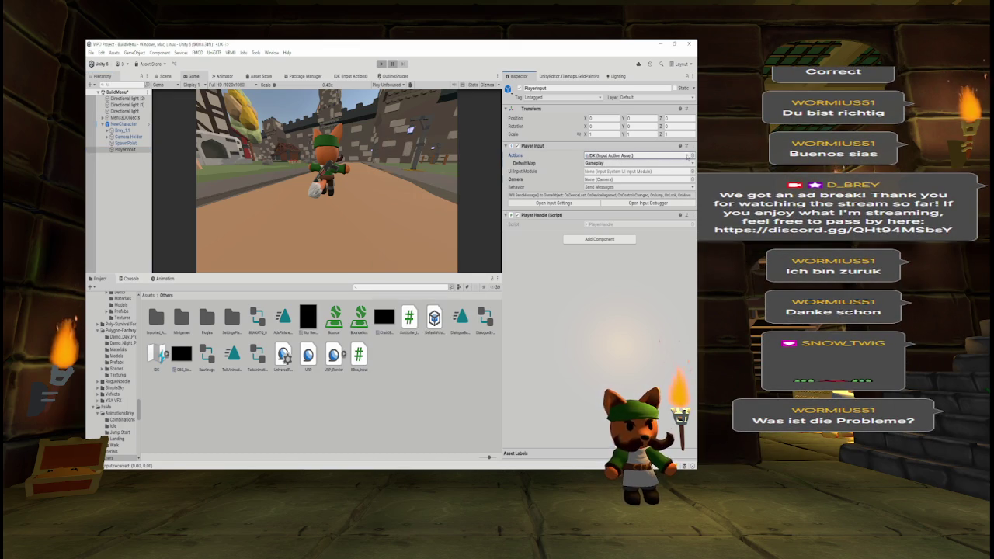
{"action": "left_click", "coordinate": [692, 156]}
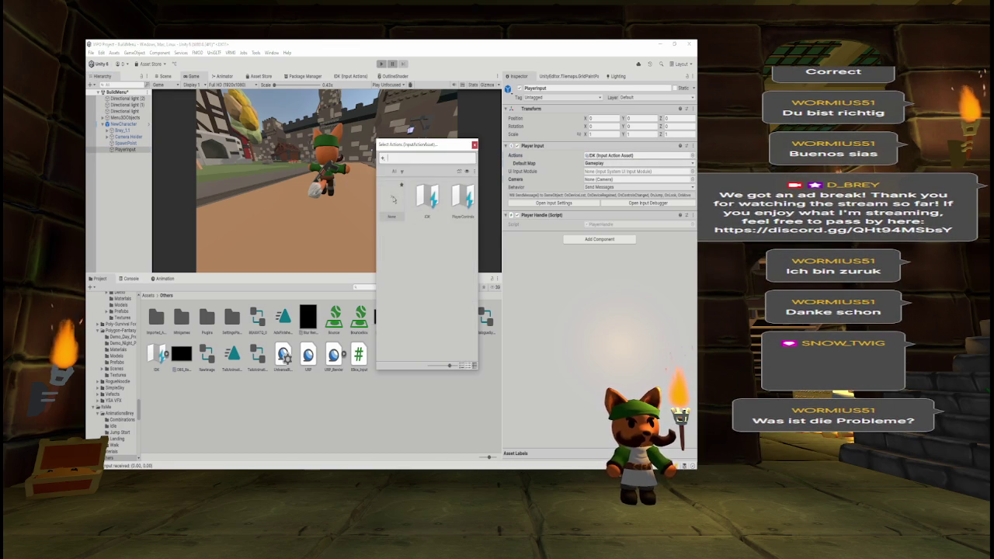
{"action": "left_click", "coordinate": [392, 199]}
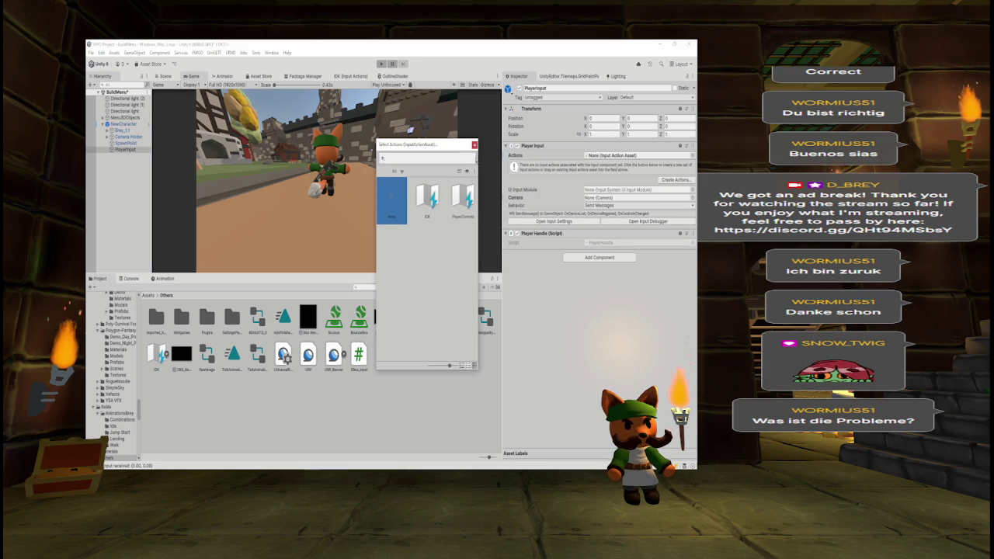
{"action": "key", "text": "Return"}
{"action": "left_click", "coordinate": [669, 180]}
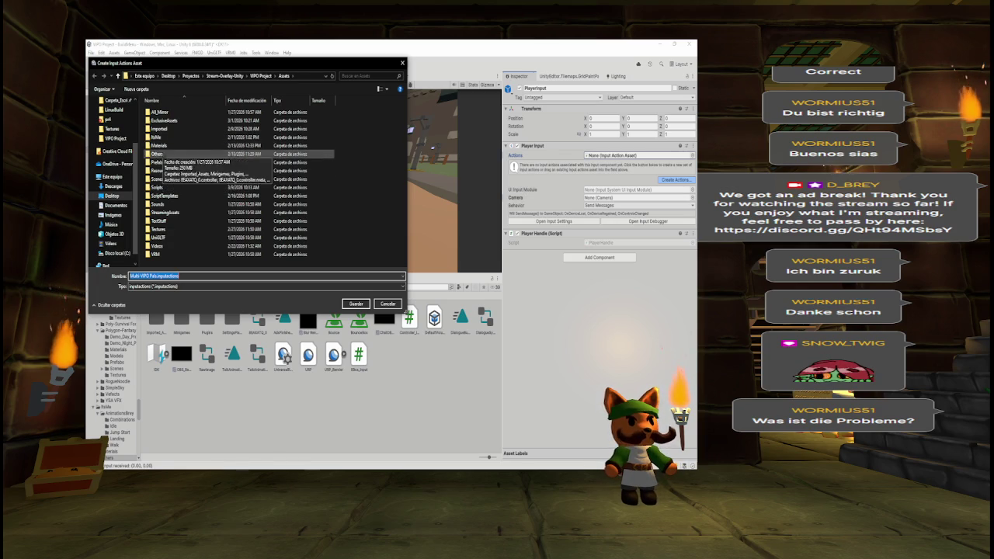
- Save the new actions asset as Controller_Input in the Others folder and dock its editor
{"action": "double_click", "coordinate": [159, 154]}
{"action": "left_click", "coordinate": [190, 276]}
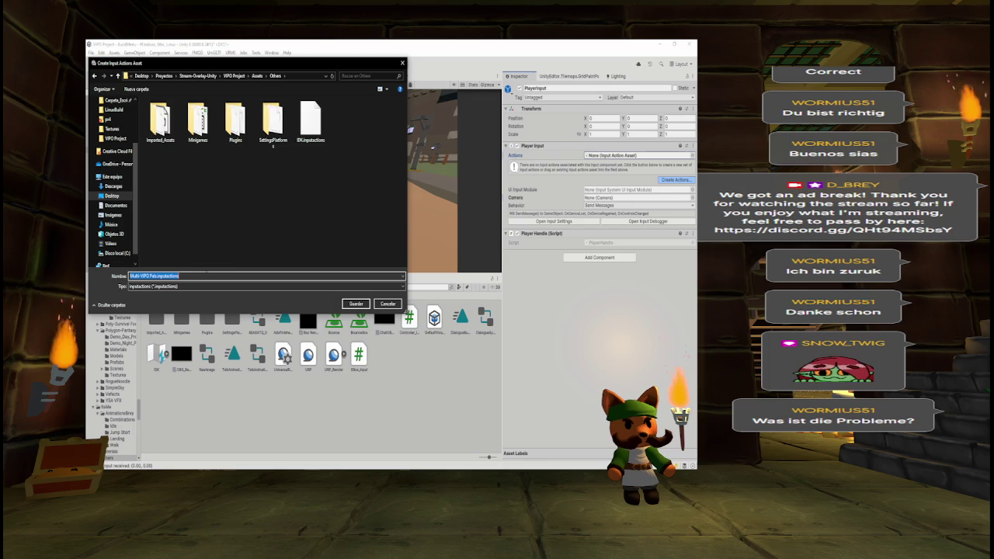
{"action": "type", "text": "cONTROLLE"}
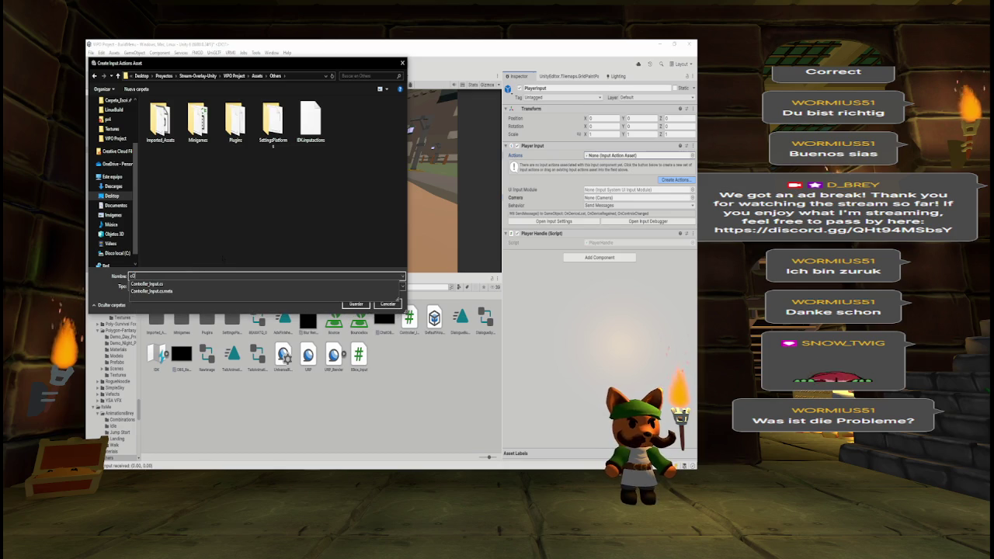
{"action": "key", "text": "BackSpace"}
{"action": "key", "text": "BackSpace"}
{"action": "key", "text": "BackSpace"}
{"action": "type", "text": "Controller_In"}
{"action": "key", "text": "Return"}
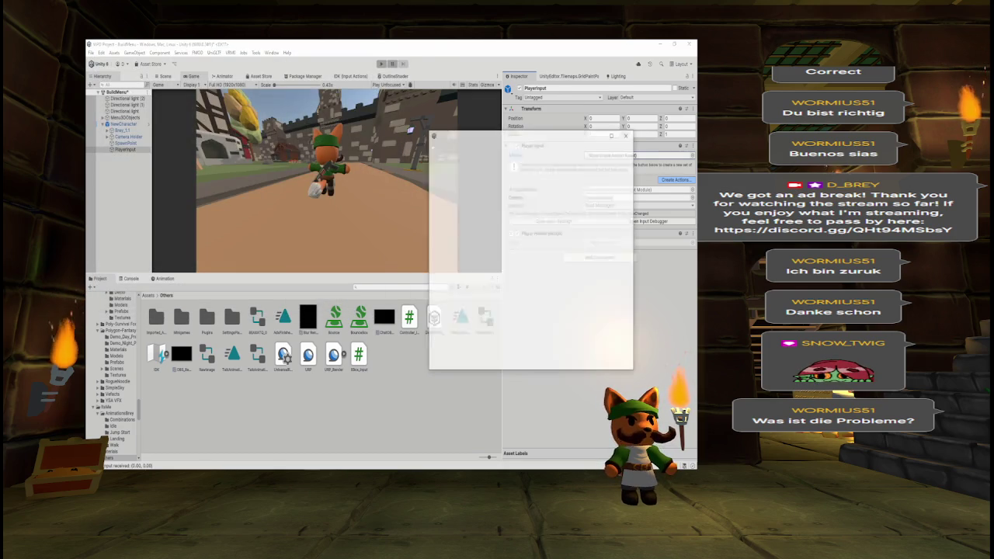
{"action": "mouse_move", "coordinate": [470, 146]}
{"action": "left_mouse_down"}
{"action": "mouse_move", "coordinate": [404, 97]}
{"action": "mouse_move", "coordinate": [417, 78]}
{"action": "left_mouse_up"}
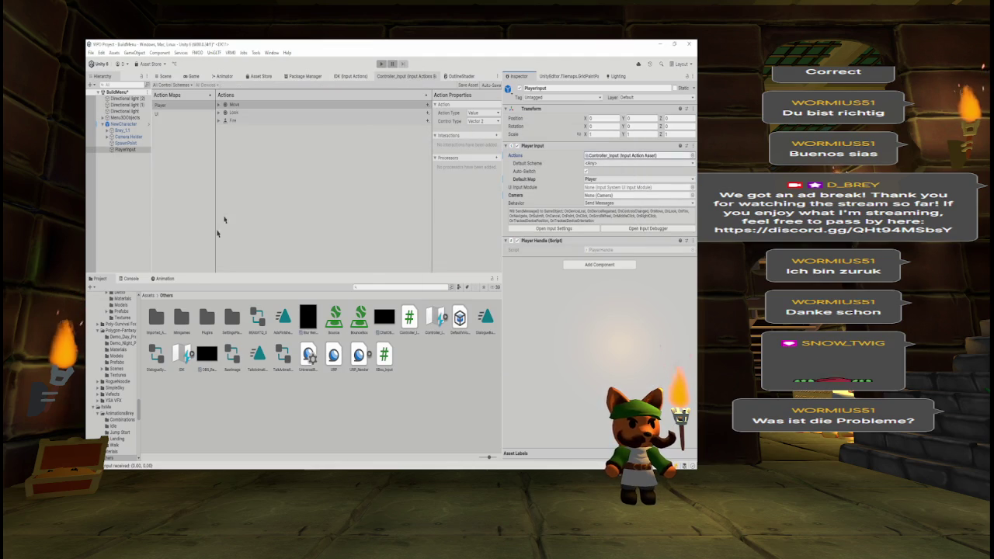
{"action": "double_click", "coordinate": [178, 361]}
- Compare IDK's Gameplay map with Controller_Input's Player map, then copy IDK's Gameplay map
{"action": "left_click", "coordinate": [174, 103]}
{"action": "left_click", "coordinate": [243, 121]}
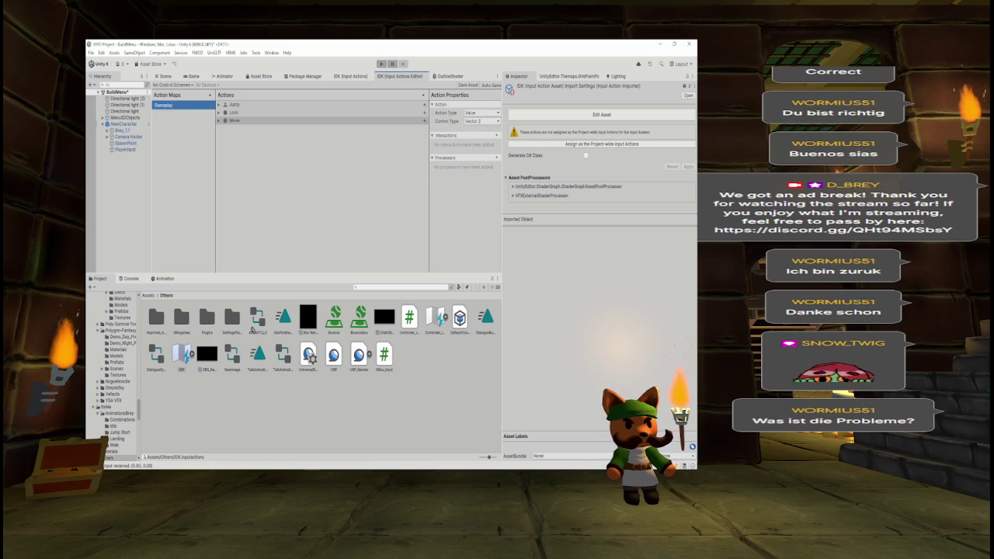
{"action": "double_click", "coordinate": [436, 317]}
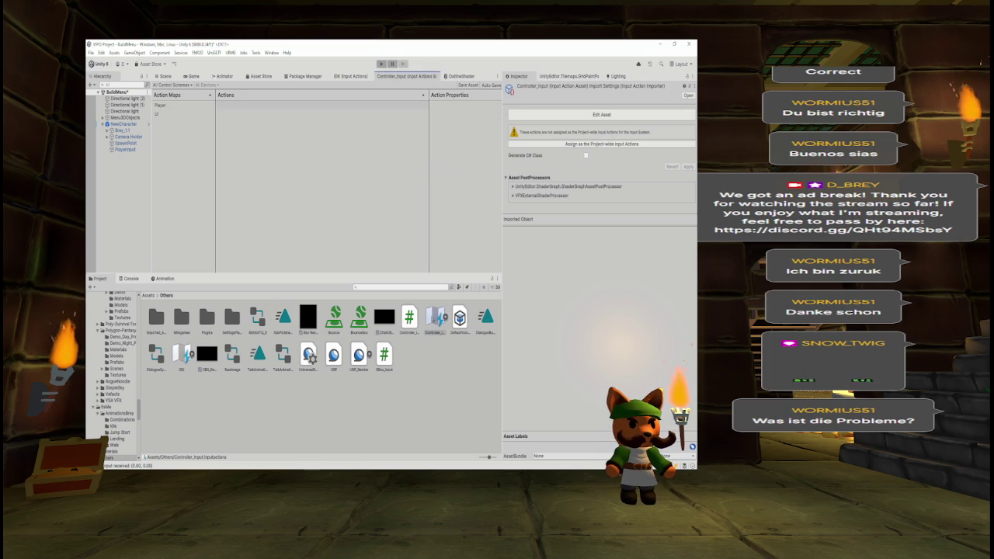
{"action": "left_click", "coordinate": [175, 105]}
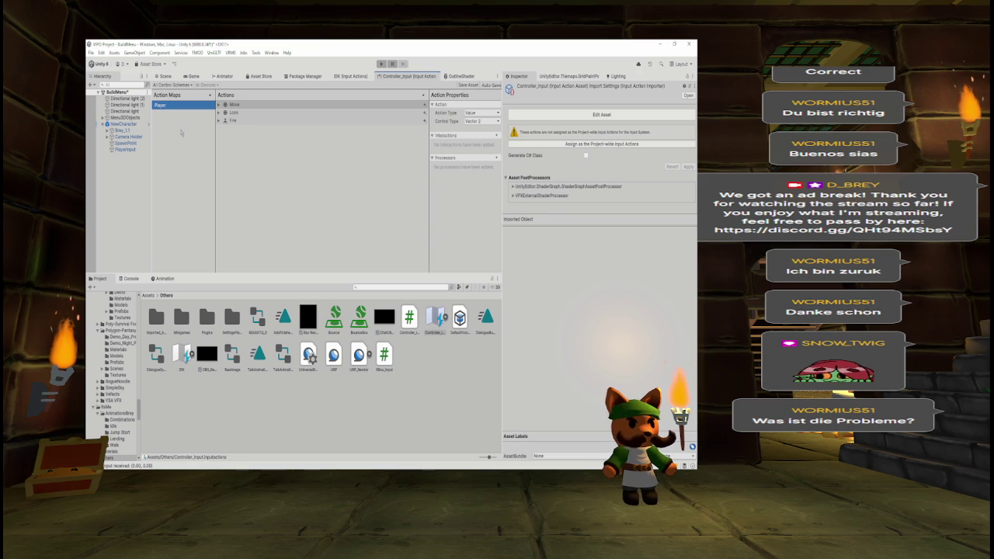
{"action": "double_click", "coordinate": [182, 354]}
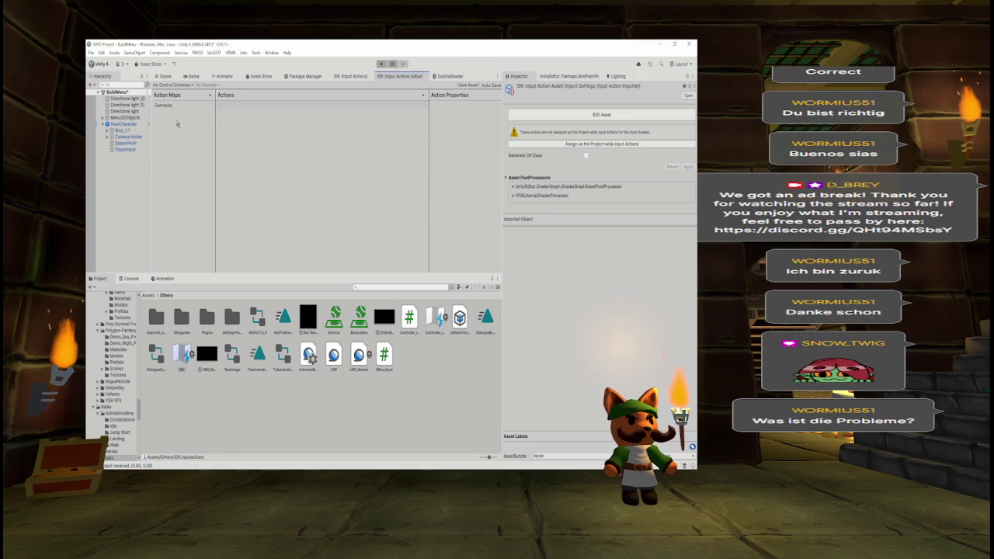
{"action": "left_click", "coordinate": [179, 106]}
{"action": "right_click", "coordinate": [178, 108]}
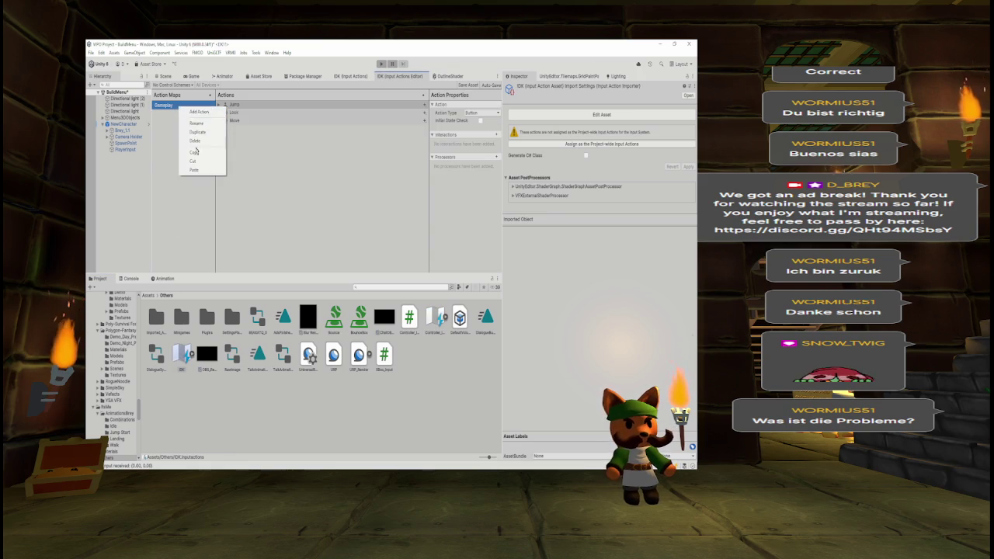
{"action": "left_click", "coordinate": [195, 153]}
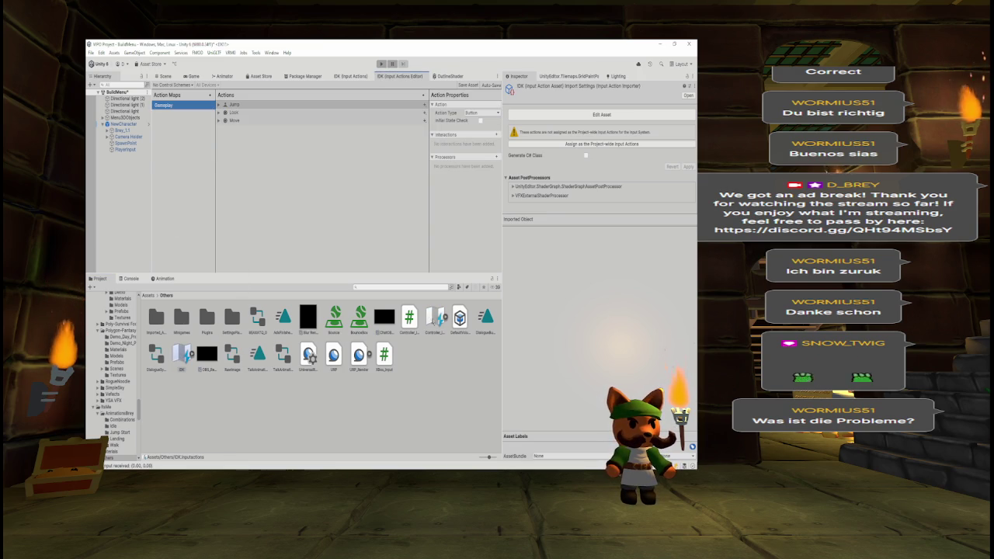
- Paste the Gameplay map into Controller_Input, leaving it in place of the Player and UI maps
{"action": "double_click", "coordinate": [439, 319]}
{"action": "left_click", "coordinate": [171, 113]}
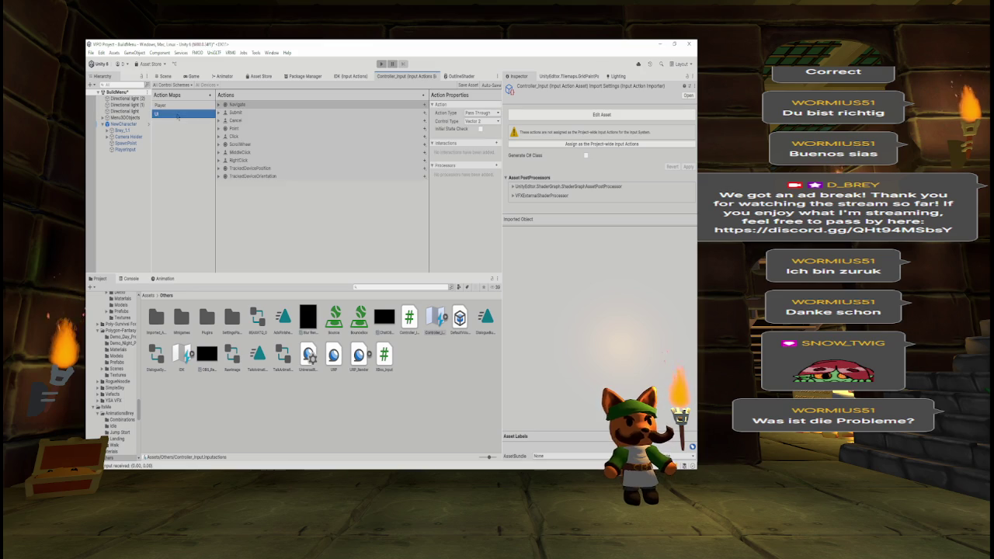
{"action": "right_click", "coordinate": [175, 142]}
{"action": "left_click", "coordinate": [194, 153]}
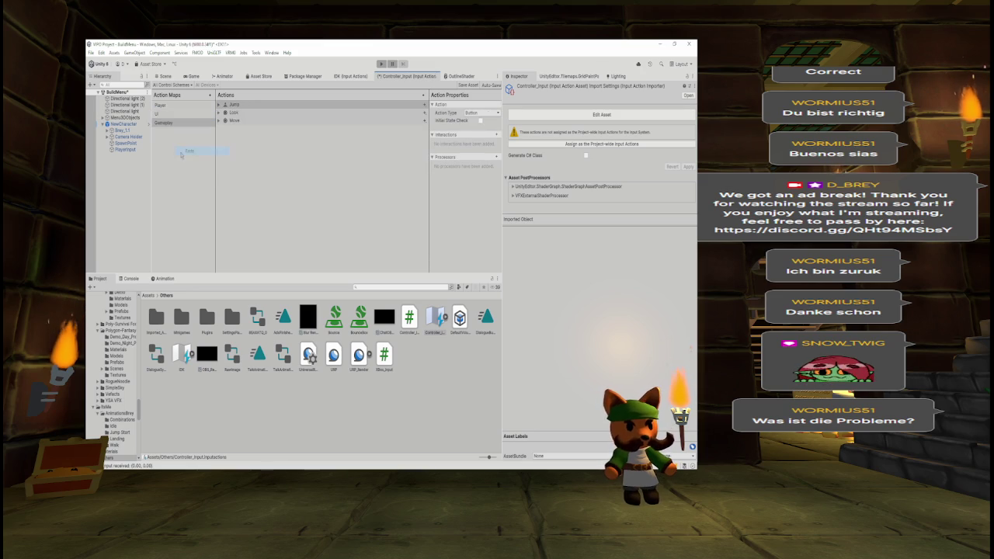
{"action": "left_click", "coordinate": [179, 114]}
{"action": "key", "text": "ctrl+z"}
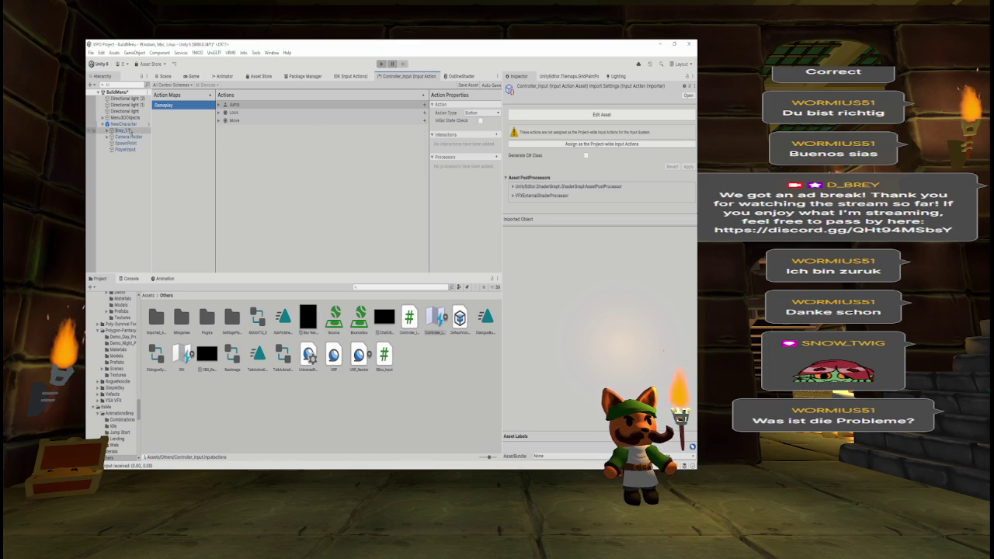
{"action": "left_click", "coordinate": [125, 149]}
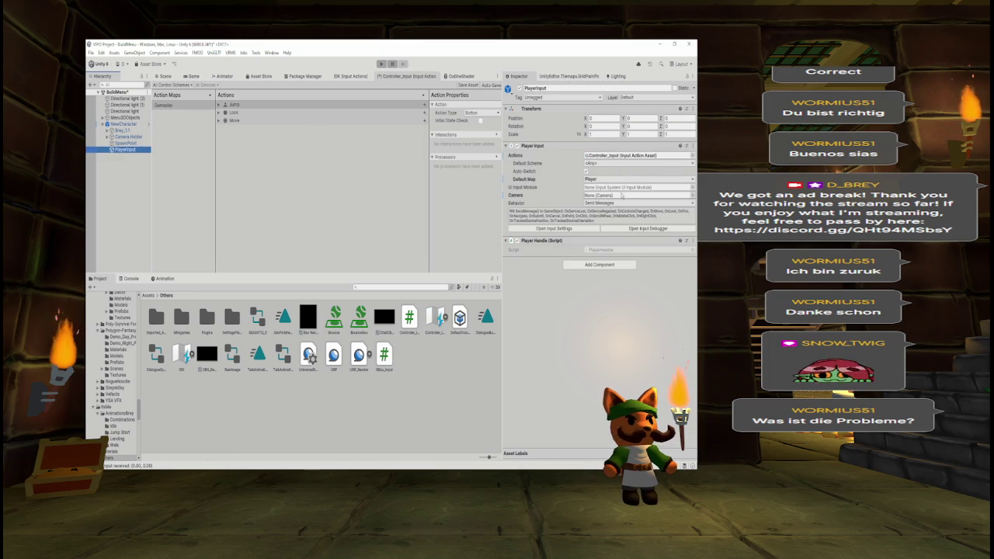
- Save the Controller_Input asset and run the game in the Game view
{"action": "left_click", "coordinate": [468, 84]}
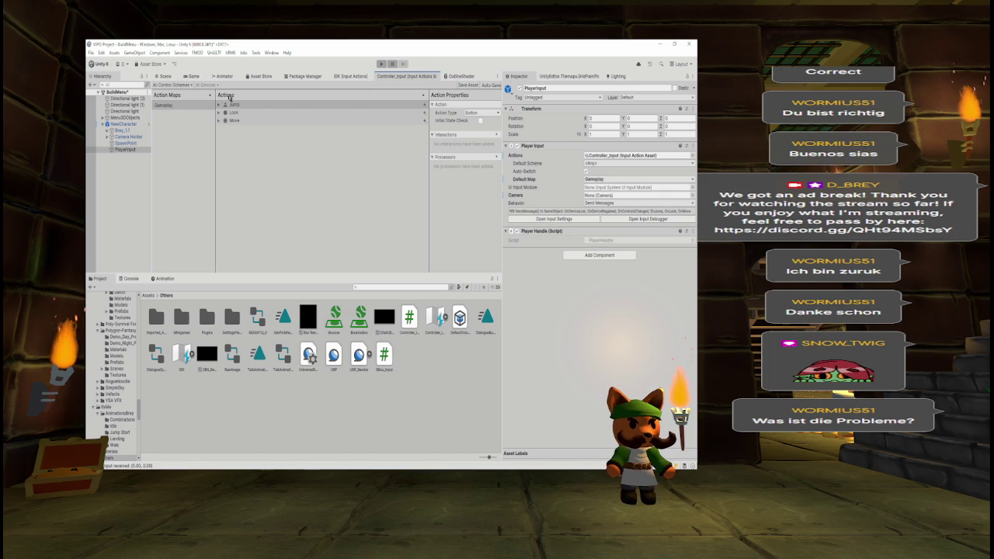
{"action": "left_click", "coordinate": [164, 77]}
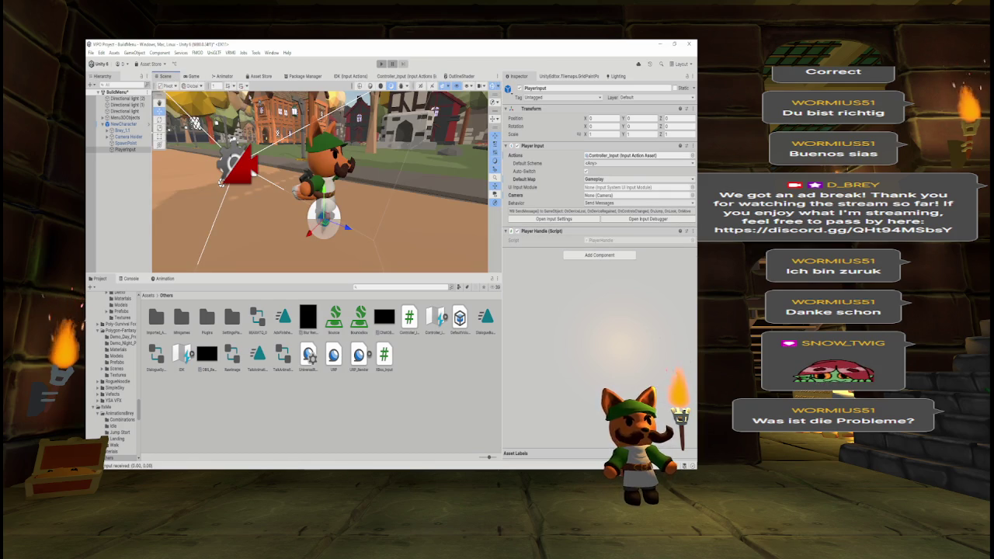
{"action": "left_click", "coordinate": [191, 77]}
{"action": "left_click", "coordinate": [382, 64]}
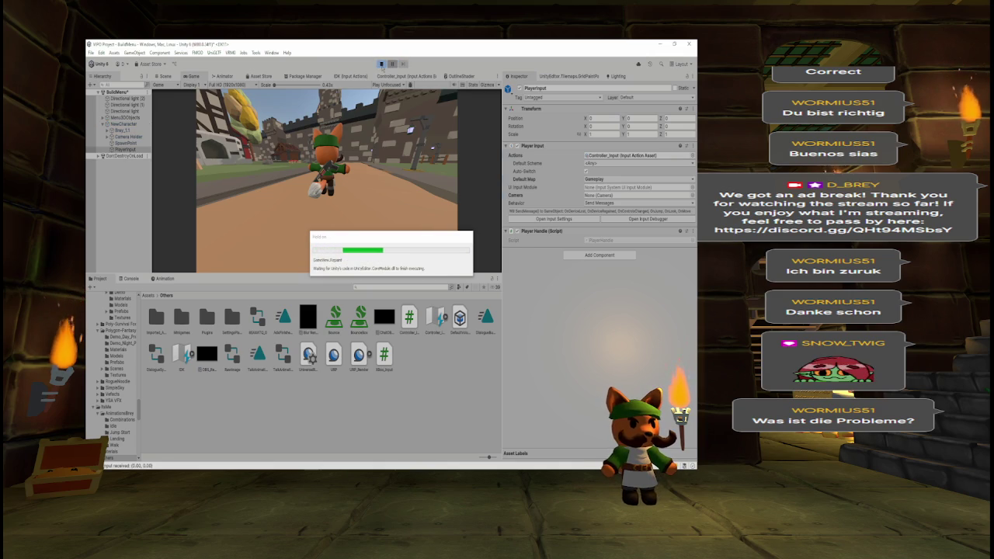
- Clear the console errors, run the character forward with W, then stop and return to Controller_Input
{"action": "left_click", "coordinate": [130, 278]}
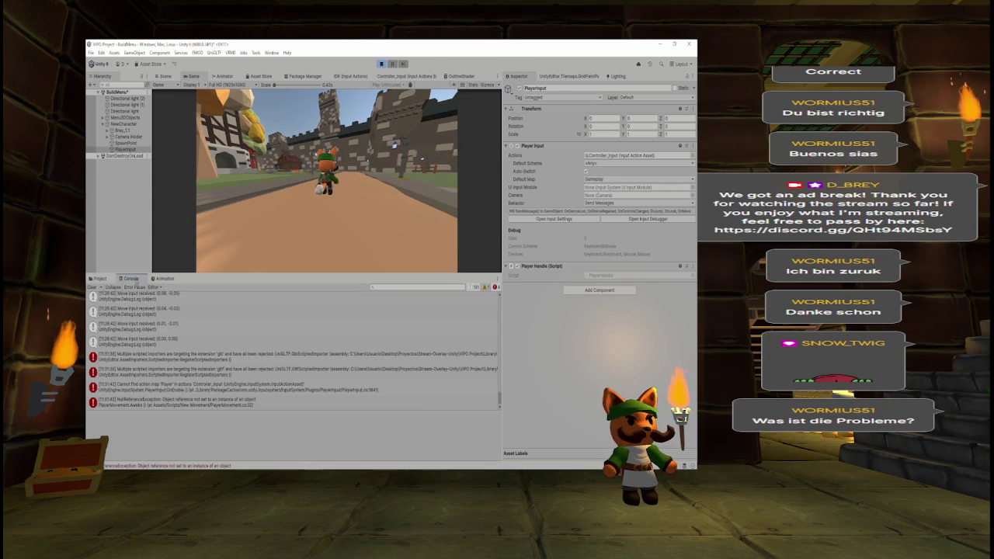
{"action": "left_click", "coordinate": [91, 287]}
{"action": "key", "text": "w"}
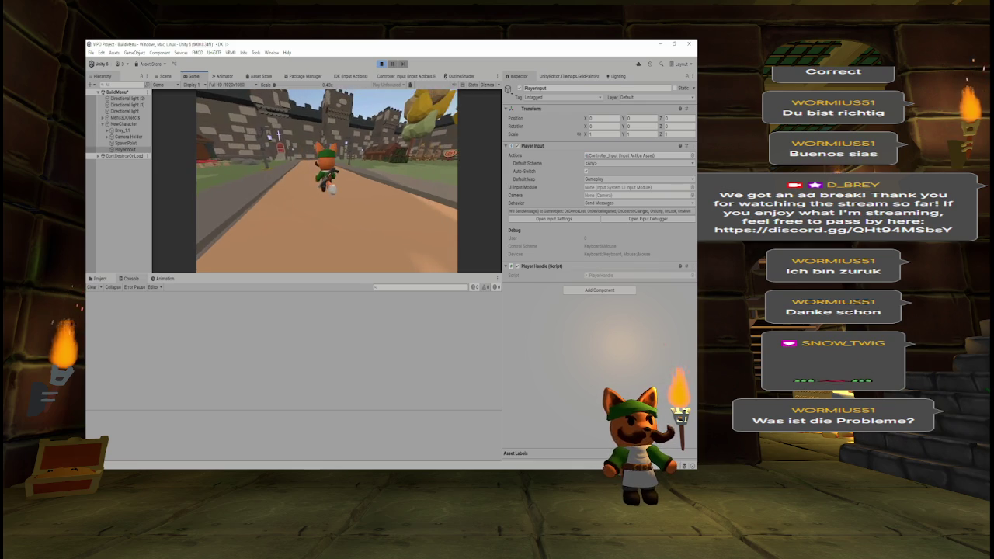
{"action": "left_click", "coordinate": [380, 63]}
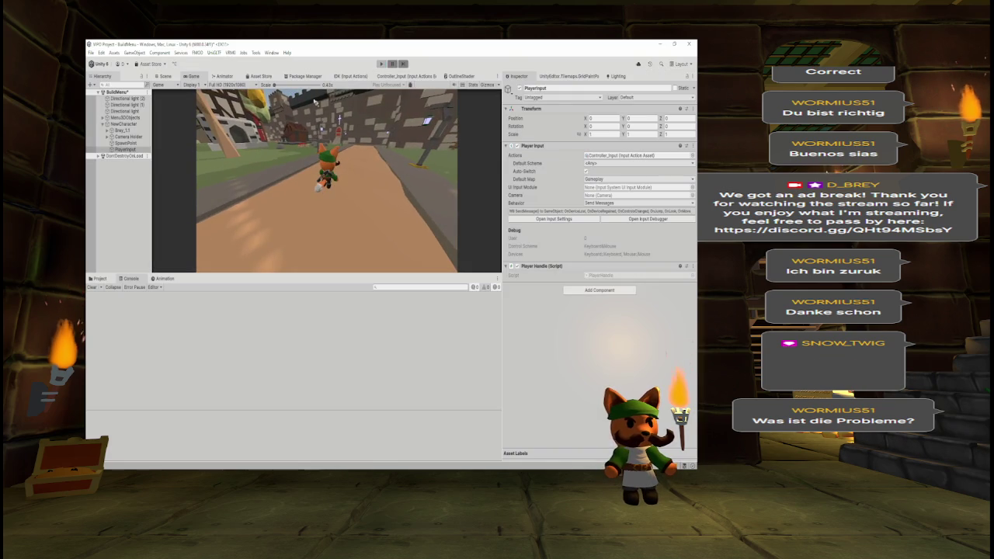
{"action": "left_click", "coordinate": [400, 76]}
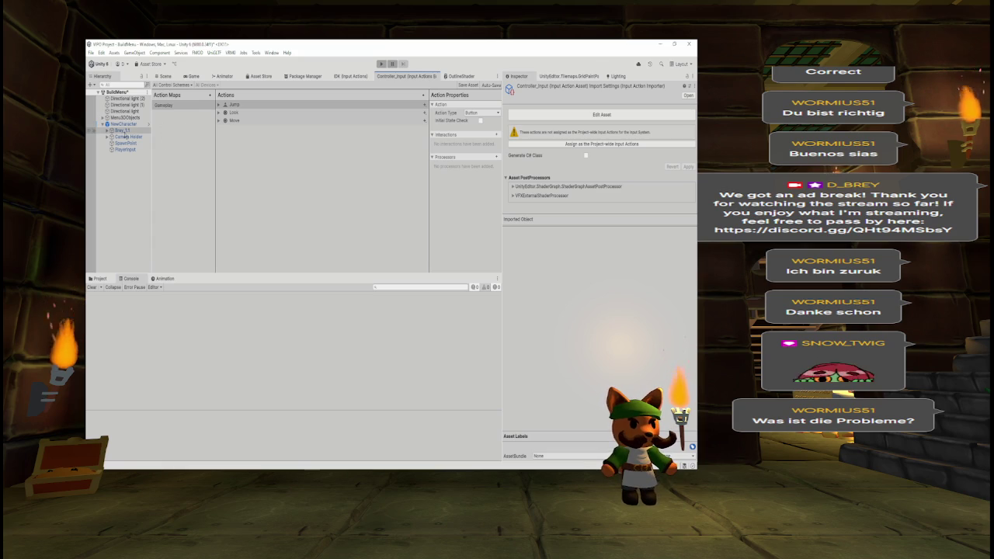
- Delete the Controller_Input asset from the Others folder
{"action": "left_click", "coordinate": [99, 278]}
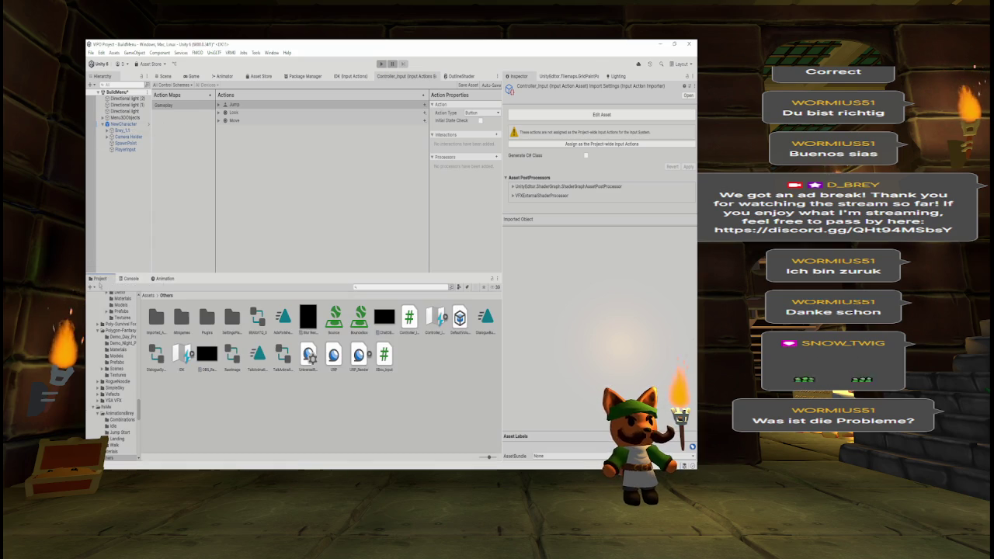
{"action": "left_click", "coordinate": [438, 318]}
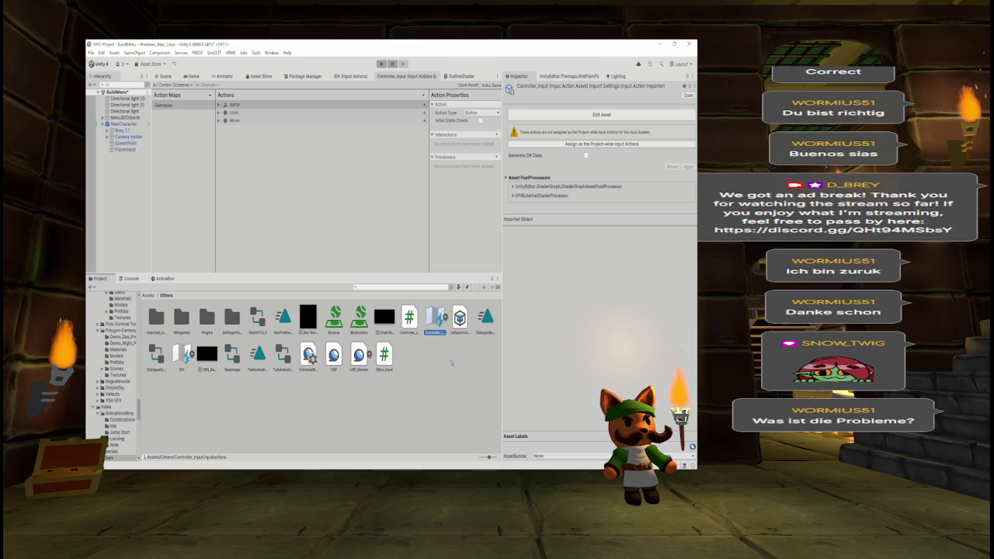
{"action": "key", "text": "Delete"}
{"action": "left_click", "coordinate": [402, 274]}
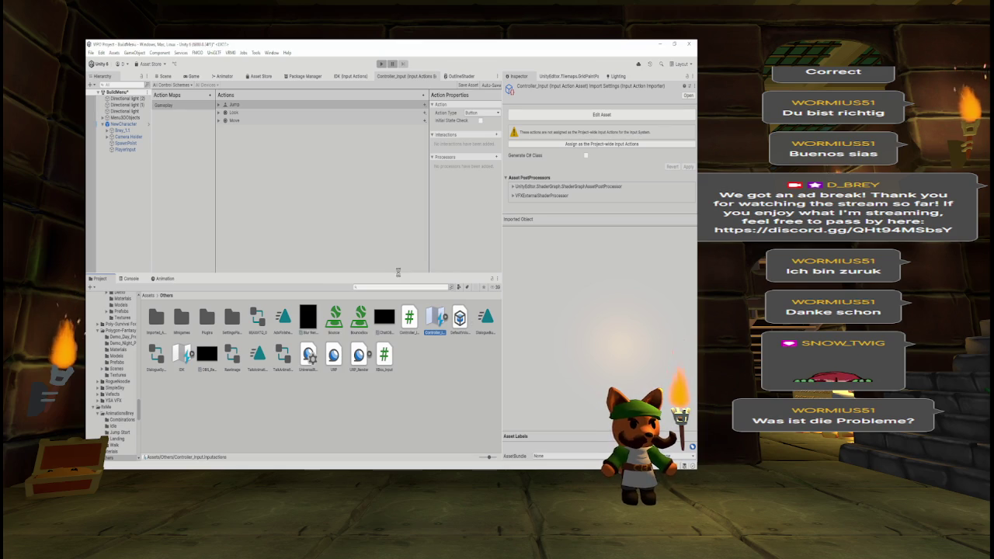
- Recreate Controller_Input in Others for PlayerInput and dock its actions editor in the main layout
{"action": "left_click", "coordinate": [117, 149]}
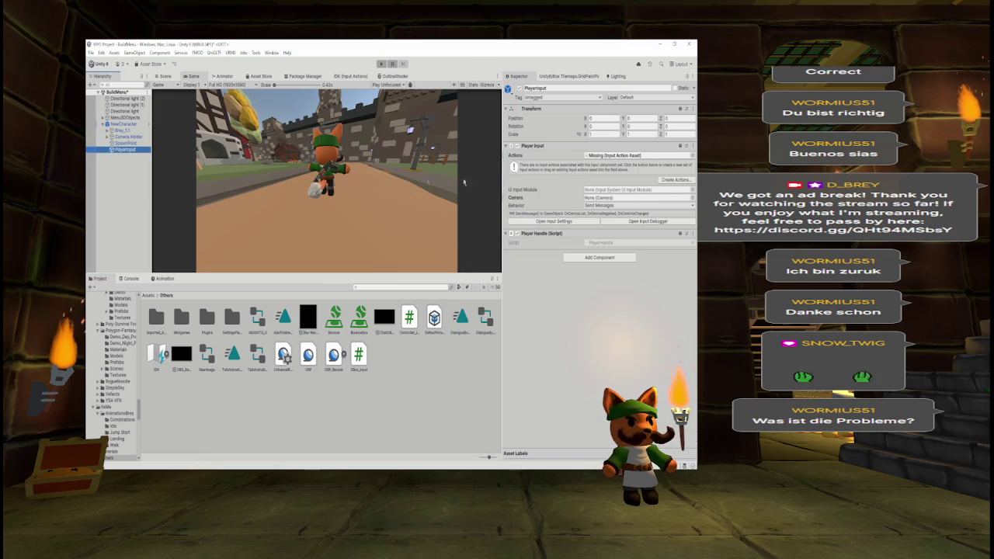
{"action": "left_click", "coordinate": [672, 180]}
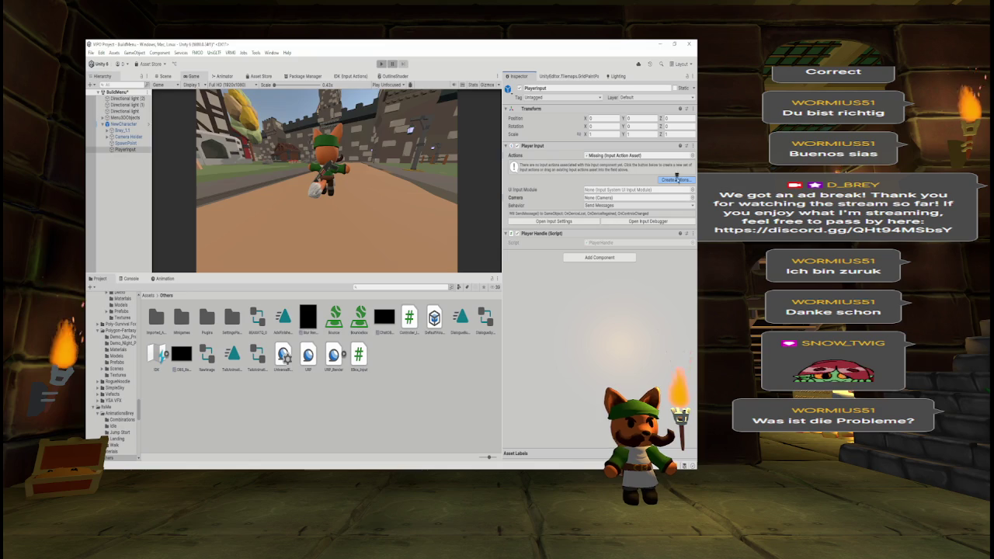
{"action": "type", "text": "Con"}
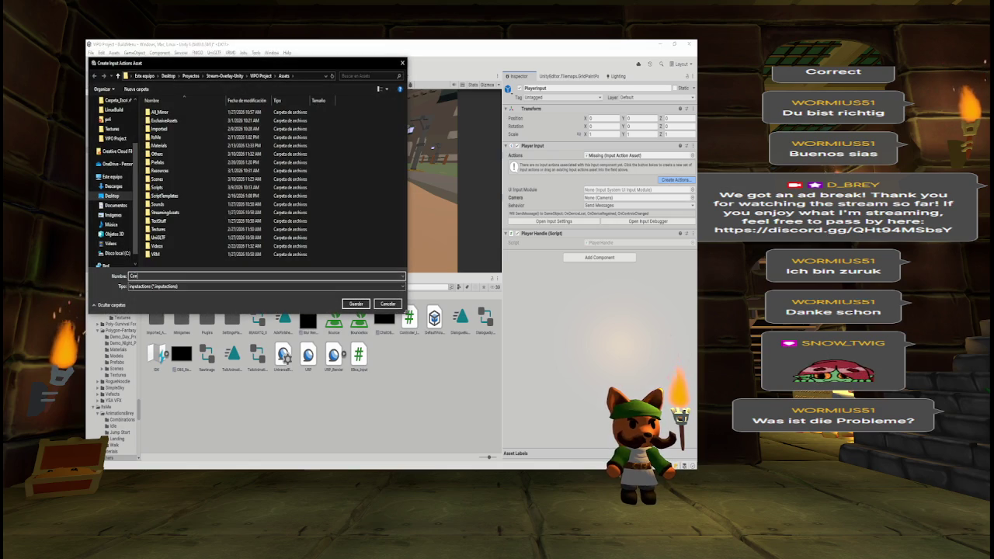
{"action": "type", "text": "troller_Input"}
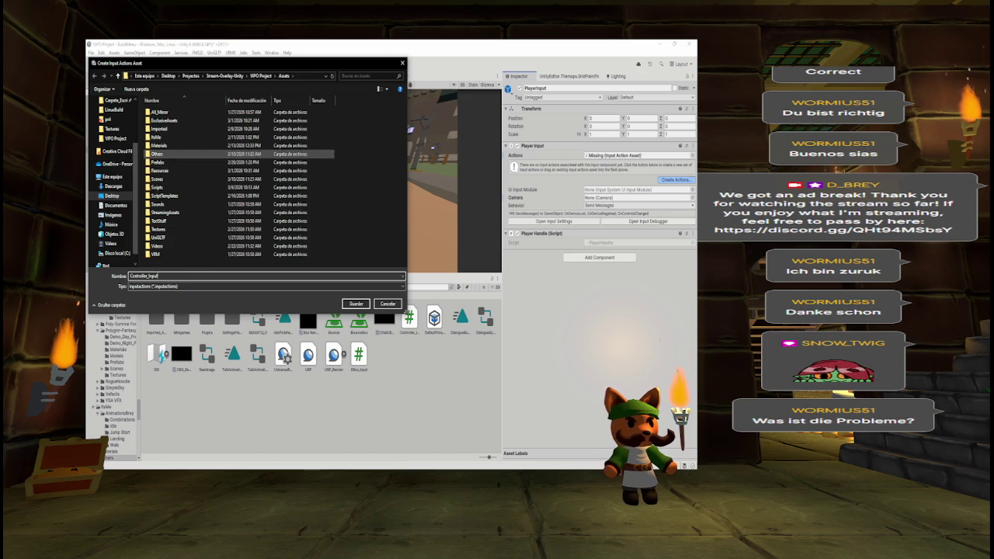
{"action": "double_click", "coordinate": [159, 154]}
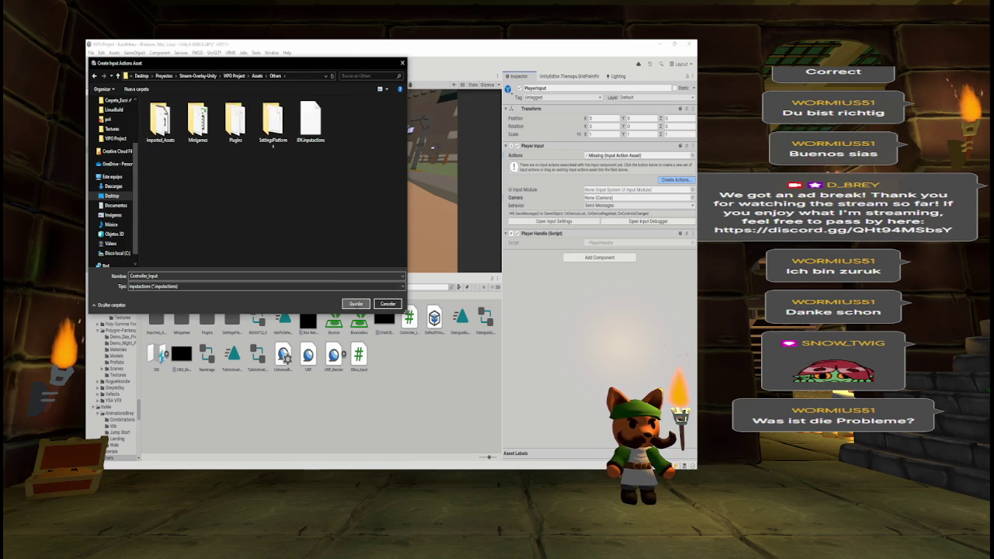
{"action": "left_click", "coordinate": [357, 303]}
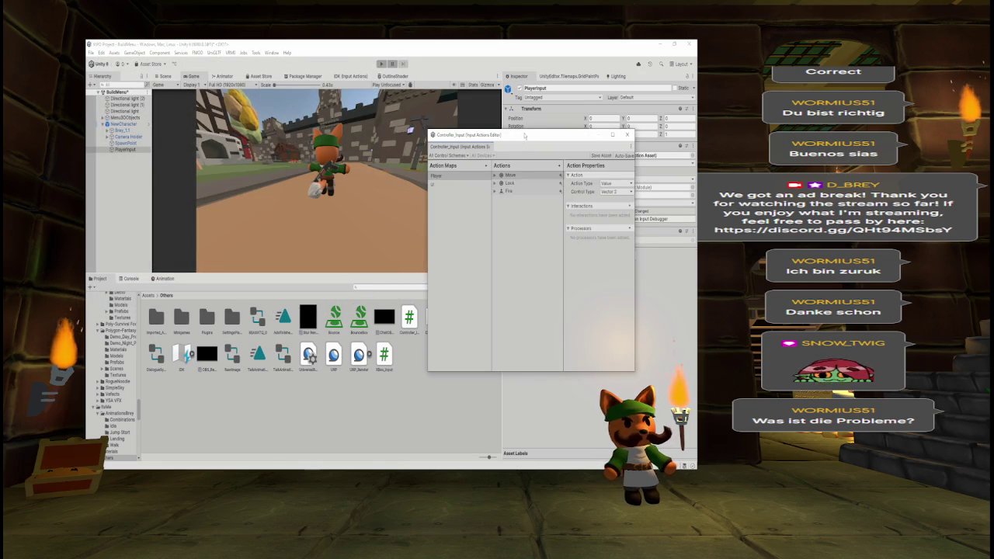
{"action": "mouse_move", "coordinate": [463, 146]}
{"action": "left_mouse_down"}
{"action": "mouse_move", "coordinate": [435, 116]}
{"action": "mouse_move", "coordinate": [425, 81]}
{"action": "left_mouse_up"}
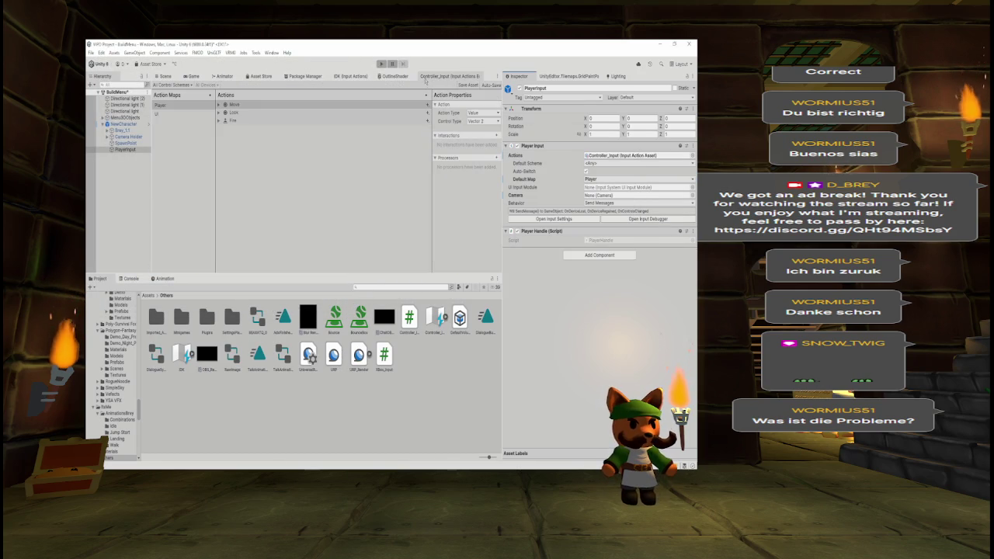
- Compare Controller_Input's Player map with the Look and Move bindings of IDK's Gameplay map
{"action": "left_click", "coordinate": [165, 116]}
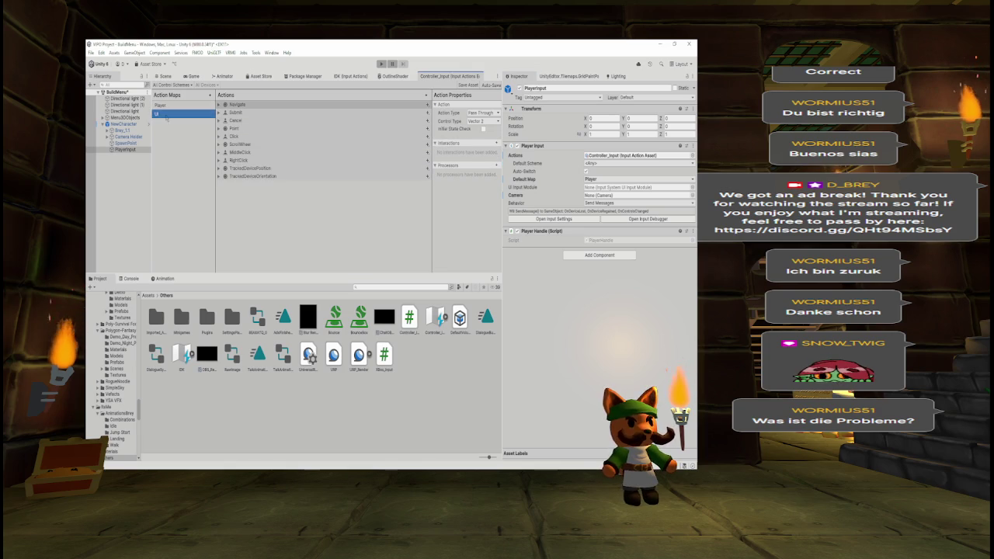
{"action": "left_click", "coordinate": [160, 105]}
{"action": "left_click", "coordinate": [225, 104]}
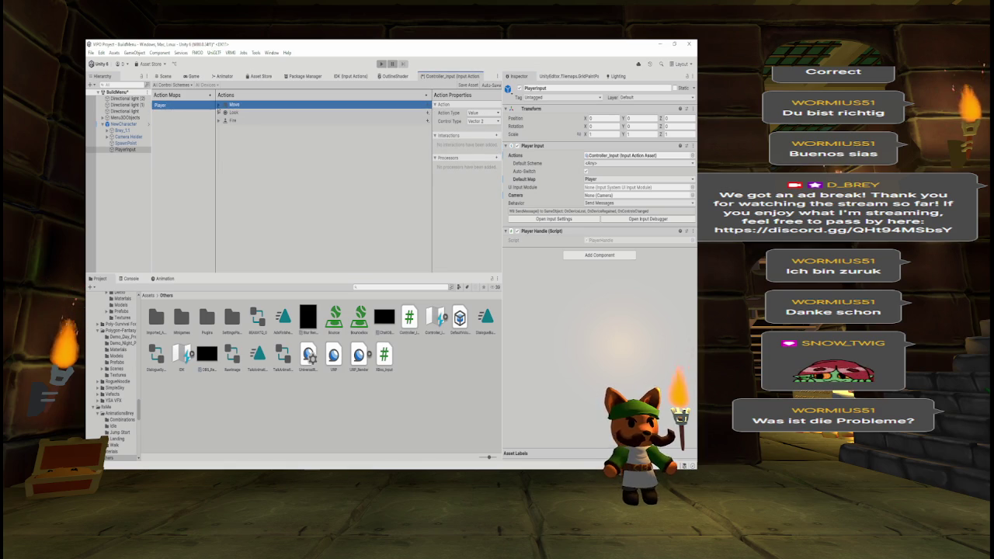
{"action": "left_click", "coordinate": [396, 247]}
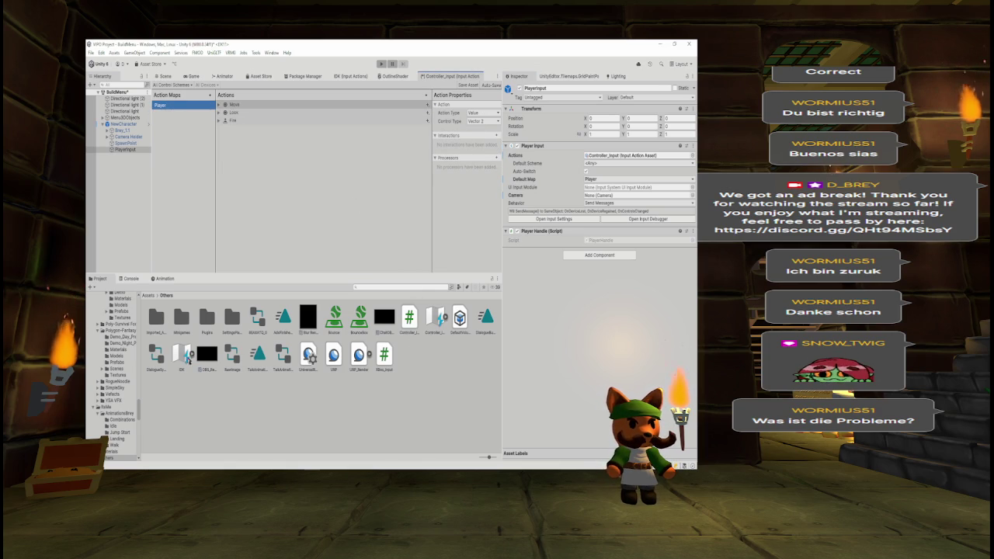
{"action": "double_click", "coordinate": [183, 357]}
{"action": "left_click", "coordinate": [172, 107]}
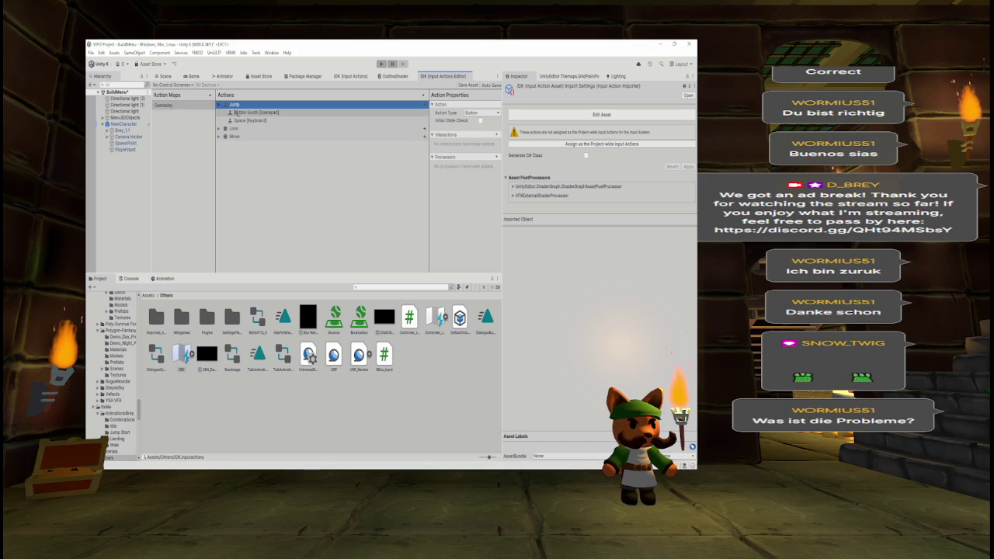
{"action": "left_click", "coordinate": [219, 129]}
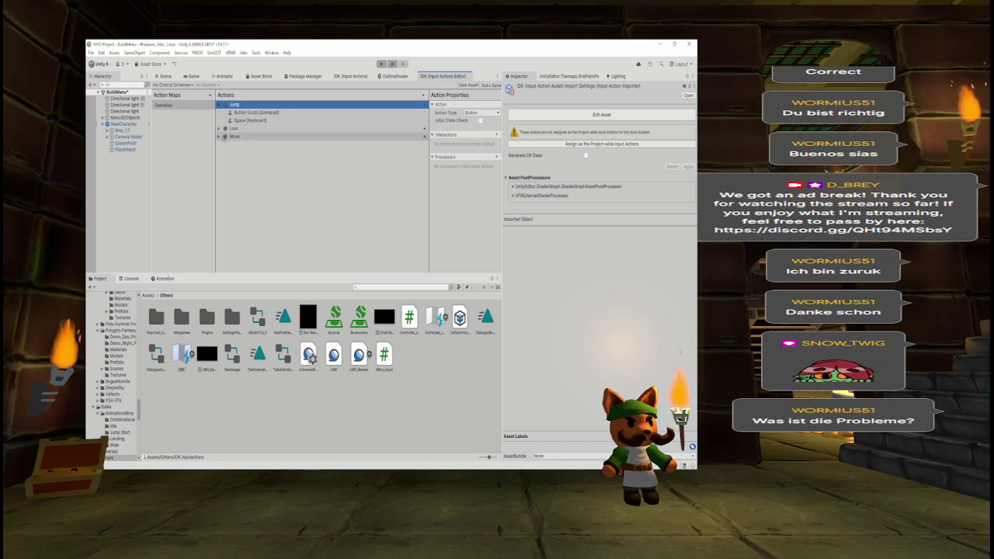
{"action": "left_click", "coordinate": [219, 144]}
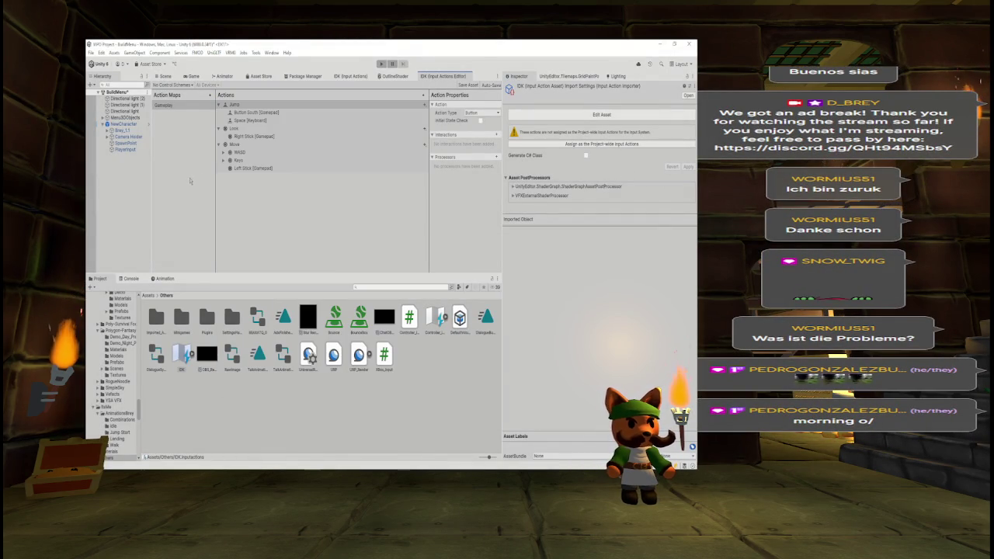
- In Controller_Input's Player map, remove Move's XR Controller and Joystick bindings
{"action": "double_click", "coordinate": [434, 318]}
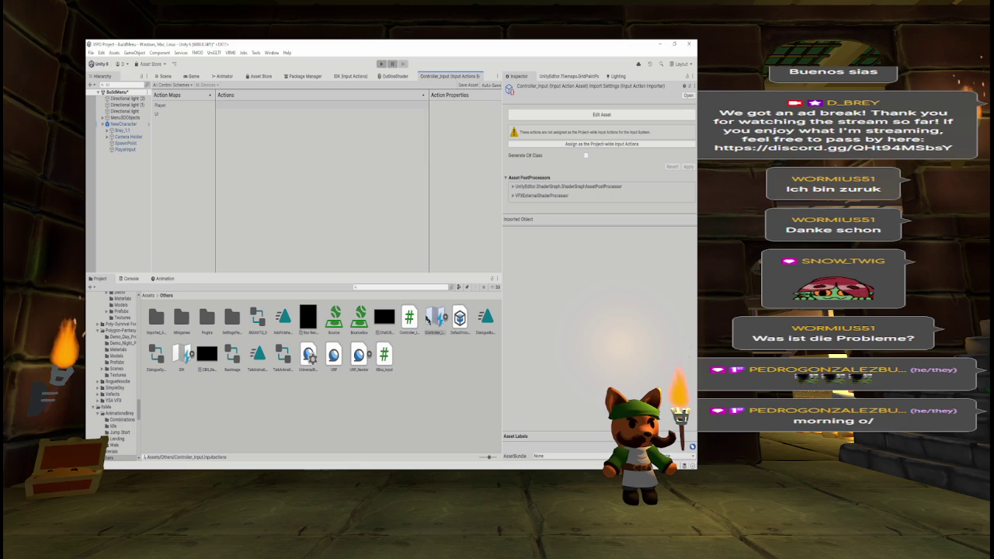
{"action": "left_click", "coordinate": [171, 114]}
{"action": "key", "text": "Up"}
{"action": "left_click", "coordinate": [230, 104]}
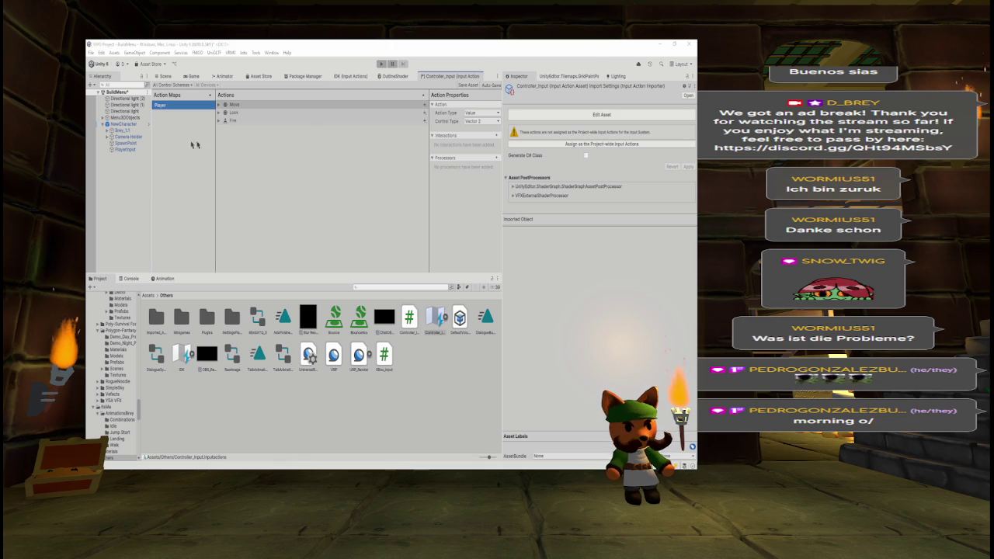
{"action": "key", "text": "Down"}
{"action": "key", "text": "Right"}
{"action": "key", "text": "Down"}
{"action": "key", "text": "Down"}
{"action": "key", "text": "Down"}
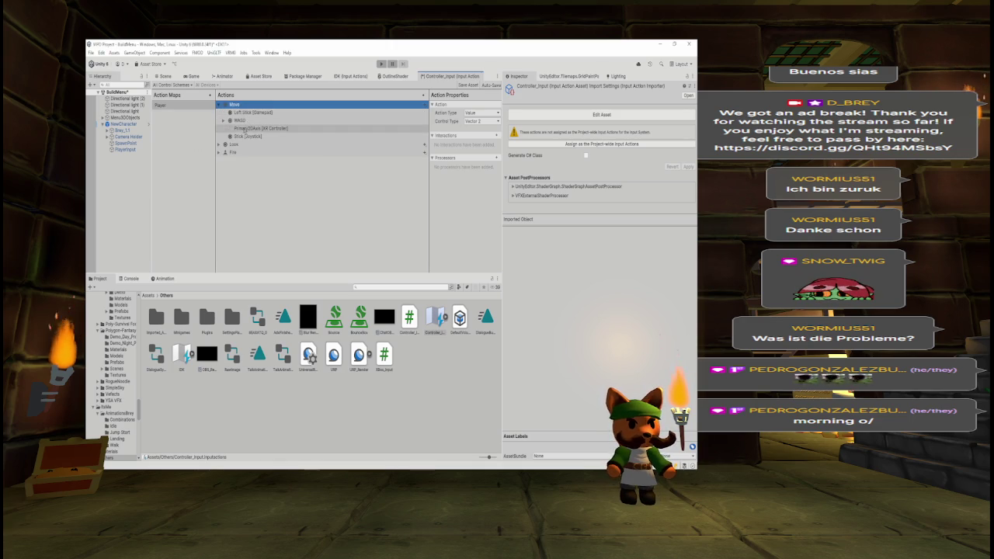
{"action": "key", "text": "Delete"}
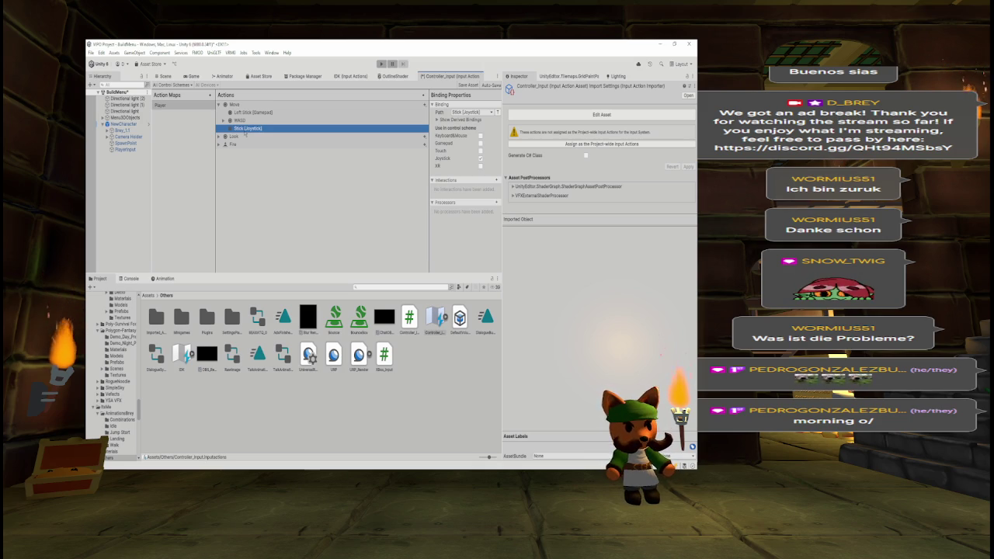
{"action": "key", "text": "Delete"}
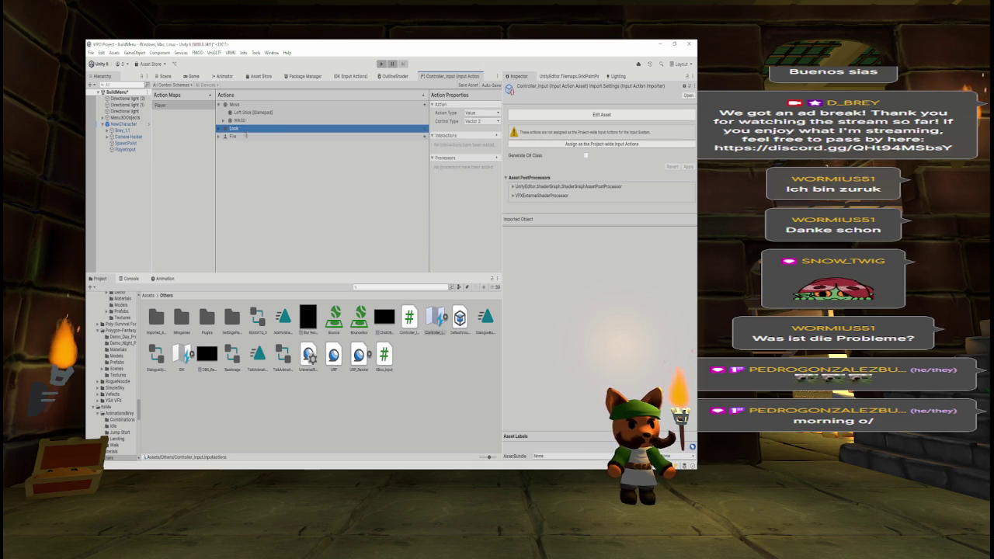
{"action": "key", "text": "ctrl+z"}
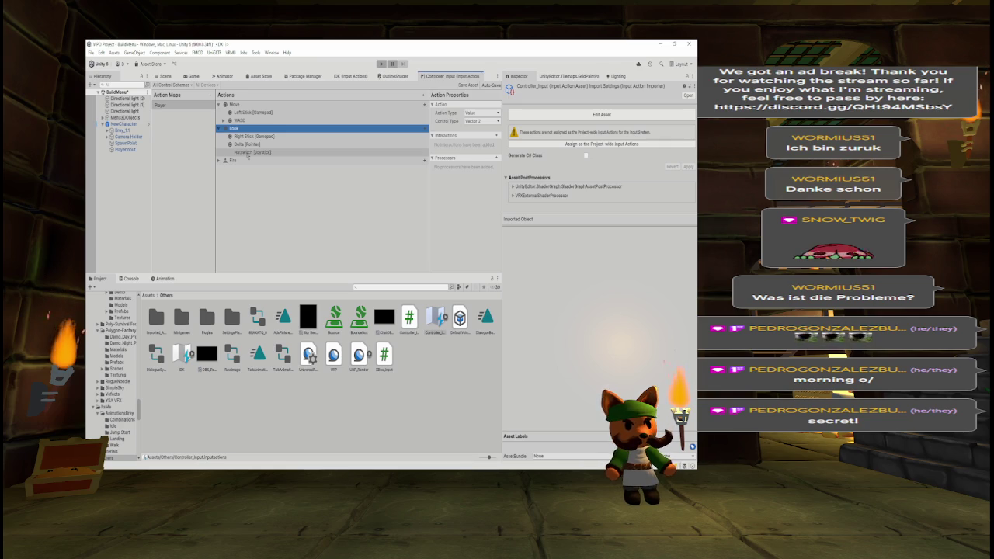
{"action": "left_click", "coordinate": [250, 152]}
- Delete Look's Hatswitch [Joystick] binding and rename the Fire action to Jump
{"action": "key", "text": "Delete"}
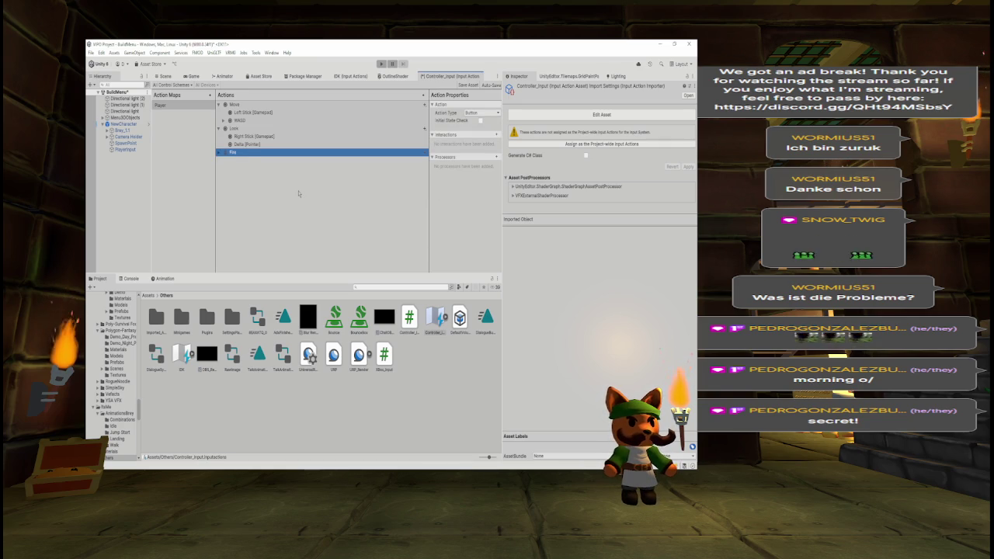
{"action": "right_click", "coordinate": [242, 152]}
{"action": "left_click", "coordinate": [254, 170]}
{"action": "type", "text": "Jump"}
{"action": "key", "text": "Return"}
- Rebind Jump's first binding to Button South [Gamepad] and delete its Mouse, Touch and other bindings
{"action": "left_click", "coordinate": [220, 153]}
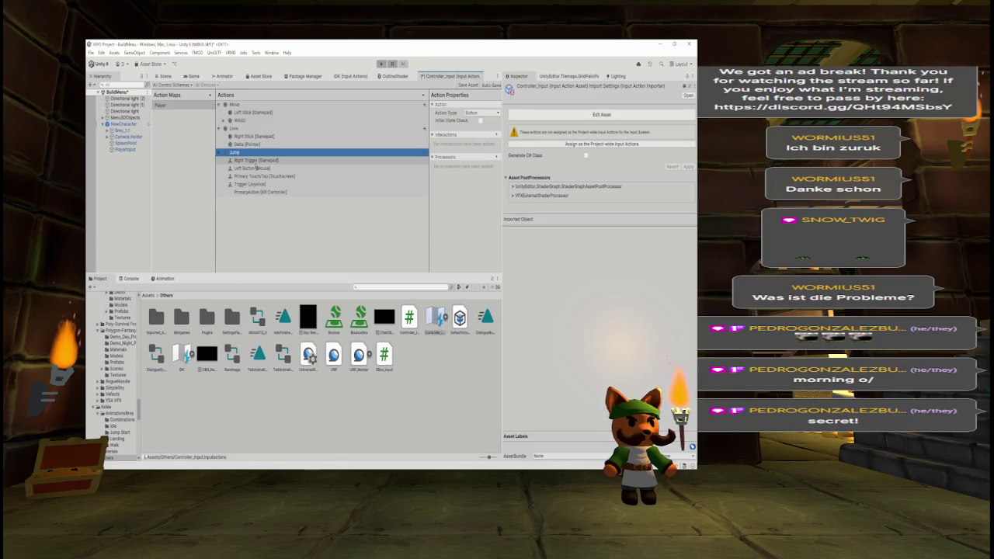
{"action": "left_click", "coordinate": [257, 160]}
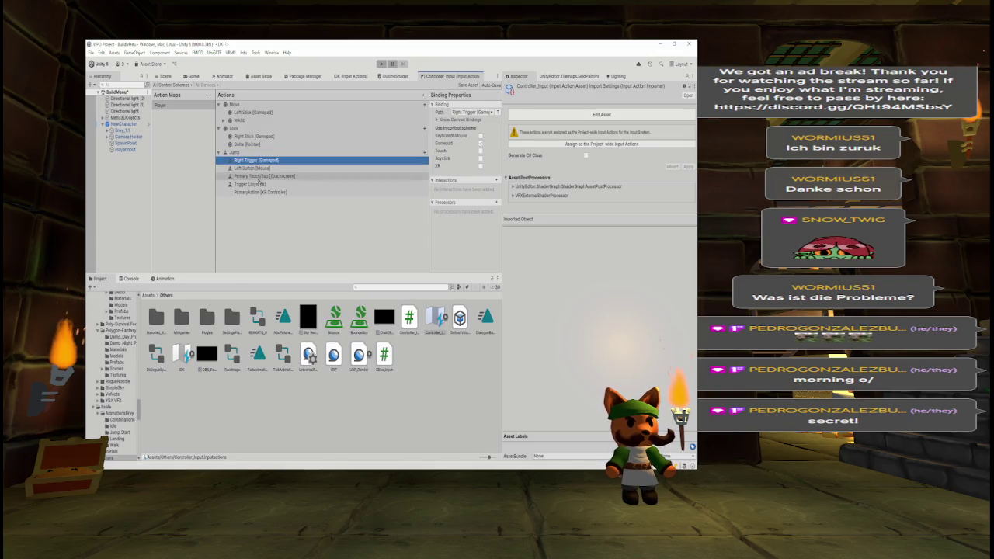
{"action": "left_click_drag", "start_coordinate": [429, 126], "coordinate": [382, 125]}
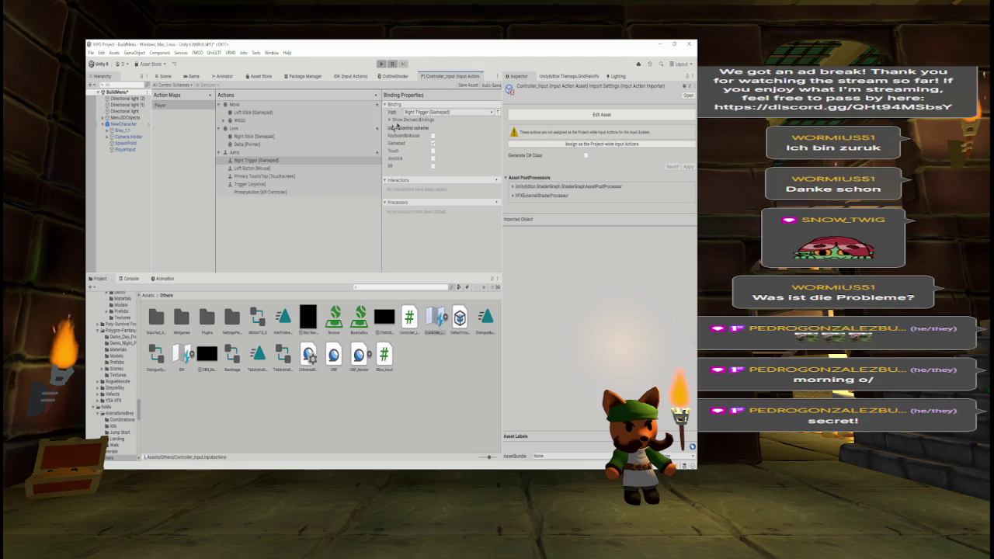
{"action": "left_click", "coordinate": [432, 113]}
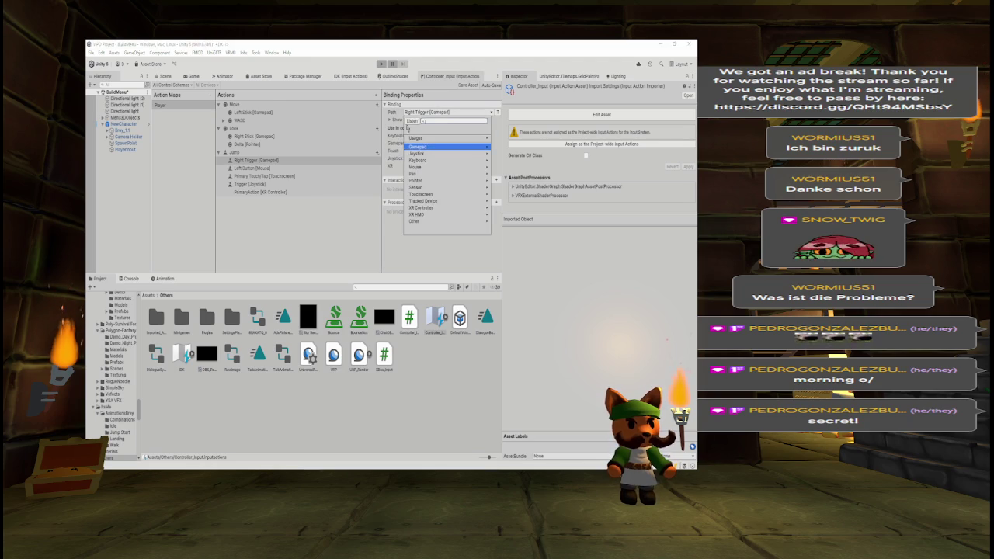
{"action": "left_click", "coordinate": [411, 122]}
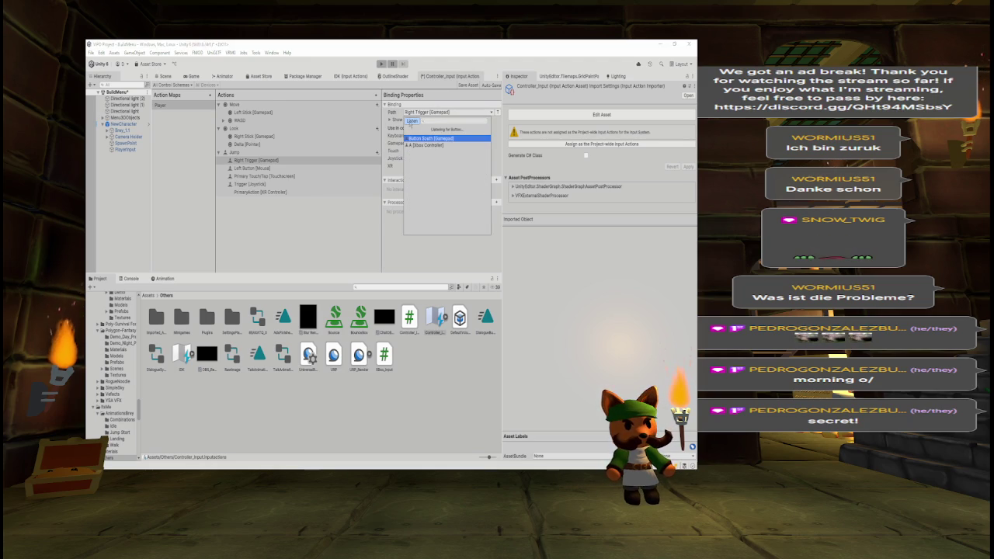
{"action": "left_click", "coordinate": [424, 139]}
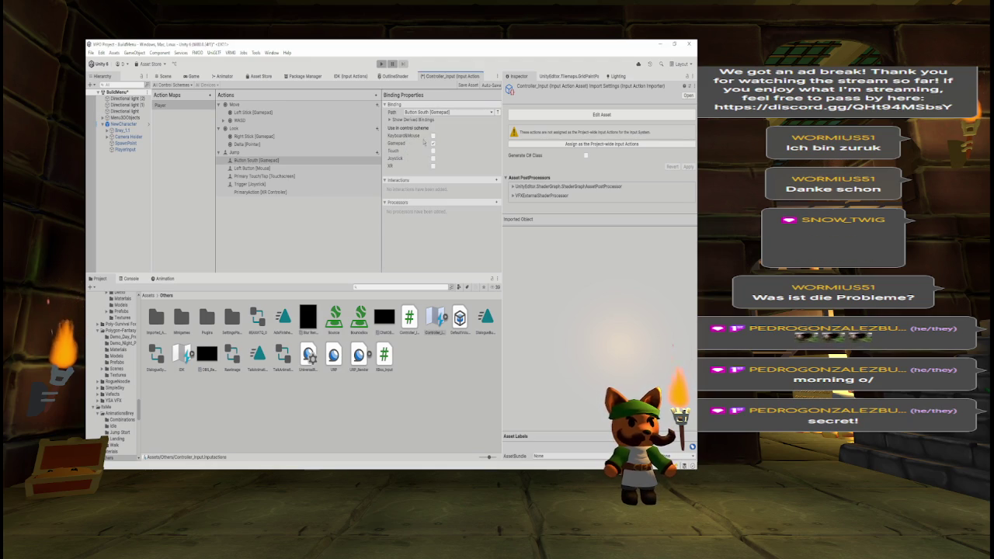
{"action": "left_click", "coordinate": [280, 168]}
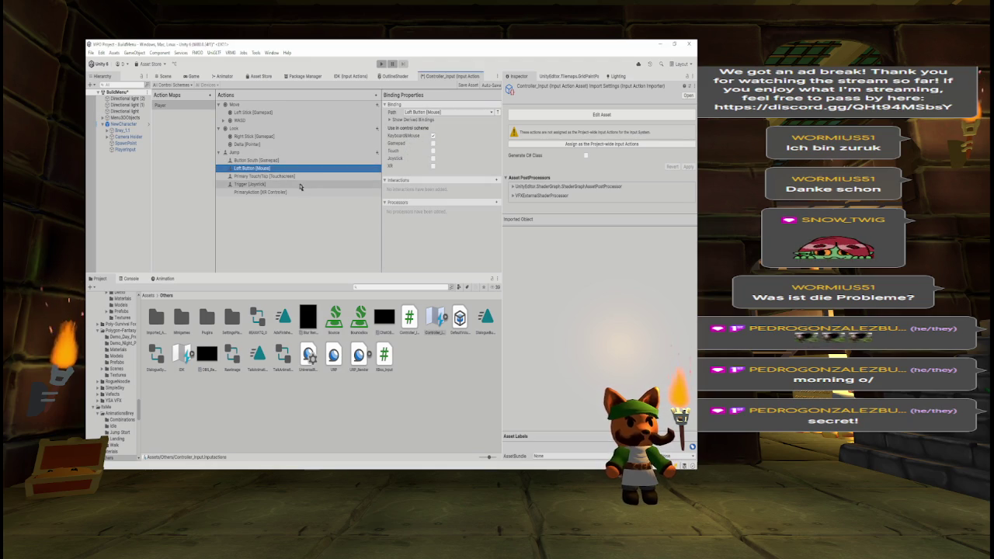
{"action": "key", "text": "Delete"}
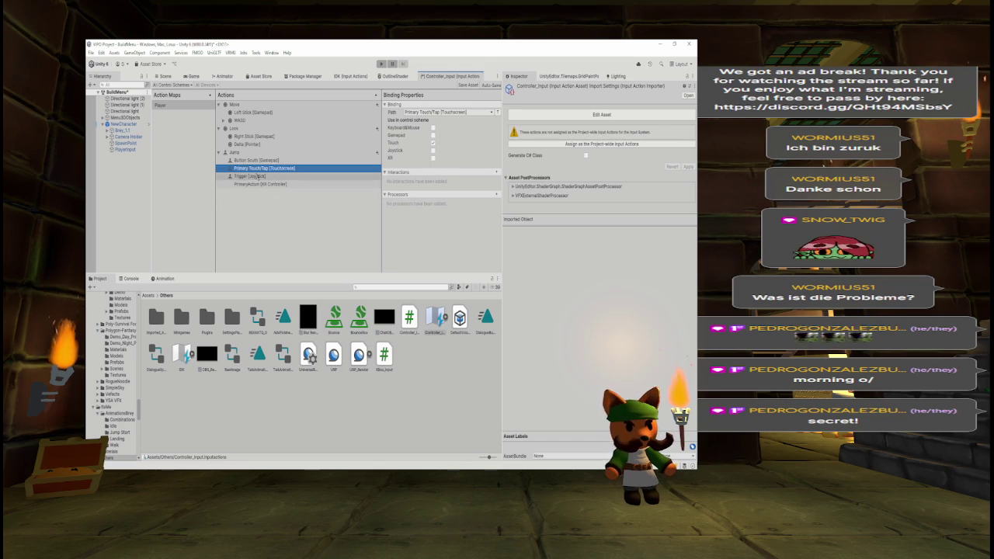
{"action": "key", "text": "Delete"}
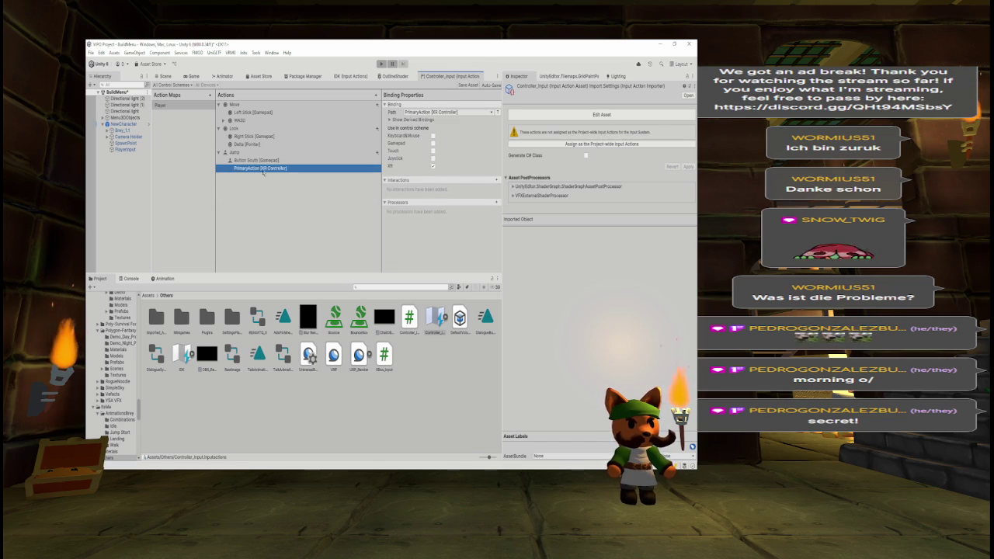
{"action": "key", "text": "Delete"}
{"action": "key", "text": "Delete"}
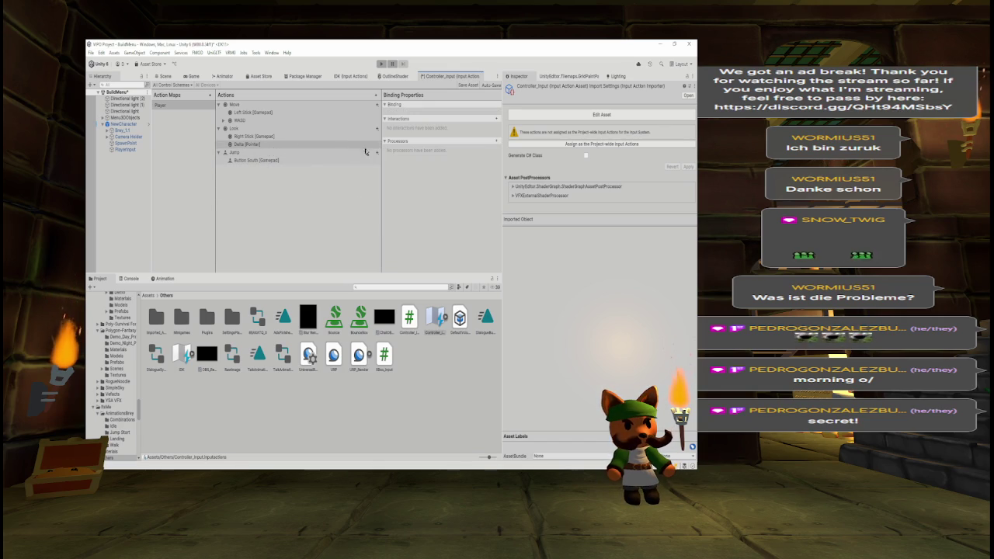
- Add a Space [Keyboard] binding to Jump and save the asset
{"action": "left_click", "coordinate": [376, 152]}
{"action": "left_click", "coordinate": [398, 156]}
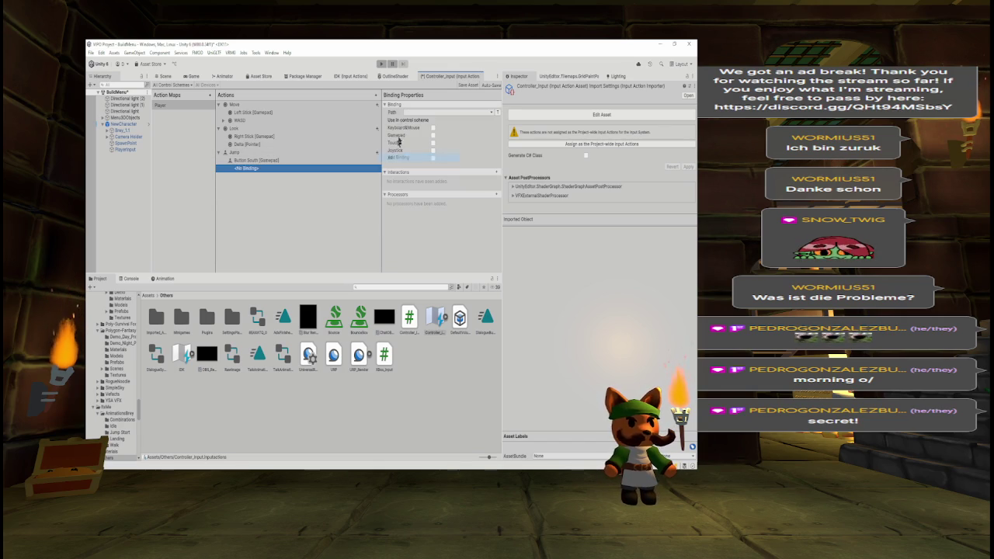
{"action": "left_click", "coordinate": [407, 113]}
{"action": "left_click", "coordinate": [411, 121]}
{"action": "key", "text": "space"}
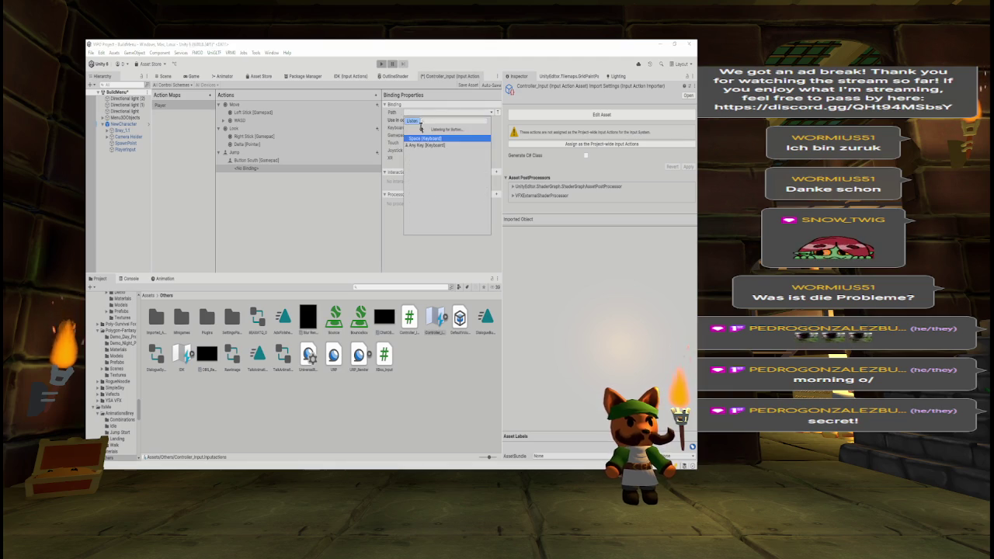
{"action": "left_click", "coordinate": [424, 138]}
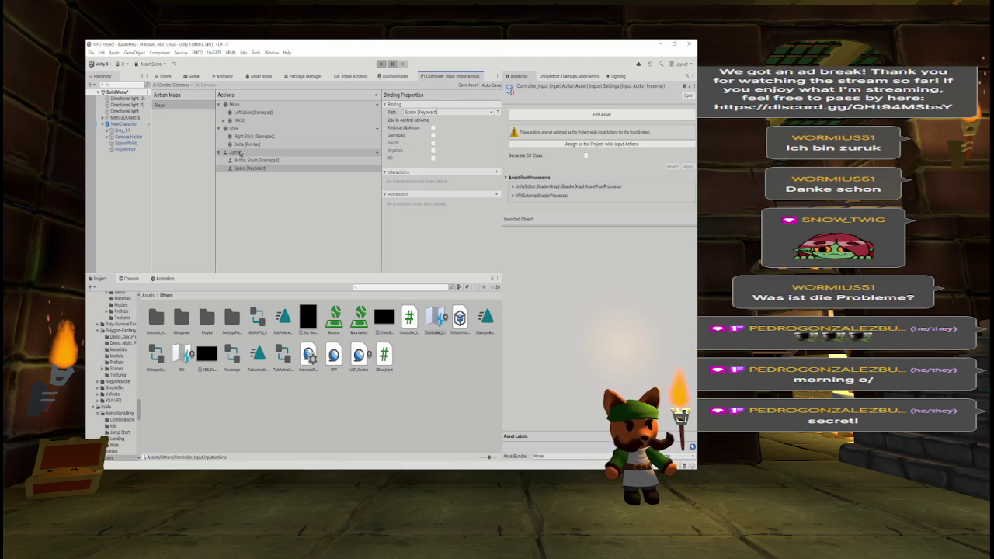
{"action": "key", "text": "ctrl+s"}
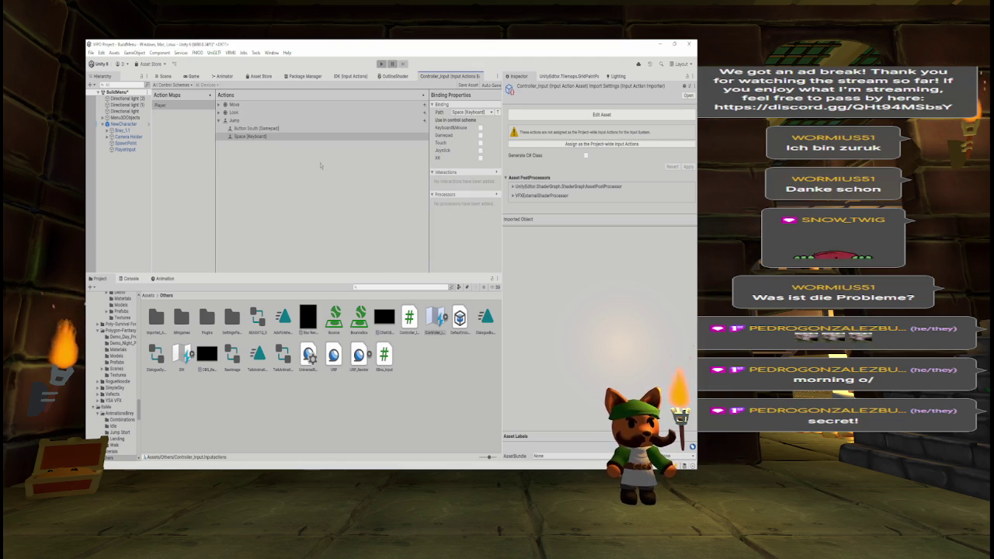
{"action": "left_click", "coordinate": [221, 112]}
{"action": "left_click", "coordinate": [220, 104]}
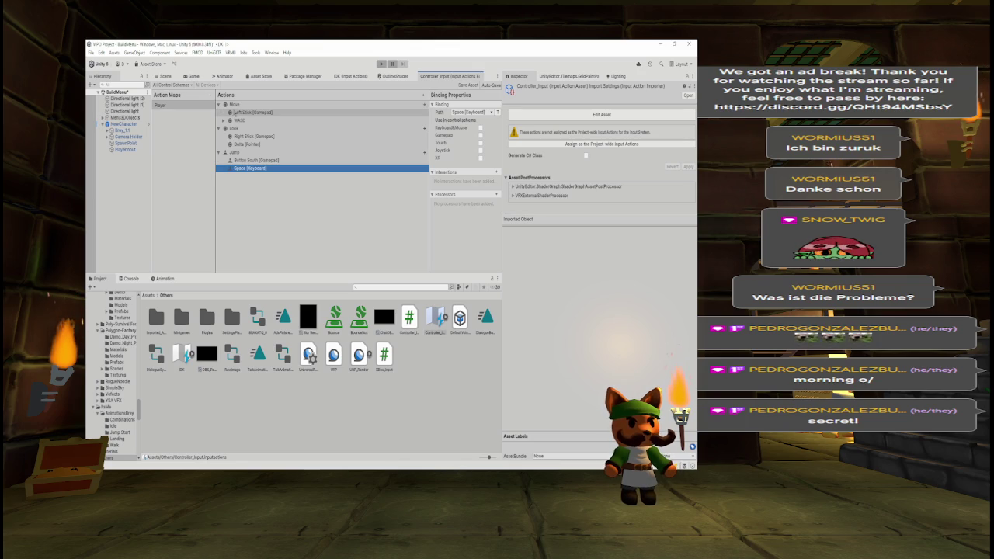
{"action": "left_click", "coordinate": [164, 76]}
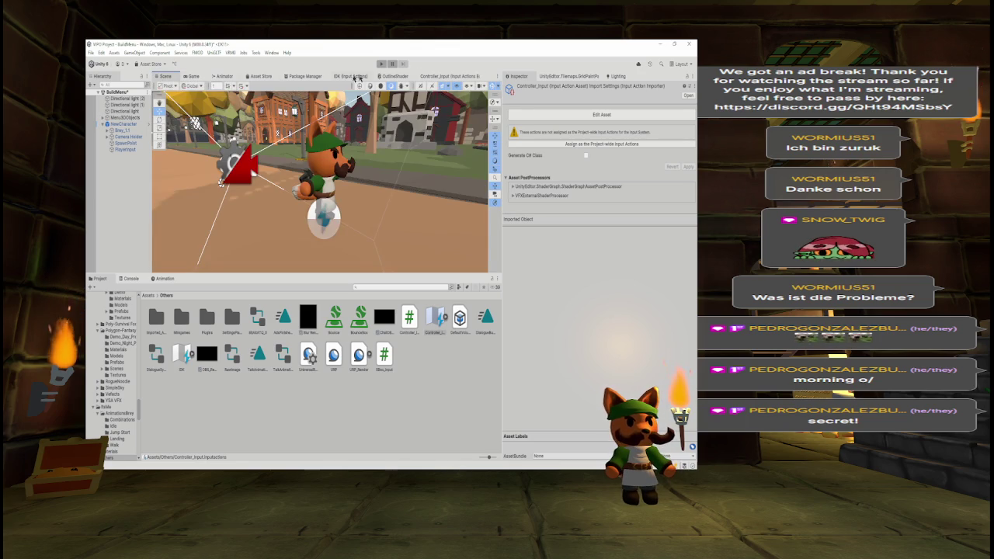
- Enter Play mode with the Console and Game views showing
{"action": "left_click", "coordinate": [382, 64]}
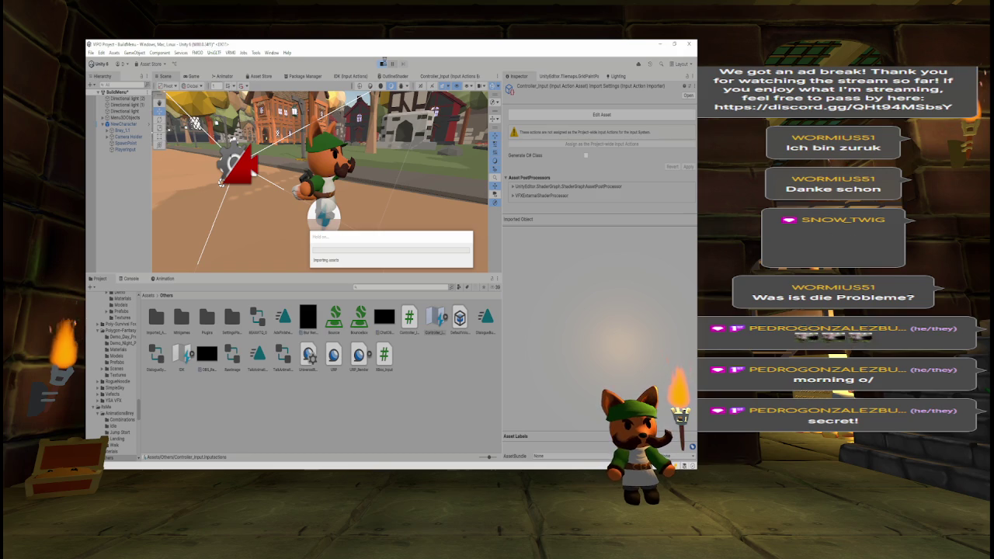
{"action": "left_click", "coordinate": [381, 61]}
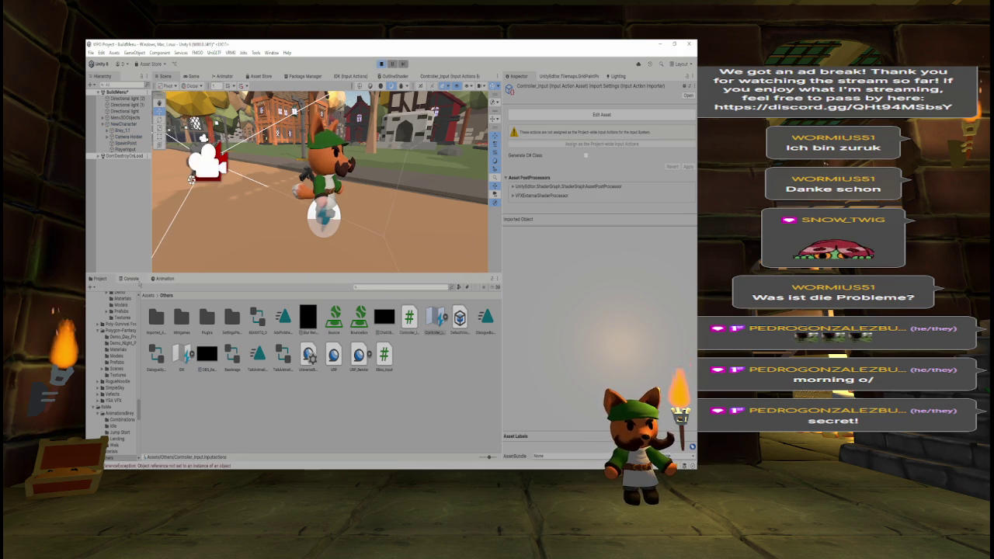
{"action": "left_click", "coordinate": [136, 280]}
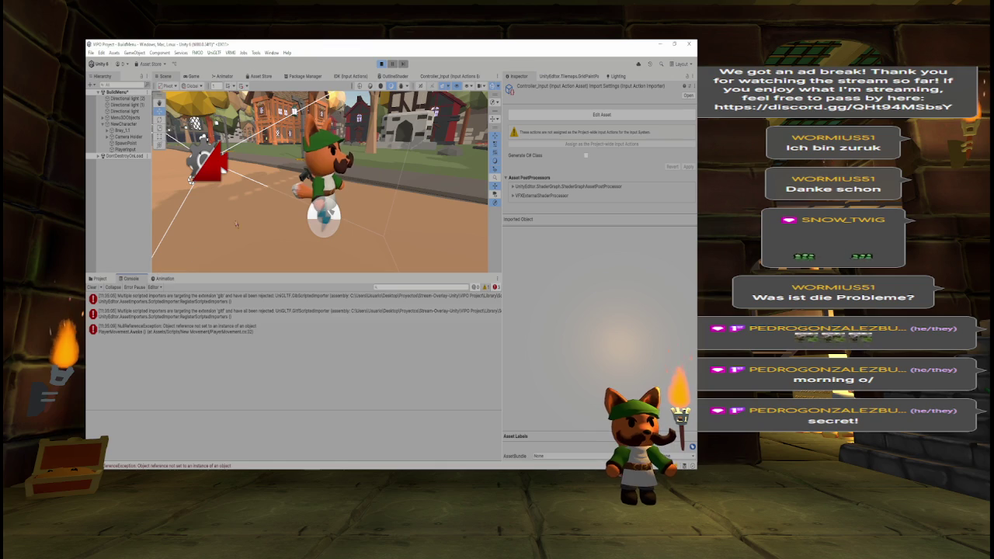
{"action": "left_click", "coordinate": [192, 76]}
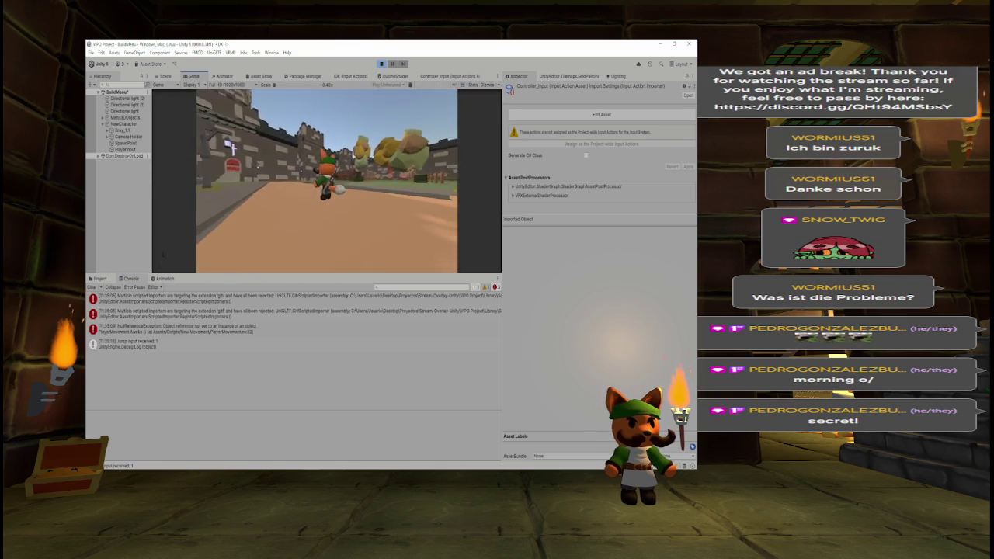
- Test jumping with Space and WASD movement in every direction, including diagonals
{"action": "key", "text": "space"}
{"action": "key", "text": "w"}
{"action": "key", "text": "d"}
{"action": "key", "text": "s"}
{"action": "key", "text": "a"}
{"action": "key", "text": "w"}
{"action": "key", "text": "d"}
{"action": "key", "text": "s"}
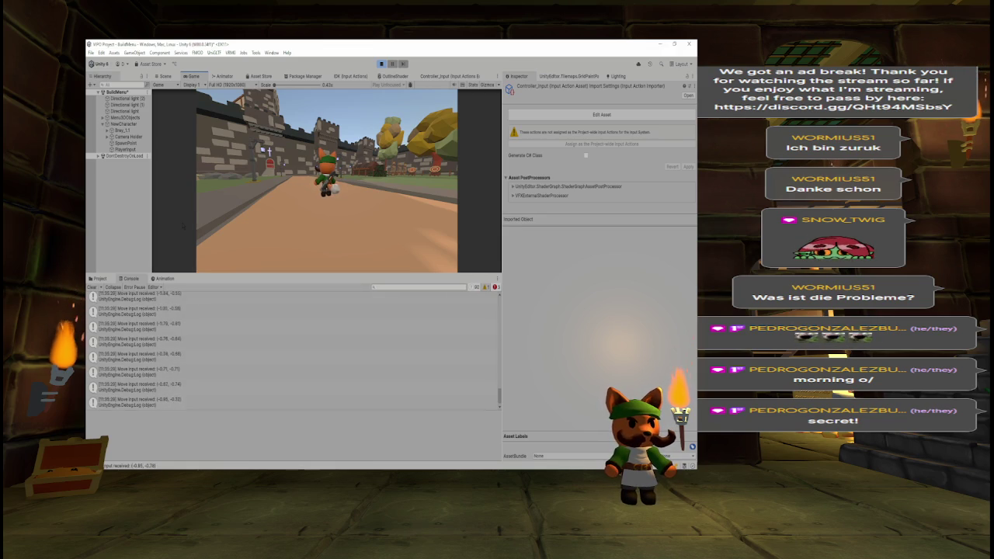
{"action": "key", "text": "a"}
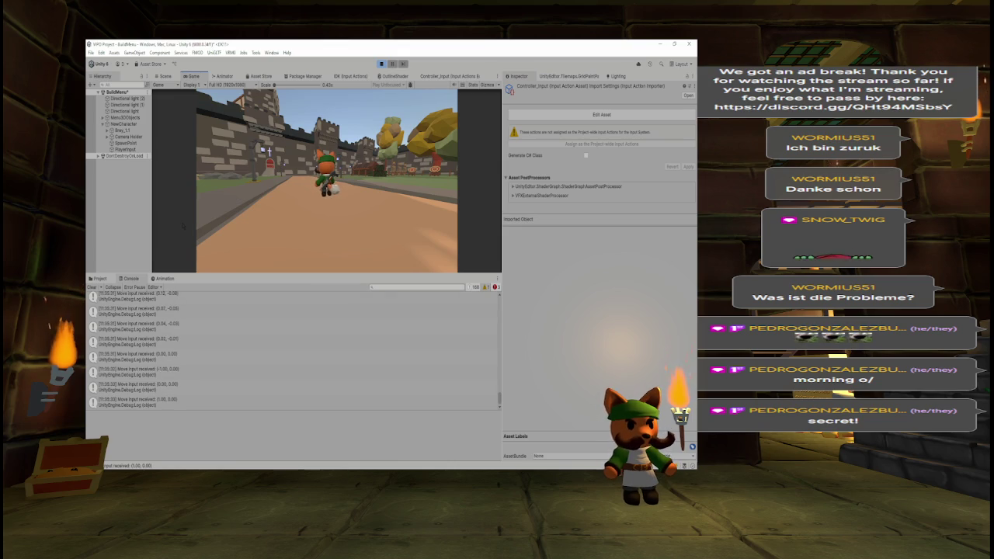
{"action": "key", "text": "d"}
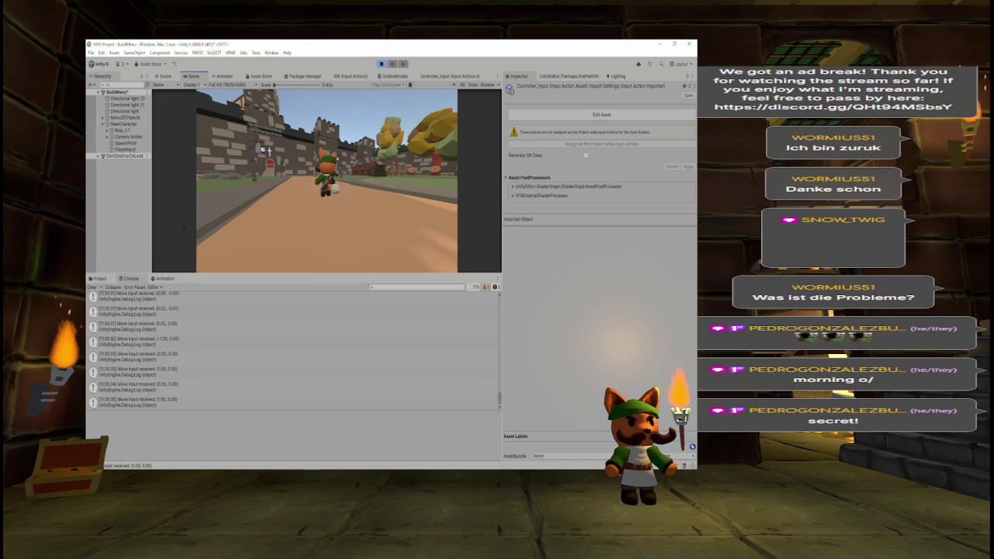
{"action": "key", "text": "d"}
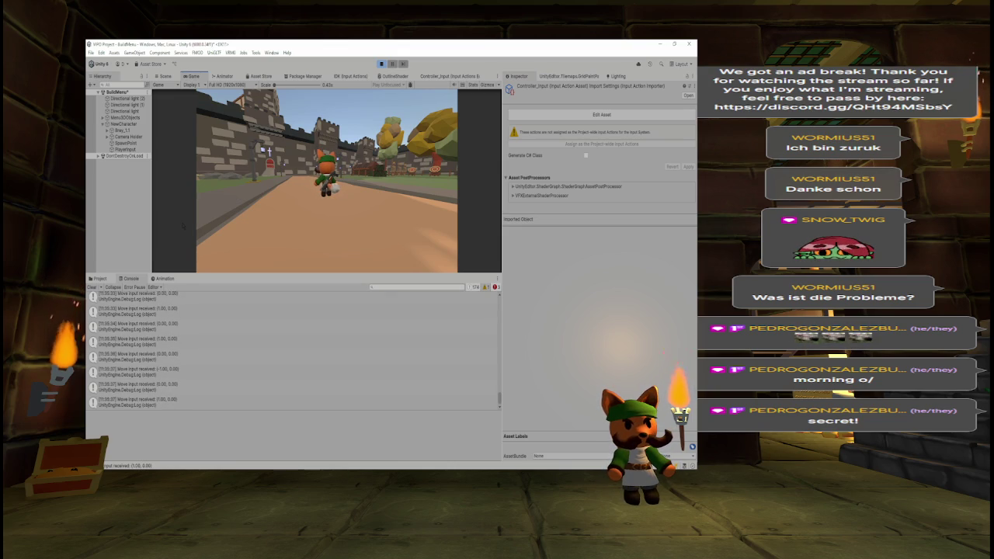
{"action": "key", "text": "w"}
{"action": "key", "text": "d"}
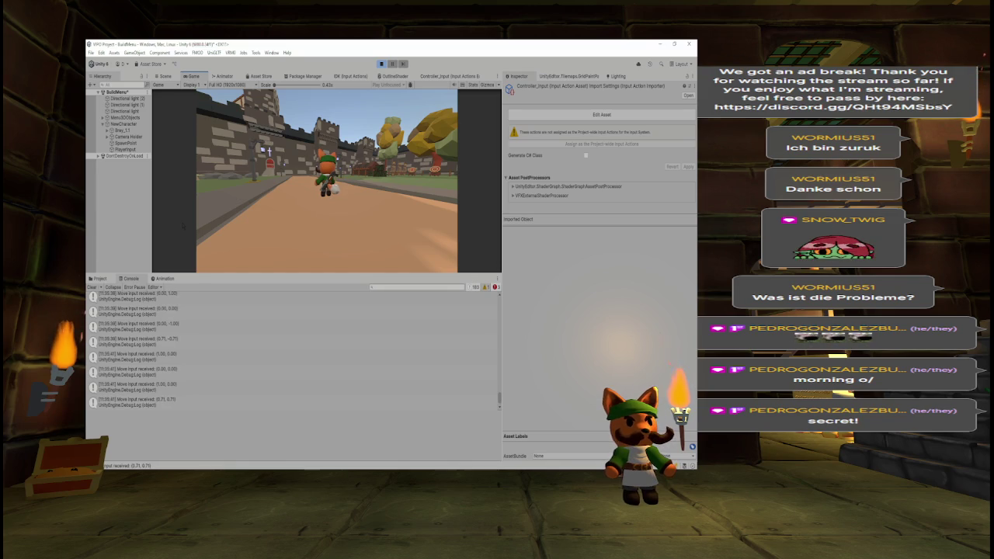
{"action": "key", "text": "w"}
{"action": "key", "text": "a"}
{"action": "key", "text": "s"}
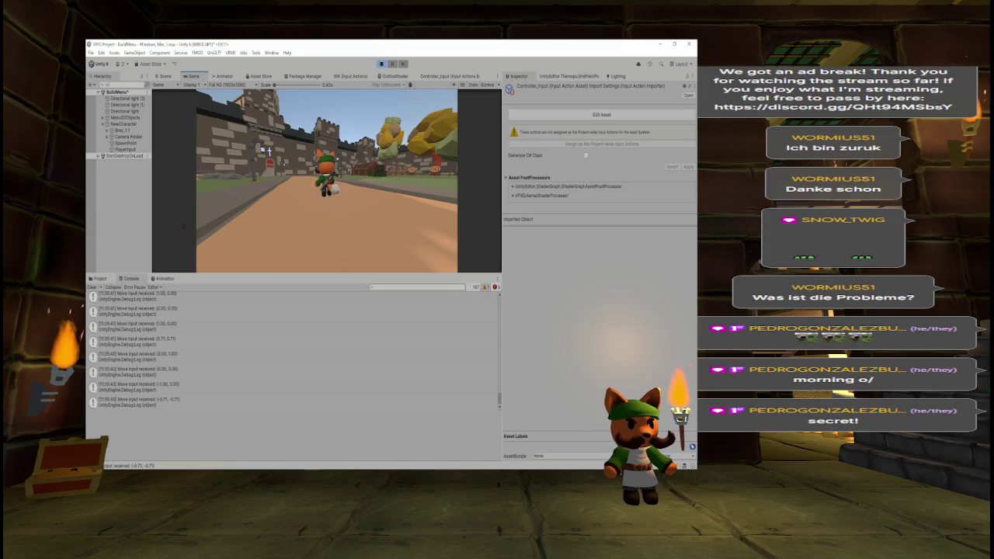
{"action": "key", "text": "d"}
{"action": "key", "text": "w"}
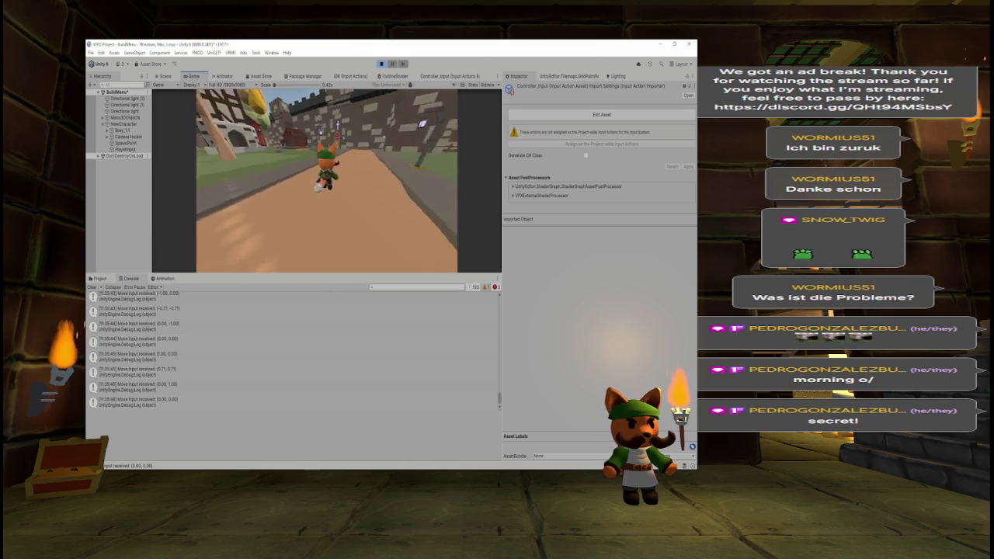
- Stop Play mode, clear the console log and switch to Visual Studio
{"action": "key", "text": "ctrl+p"}
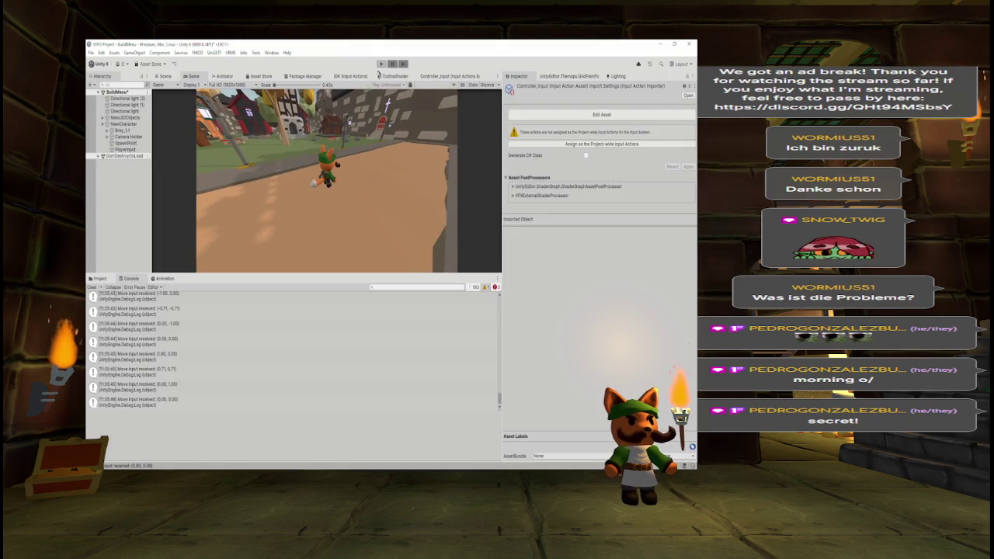
{"action": "left_click", "coordinate": [91, 287]}
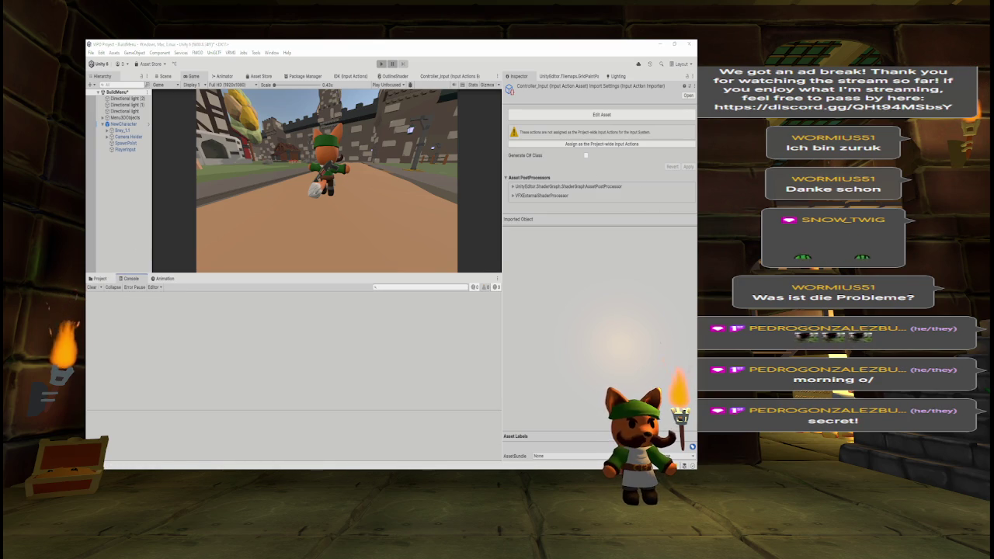
{"action": "key", "text": "alt+Tab"}
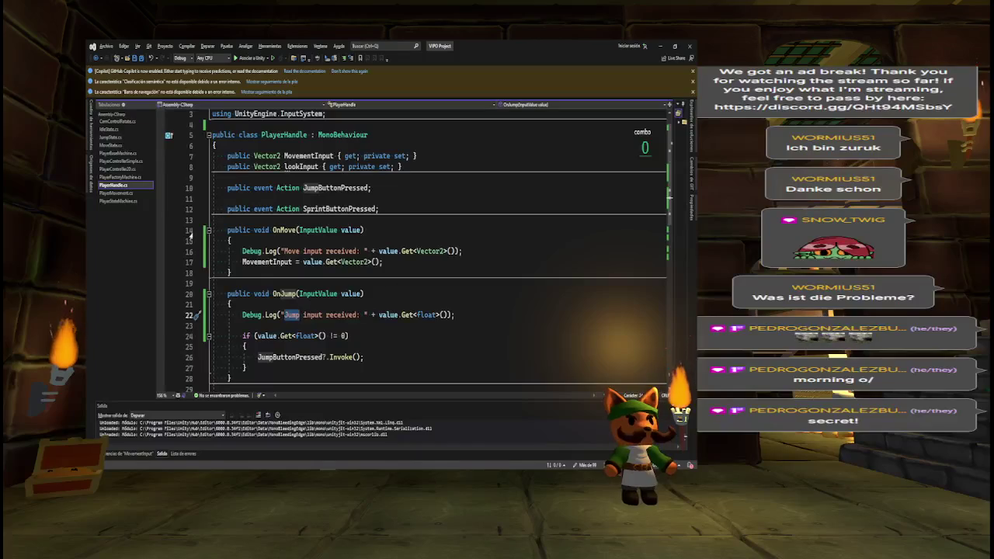
- Review PlayerMovement.cs's PlayerHandle input field, then return to Unity and select NewCharacter
{"action": "key", "text": "alt"}
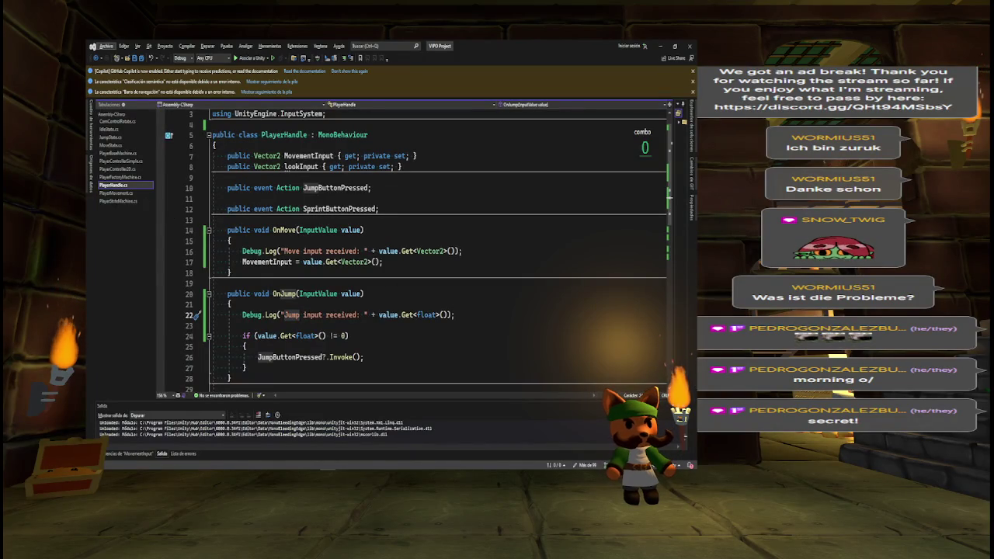
{"action": "left_click", "coordinate": [120, 201]}
{"action": "left_click", "coordinate": [128, 192]}
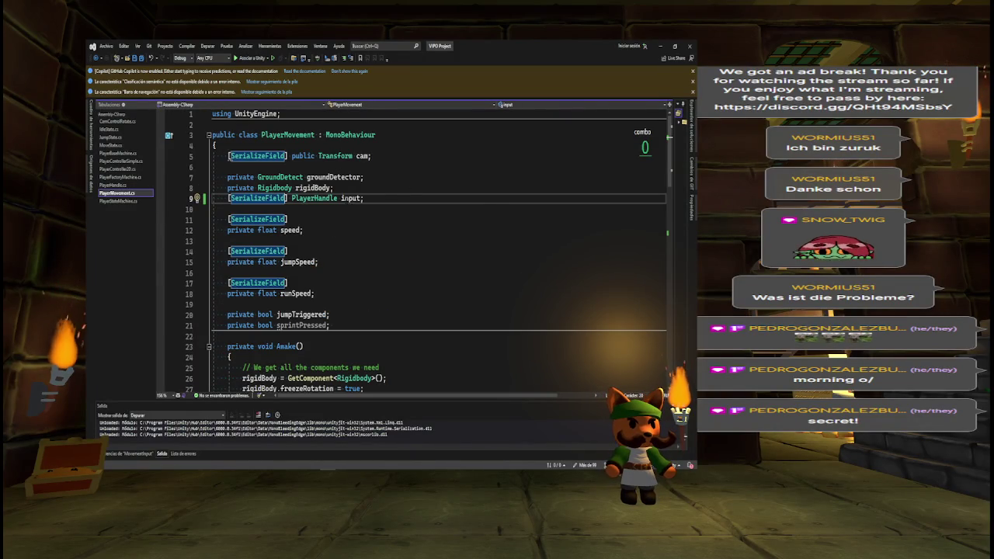
{"action": "left_click", "coordinate": [351, 198]}
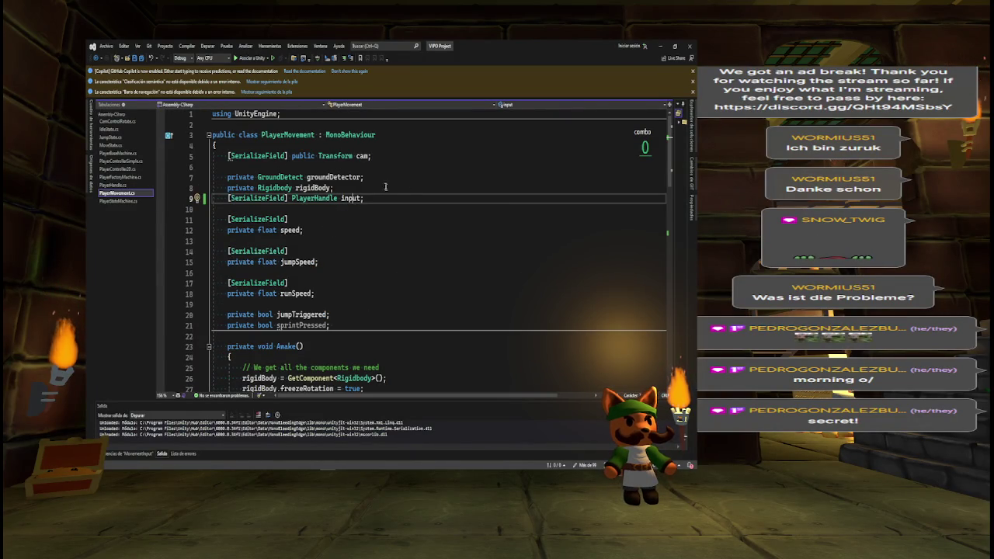
{"action": "key", "text": "alt+Tab"}
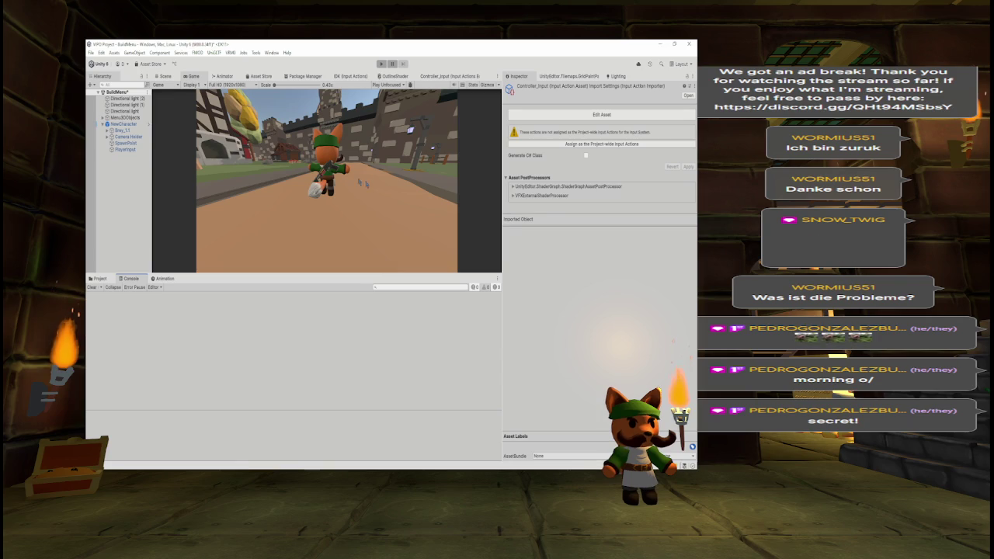
{"action": "left_click", "coordinate": [145, 150]}
- Inspect NewCharacter's Input reference, then the PlayerInput object's Actions property
{"action": "left_click", "coordinate": [124, 124]}
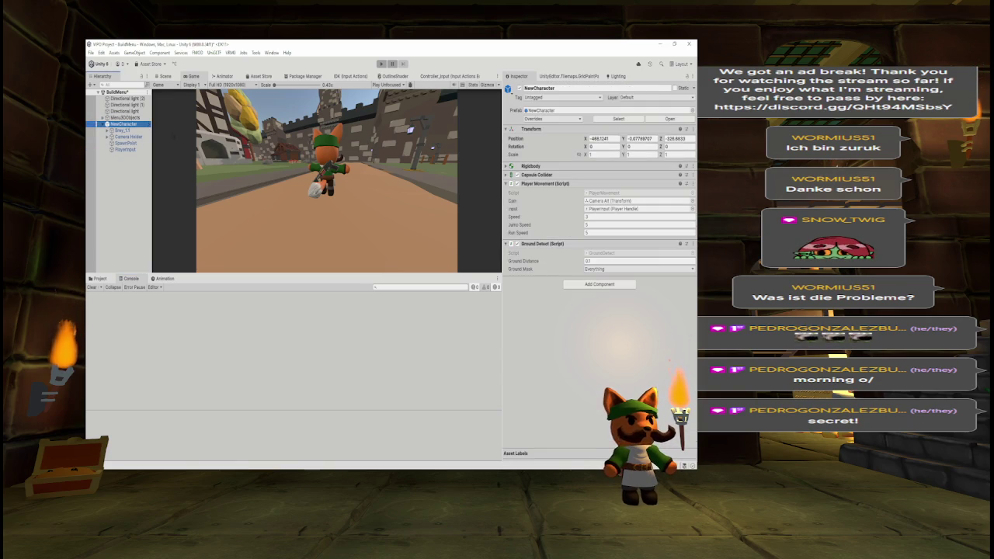
{"action": "left_click", "coordinate": [607, 209]}
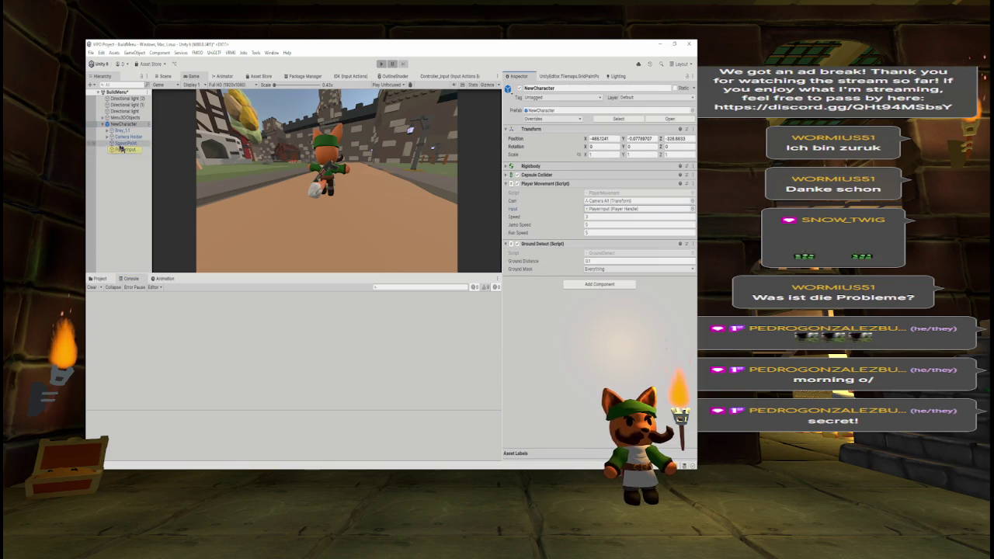
{"action": "left_click", "coordinate": [125, 149]}
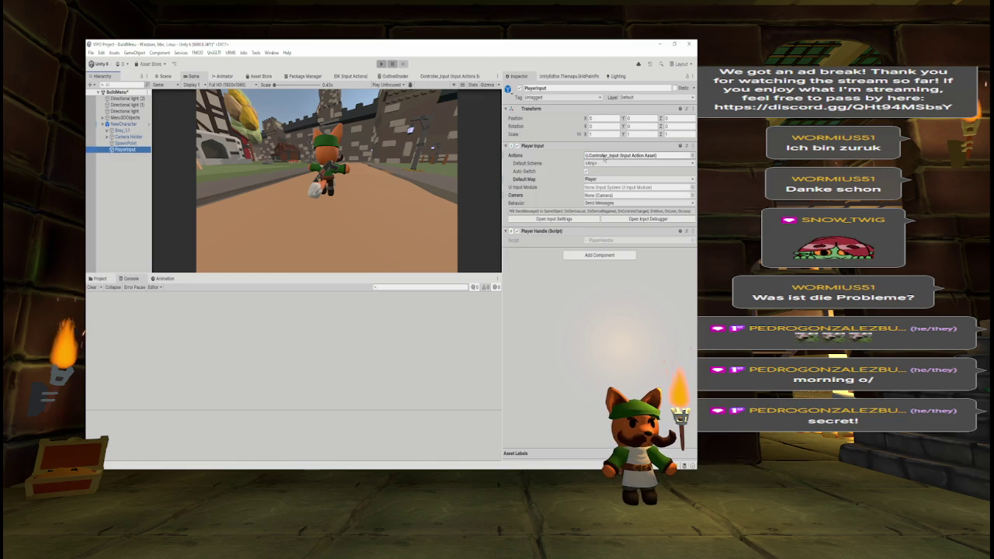
{"action": "right_click", "coordinate": [587, 156]}
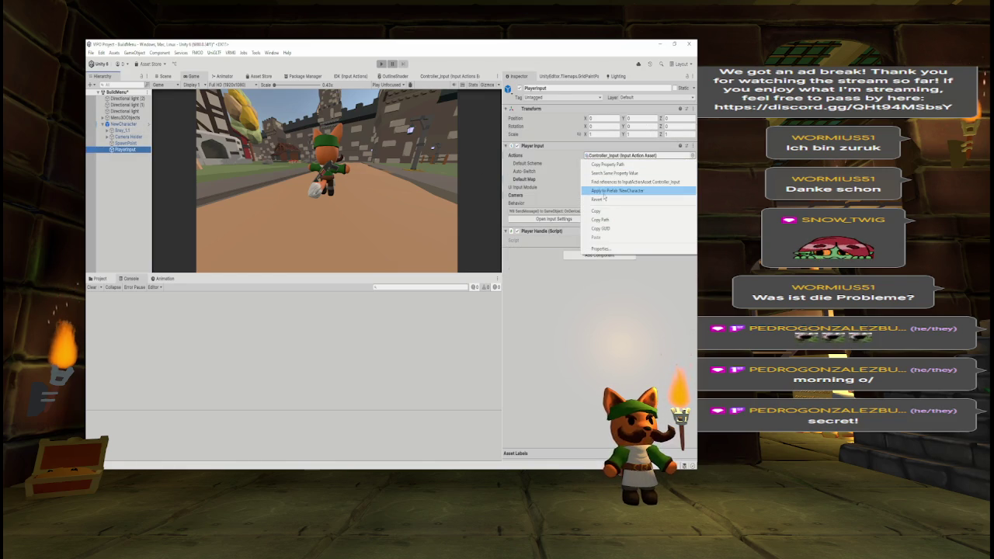
{"action": "left_click", "coordinate": [604, 194]}
- Apply PlayerInput's Default Map override to the prefab and begin a project asset search
{"action": "right_click", "coordinate": [612, 181]}
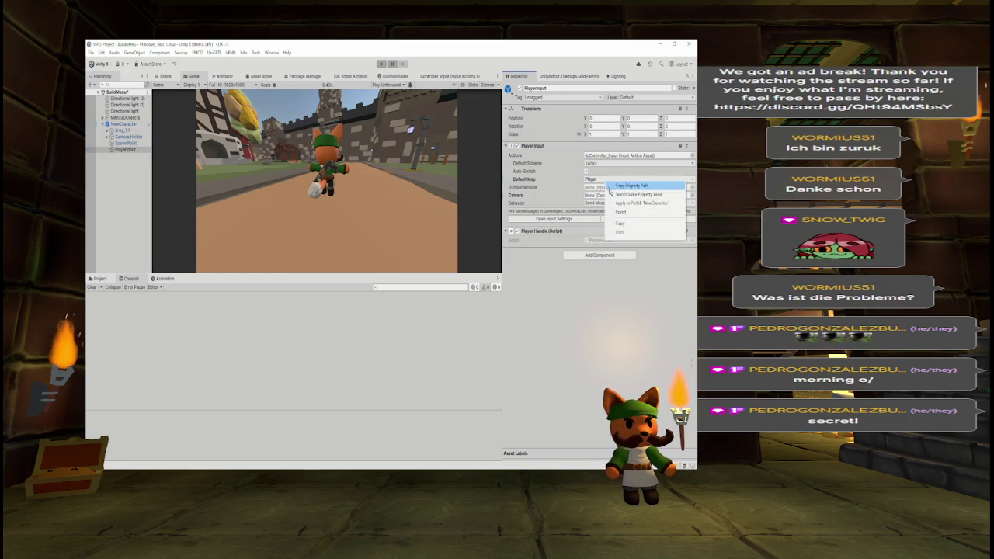
{"action": "left_click", "coordinate": [618, 202]}
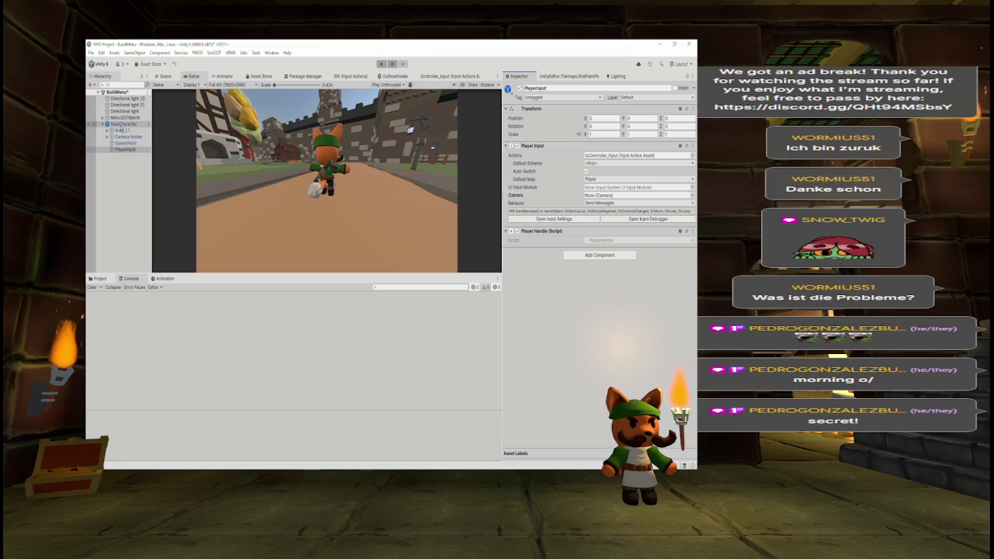
{"action": "left_click", "coordinate": [100, 278]}
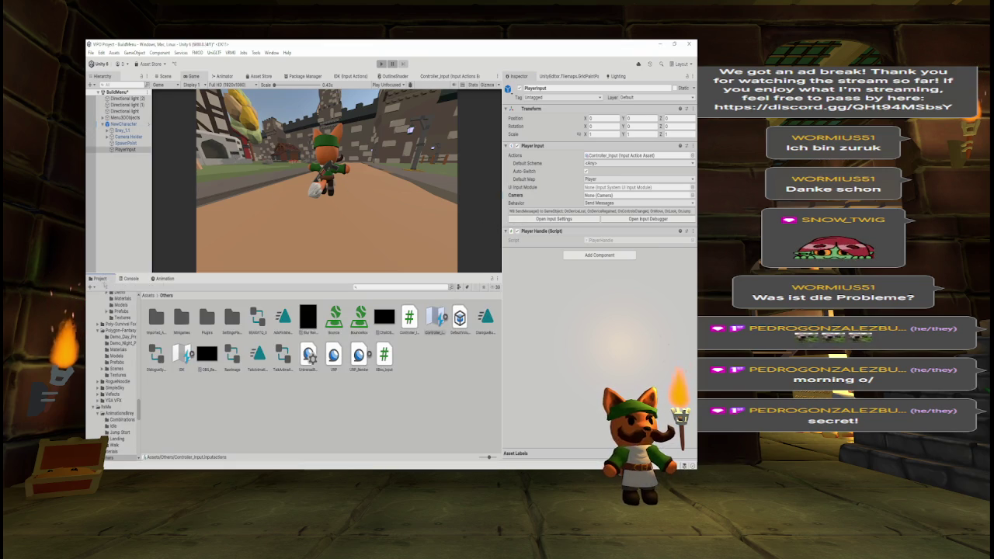
{"action": "left_click", "coordinate": [369, 286]}
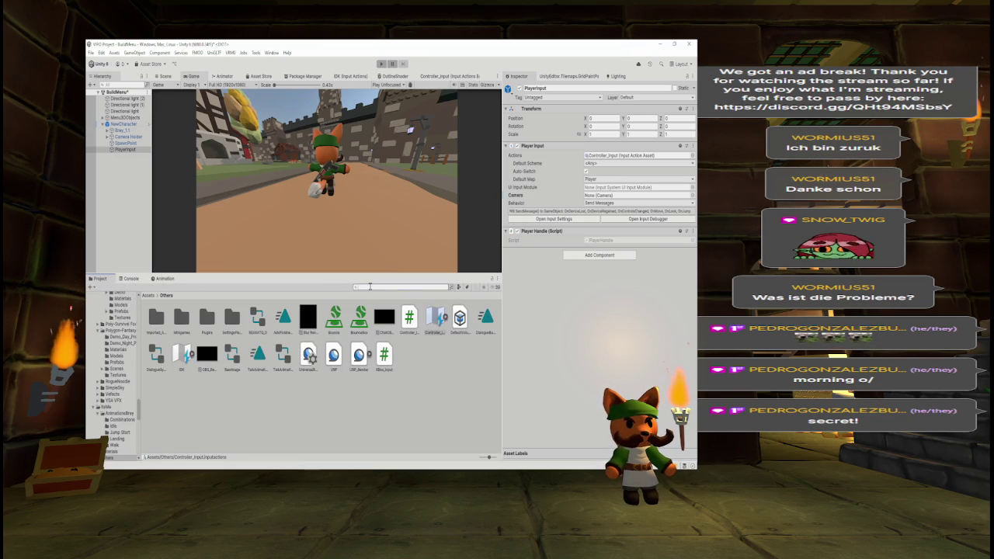
- Search 'newch', open the NewCharacter prefab and assign PlayerInput to its Input field
{"action": "type", "text": "newch"}
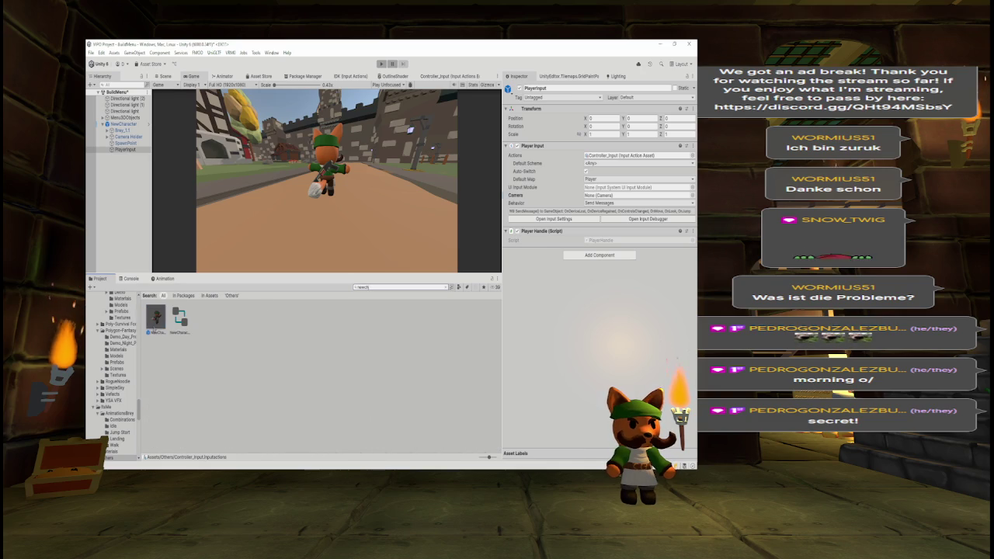
{"action": "double_click", "coordinate": [156, 318]}
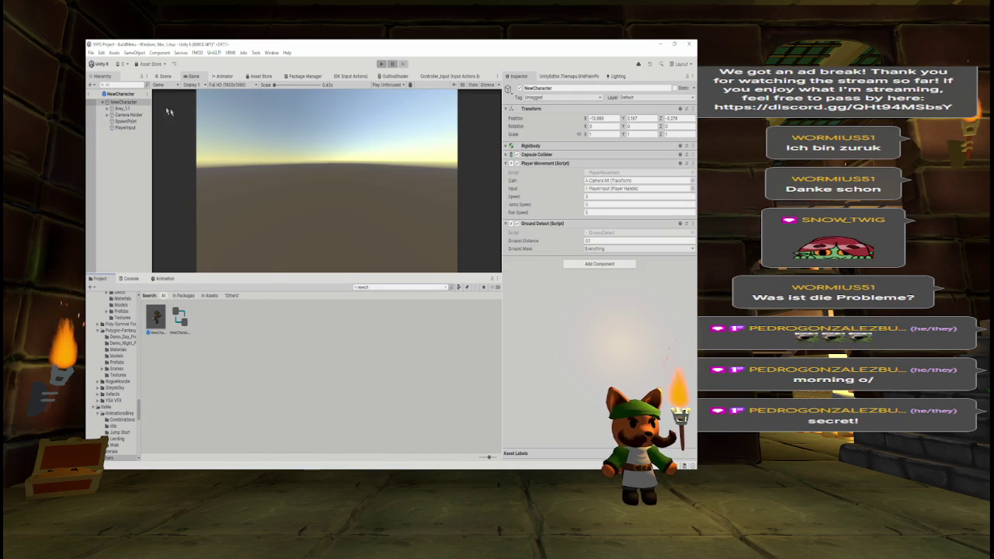
{"action": "left_click_drag", "start_coordinate": [636, 180], "coordinate": [633, 194]}
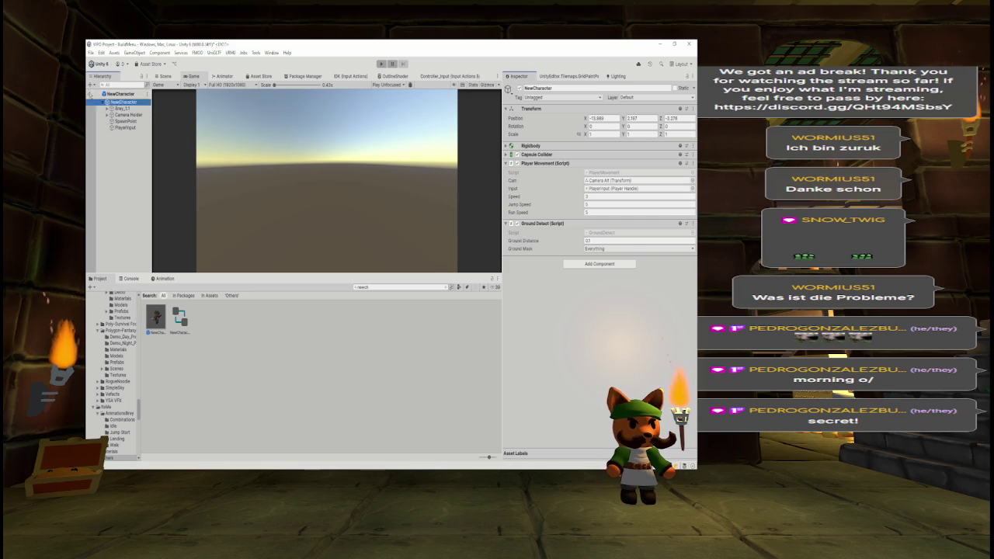
{"action": "left_click", "coordinate": [123, 124]}
- Play-test the game, view the NullReferenceException errors in the Console, then stop play mode
{"action": "left_click", "coordinate": [381, 64]}
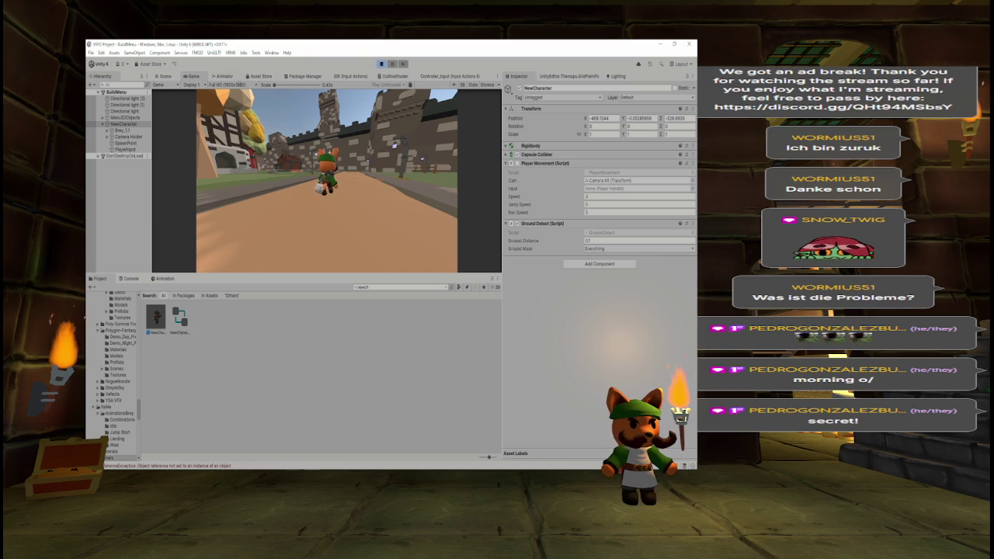
{"action": "left_click", "coordinate": [131, 280]}
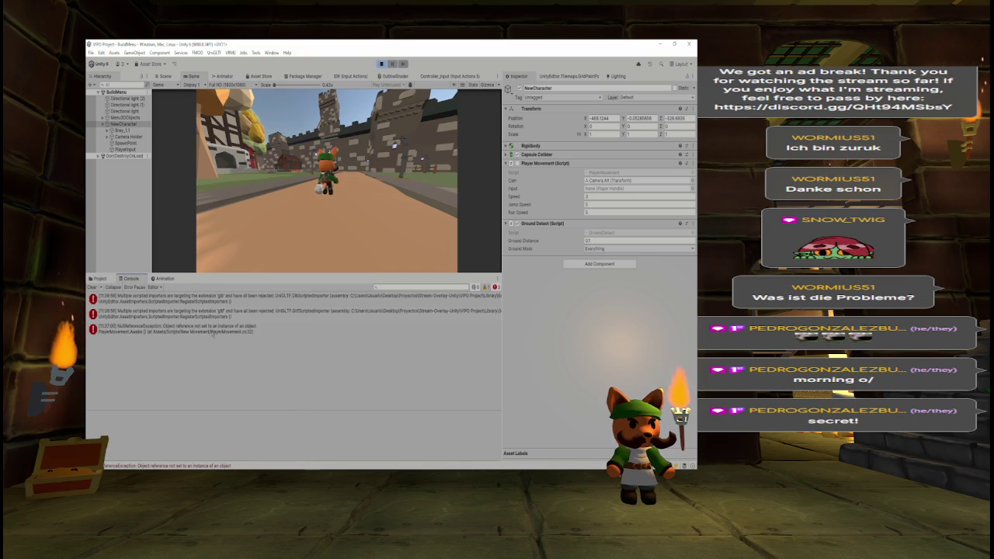
{"action": "left_click", "coordinate": [381, 65]}
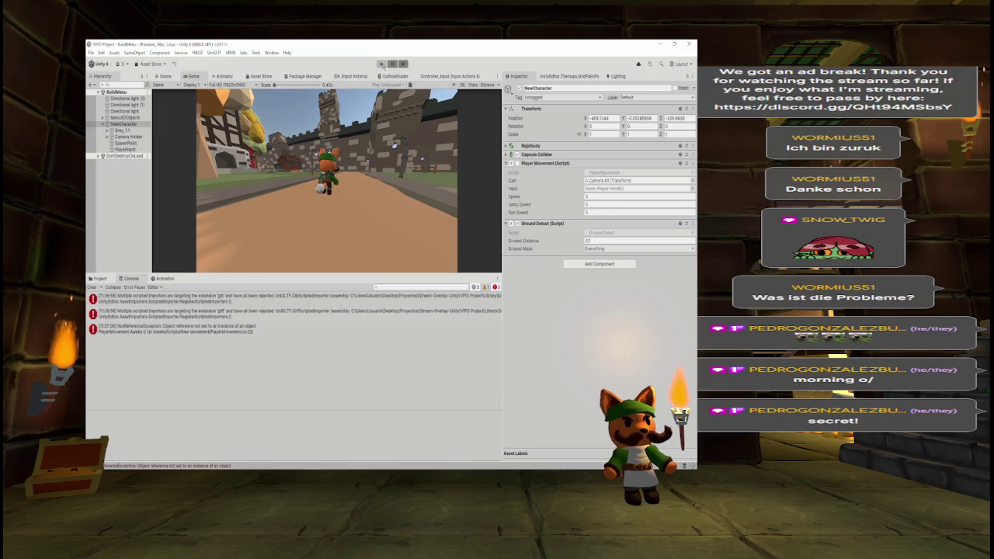
- Delete the input = GetComponent<PlayerHandle>() line from PlayerMovement's Awake, then return to Unity
{"action": "key", "text": "alt+Tab"}
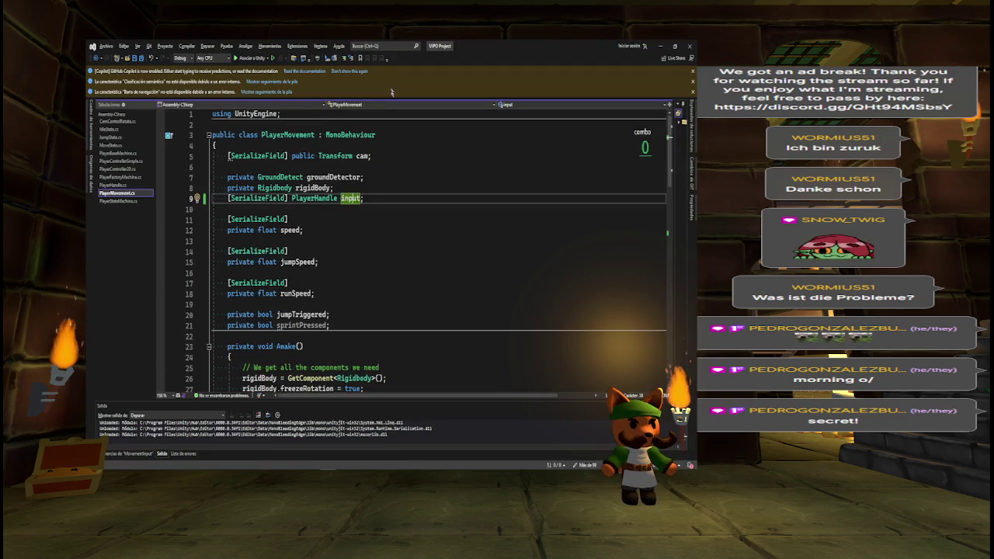
{"action": "key", "text": "ctrl+f"}
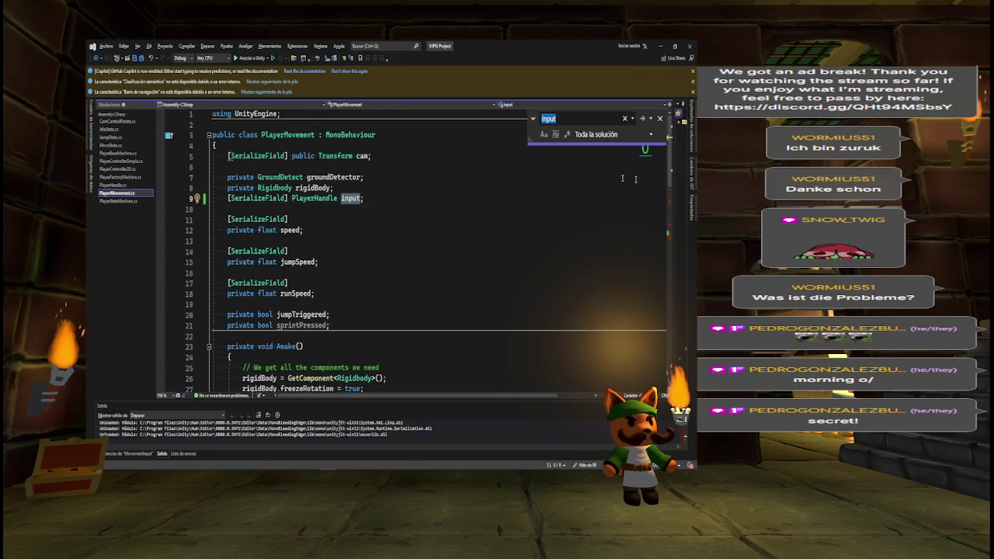
{"action": "scroll", "coordinate": [438, 249], "scroll_direction": "down", "scroll_amount": 2}
{"action": "scroll", "coordinate": [439, 248], "scroll_direction": "down", "scroll_amount": 3}
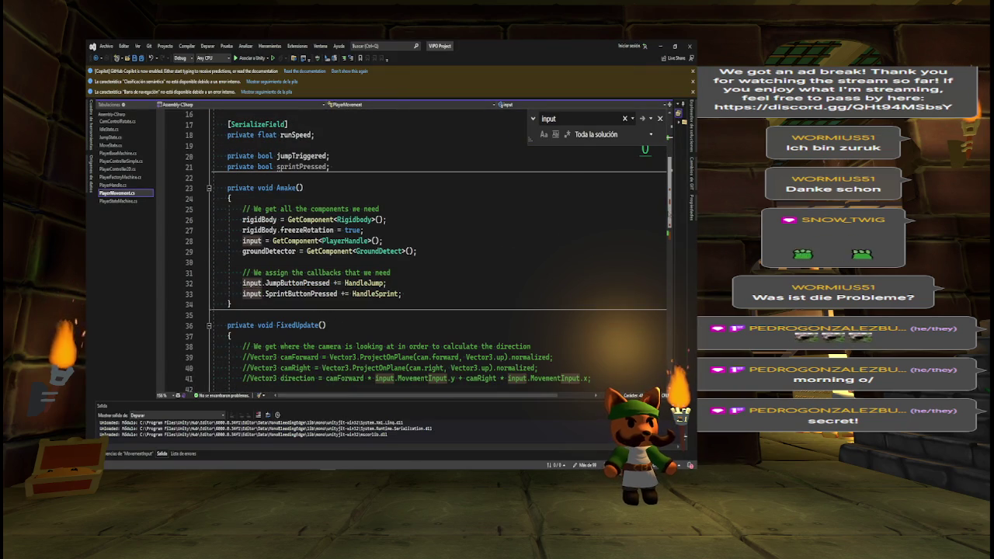
{"action": "triple_click", "coordinate": [310, 241]}
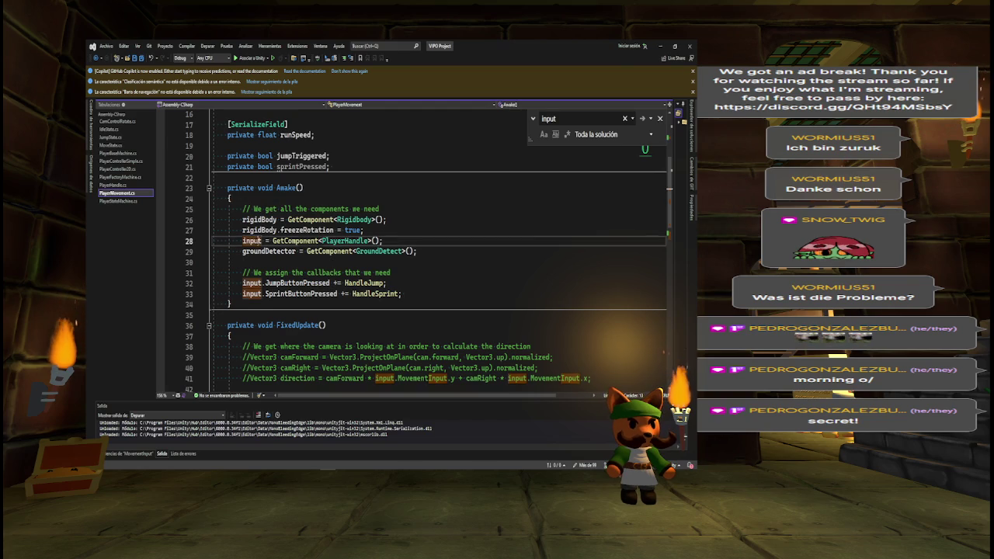
{"action": "key", "text": "Delete"}
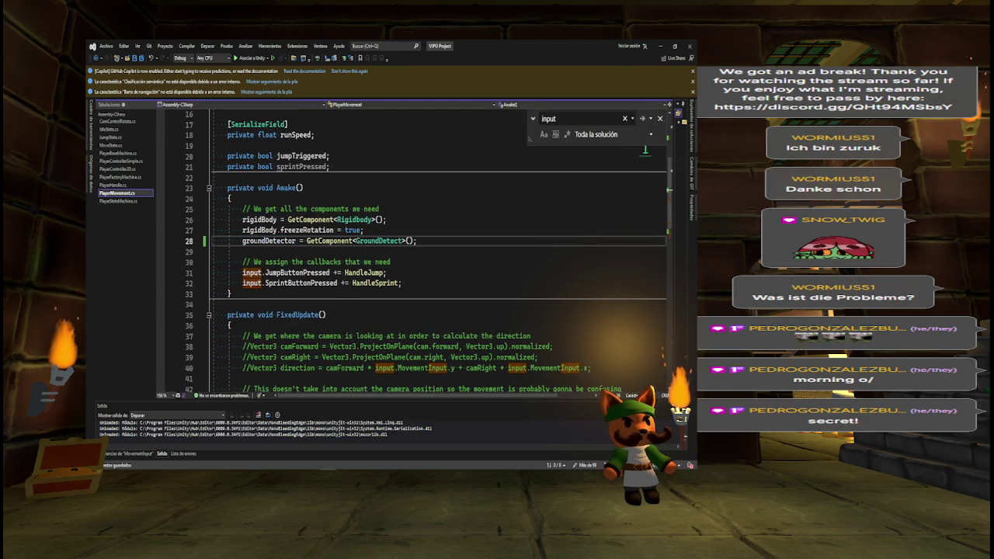
{"action": "key", "text": "alt+Tab"}
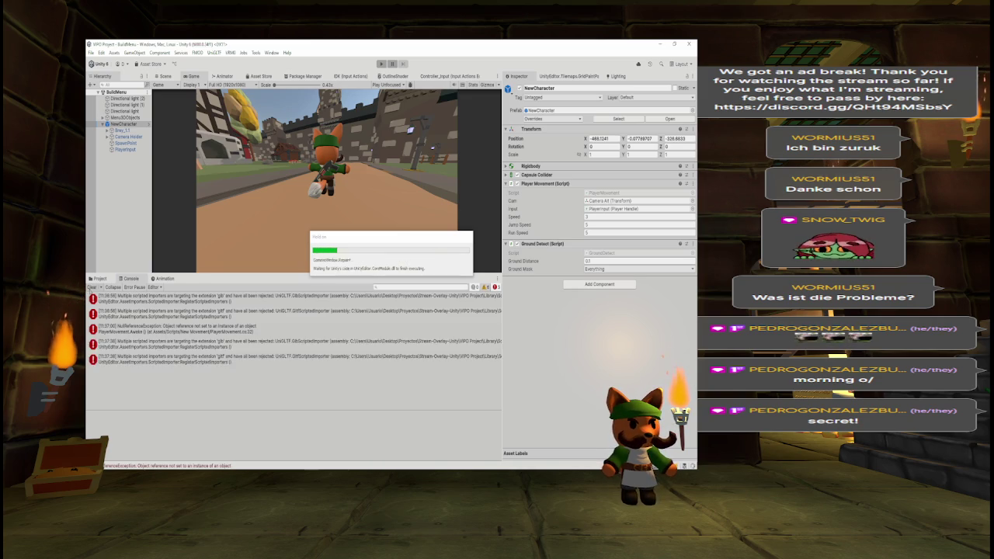
- Clear the console errors, start Play mode and run the character with WASD in several directions
{"action": "left_click", "coordinate": [91, 287]}
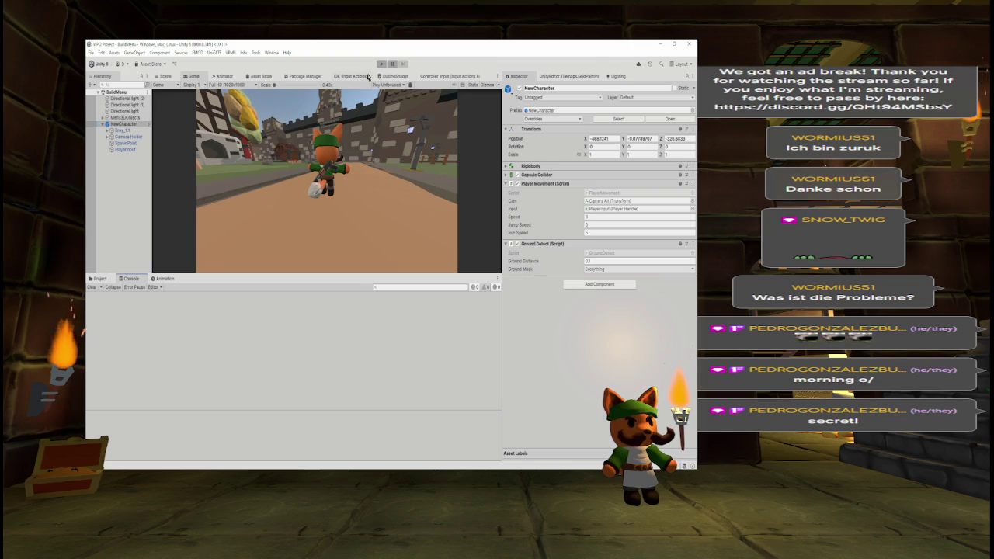
{"action": "left_click", "coordinate": [381, 65]}
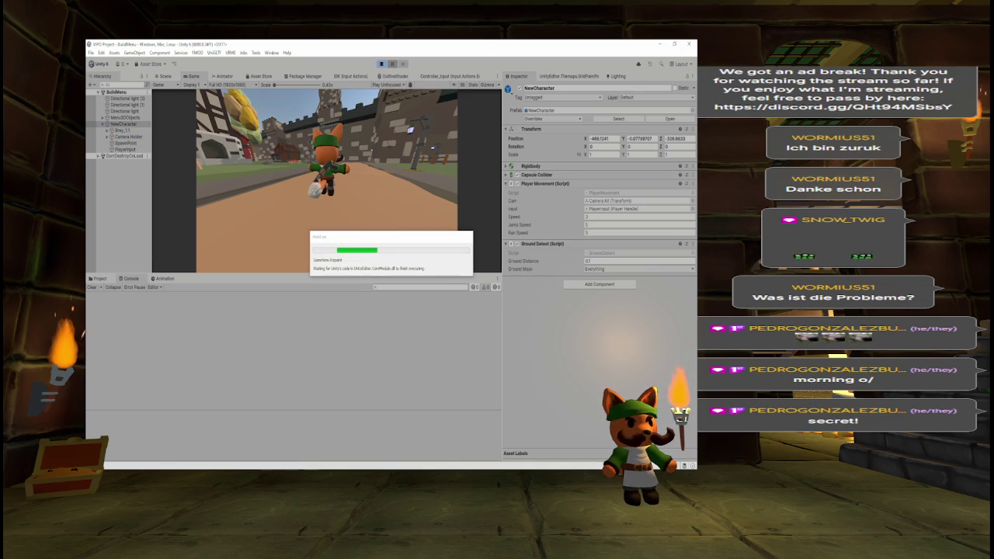
{"action": "key", "text": "w"}
{"action": "key", "text": "a"}
{"action": "key", "text": "s+d"}
{"action": "key", "text": "d"}
{"action": "key", "text": "w"}
{"action": "key", "text": "w+a"}
{"action": "key", "text": "w+d"}
{"action": "key", "text": "w+a"}
{"action": "key", "text": "a+s"}
- Steer the character in circles, backward and forward, then stop play mode and return to Visual Studio
{"action": "key", "text": "d"}
{"action": "key", "text": "w+d"}
{"action": "key", "text": "w"}
{"action": "key", "text": "w+a"}
{"action": "key", "text": "a"}
{"action": "key", "text": "a+s"}
{"action": "key", "text": "s"}
{"action": "key", "text": "d"}
{"action": "key", "text": "d"}
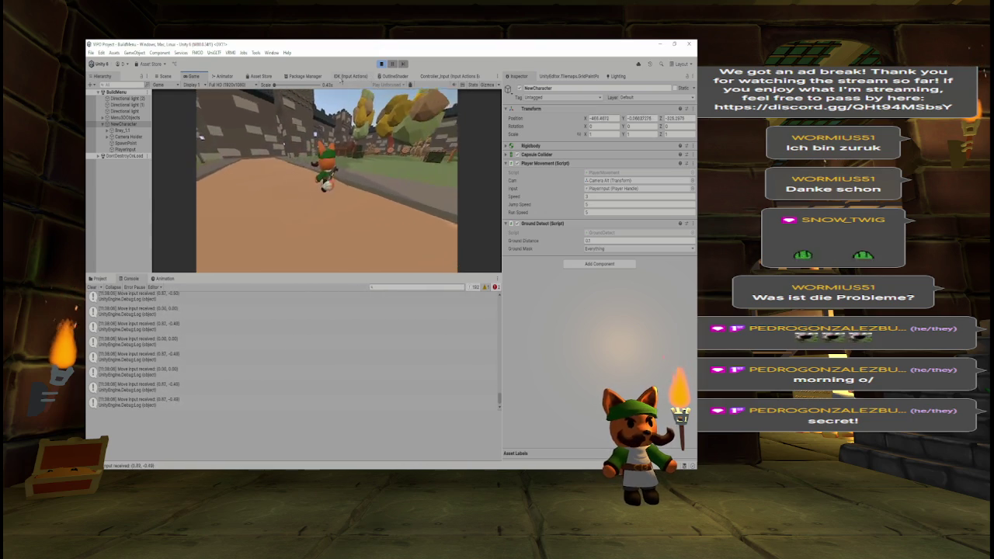
{"action": "key", "text": "a+s"}
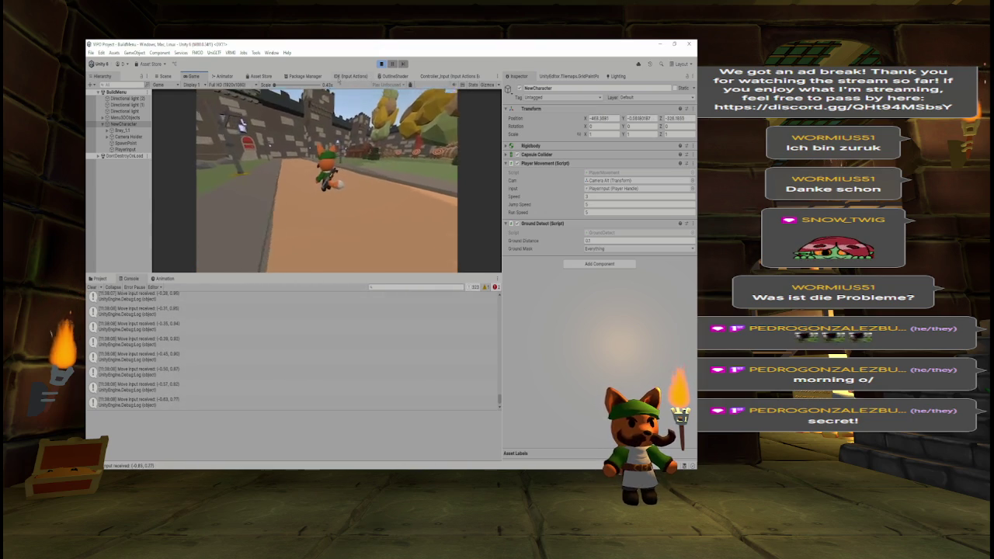
{"action": "key", "text": "s"}
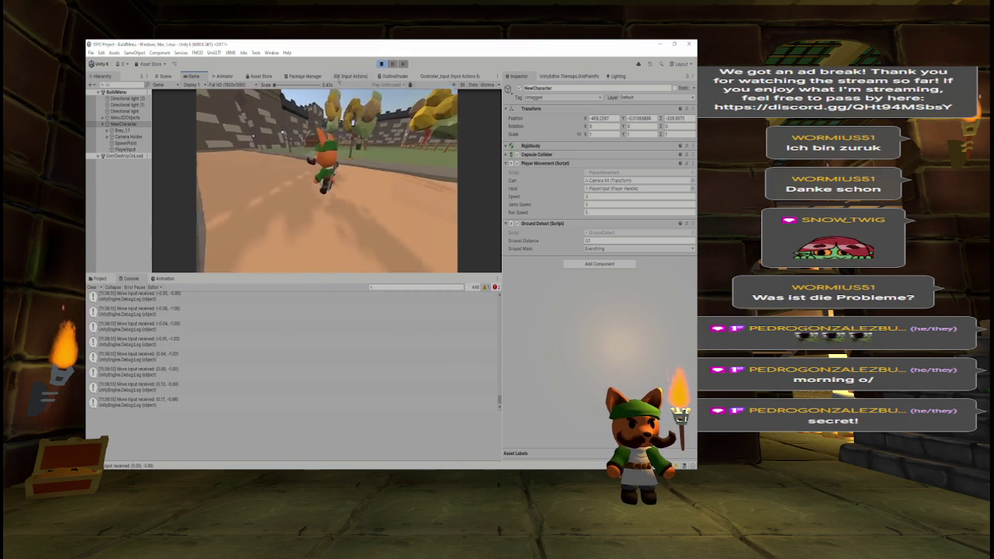
{"action": "key", "text": "s"}
{"action": "key", "text": "w"}
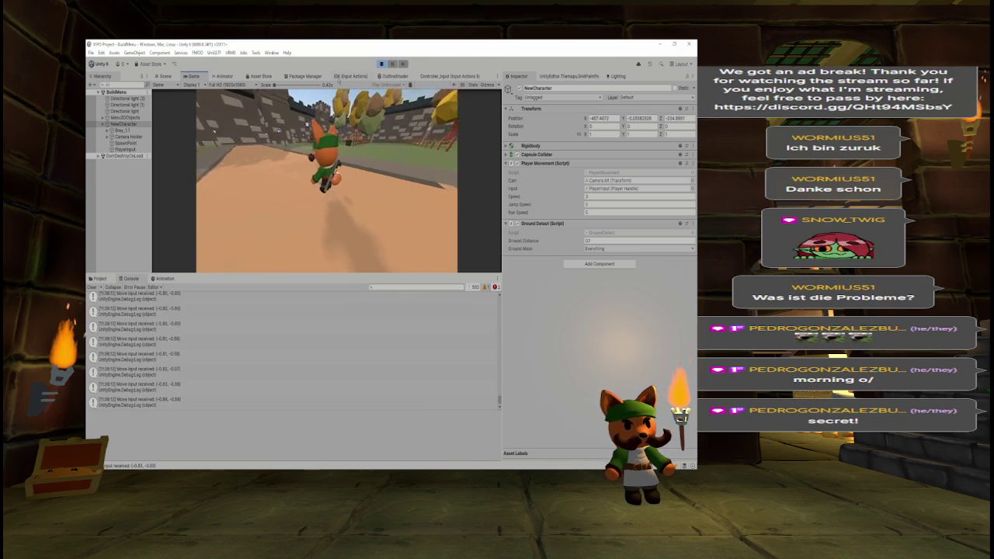
{"action": "key", "text": "a"}
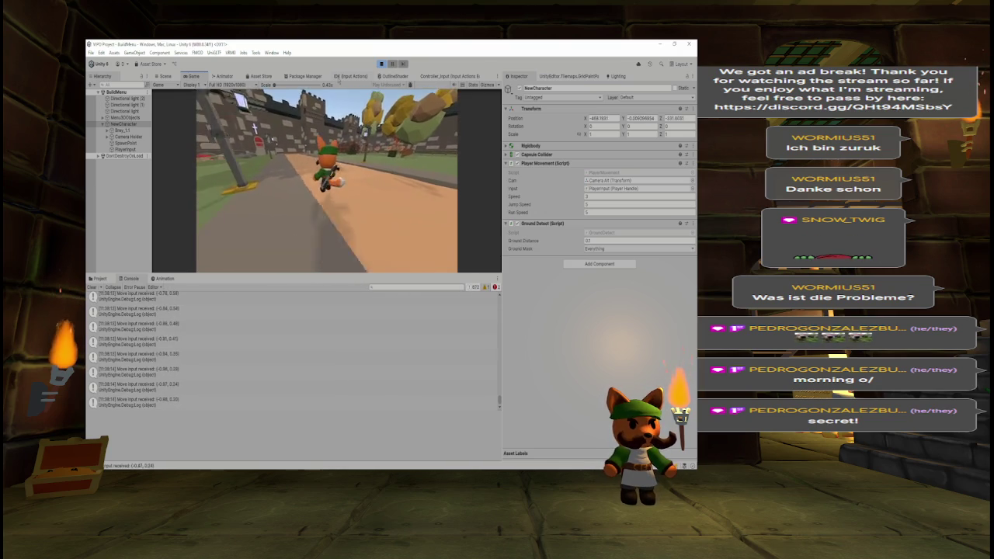
{"action": "key", "text": "d"}
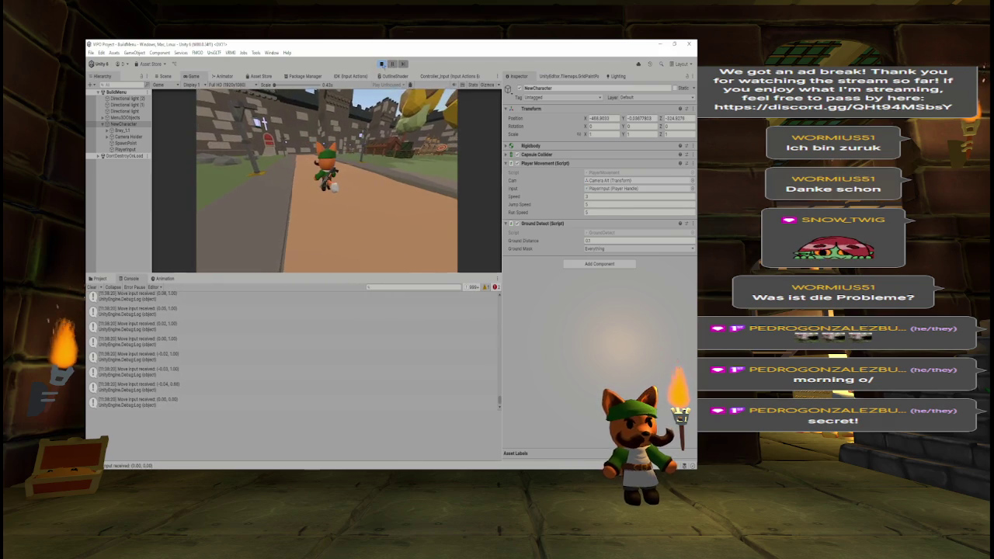
{"action": "left_click", "coordinate": [382, 63]}
{"action": "key", "text": "alt+Tab"}
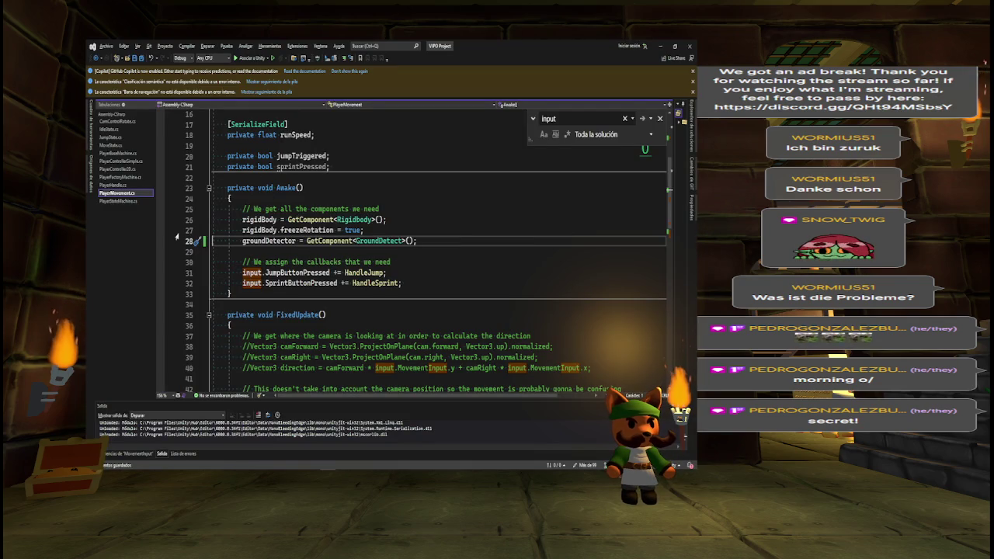
- Open CamControlRotate.cs from Solution Explorer to review it, then return to Unity
{"action": "scroll", "coordinate": [427, 248], "scroll_direction": "down", "scroll_amount": 3}
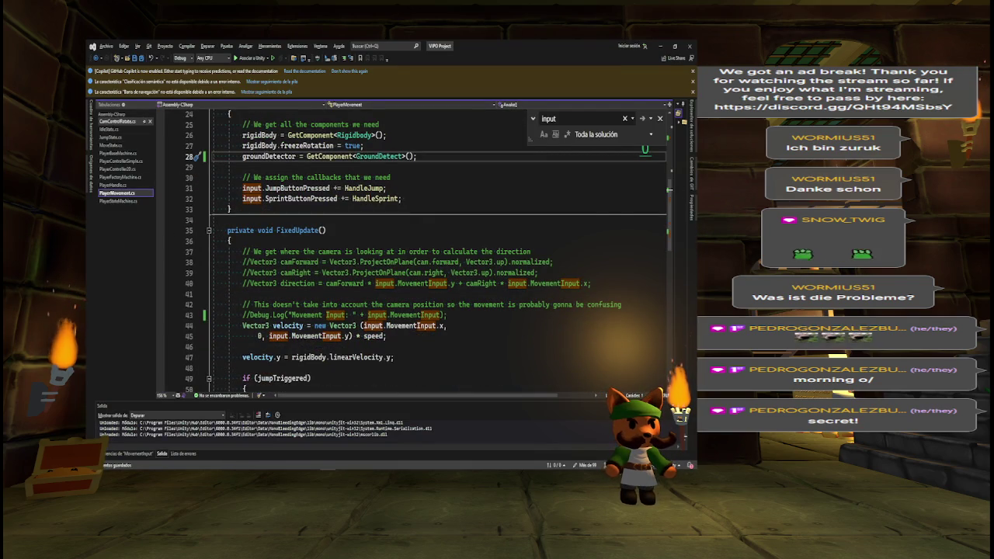
{"action": "double_click", "coordinate": [116, 121]}
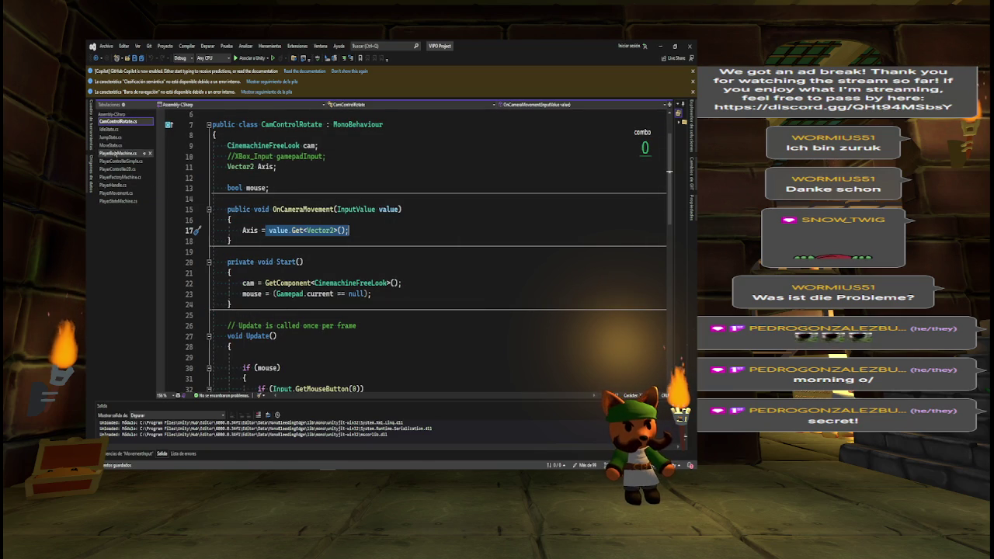
{"action": "key", "text": "alt+Tab"}
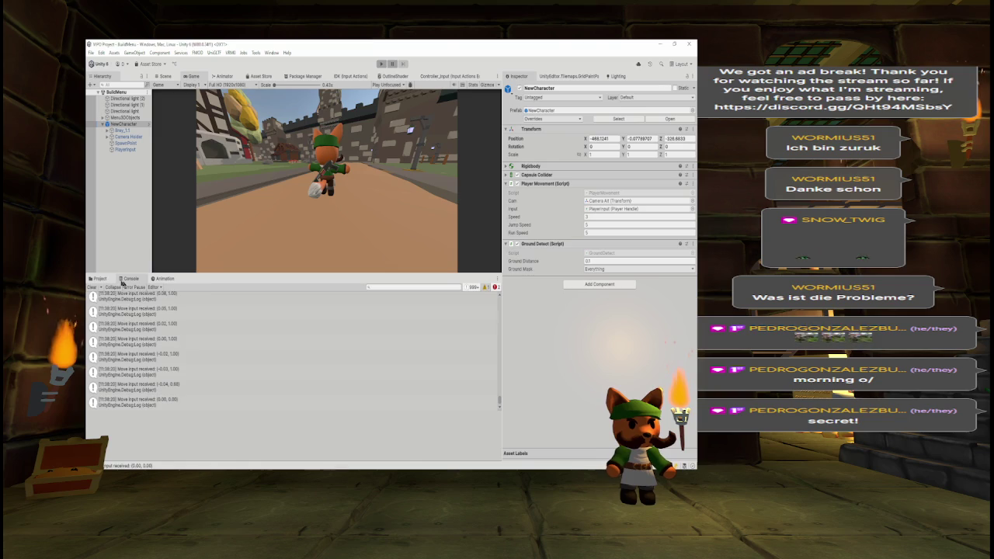
- Search the assets for 'era', select Camera Holder and open its Camera Controller script via Edit Script
{"action": "left_click", "coordinate": [100, 278]}
{"action": "left_click", "coordinate": [400, 287]}
{"action": "type", "text": "era"}
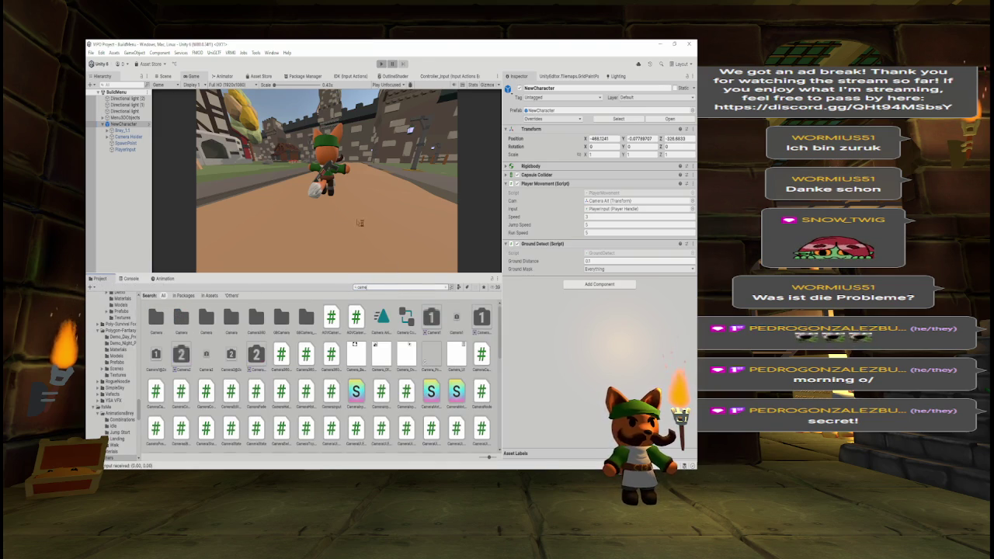
{"action": "left_click", "coordinate": [129, 136]}
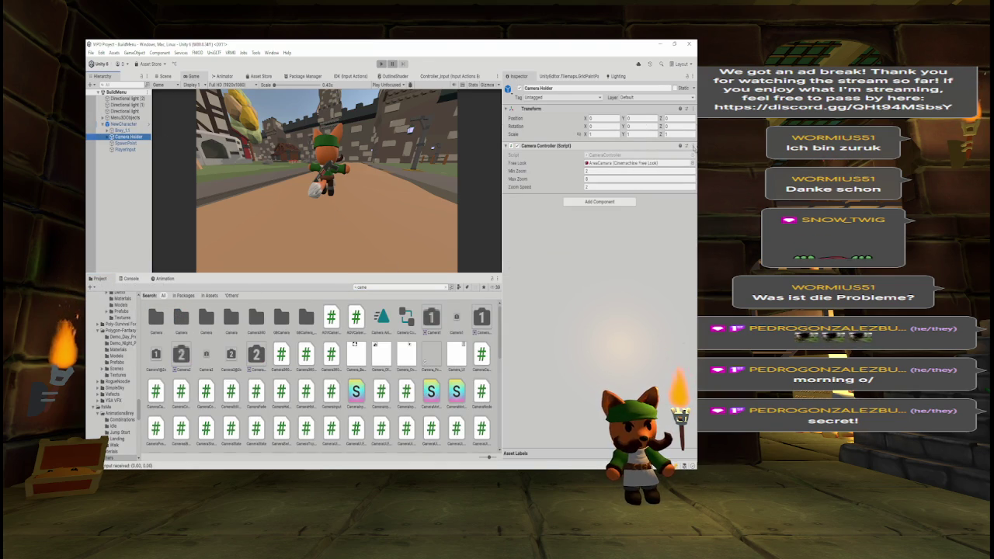
{"action": "left_click", "coordinate": [693, 146]}
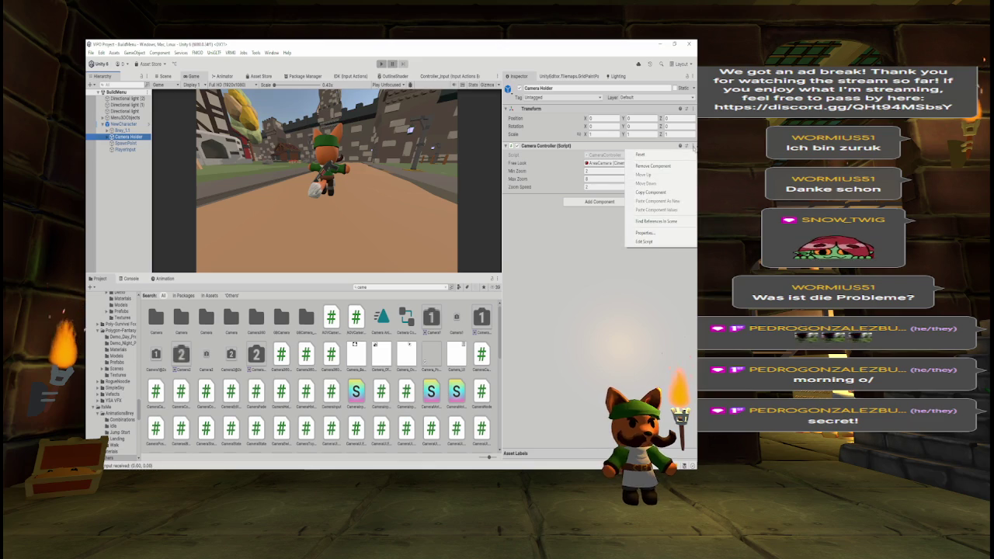
{"action": "left_click", "coordinate": [644, 242]}
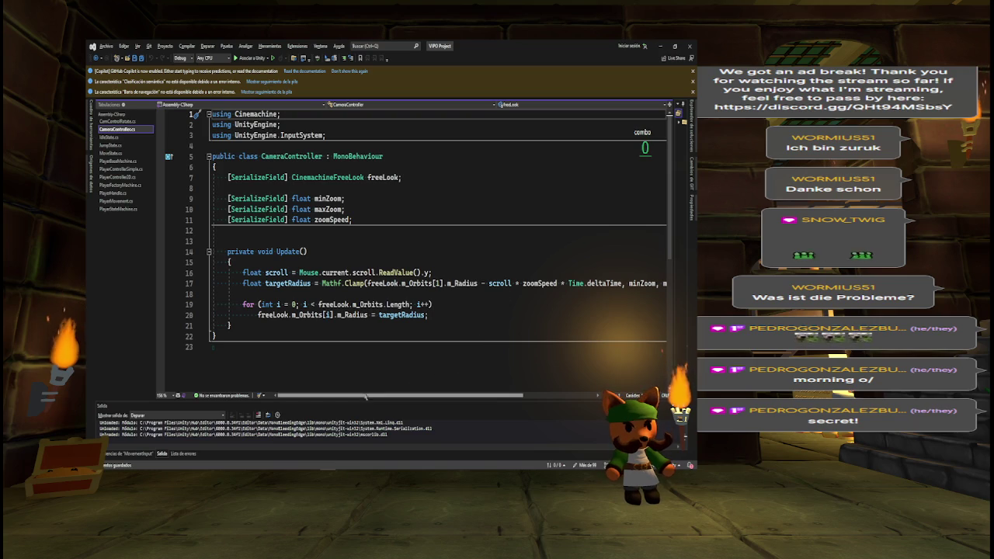
- Look over the CamControlRotate script, then switch to CameraController.cs
{"action": "scroll", "coordinate": [400, 395], "scroll_direction": "right", "scroll_amount": 2}
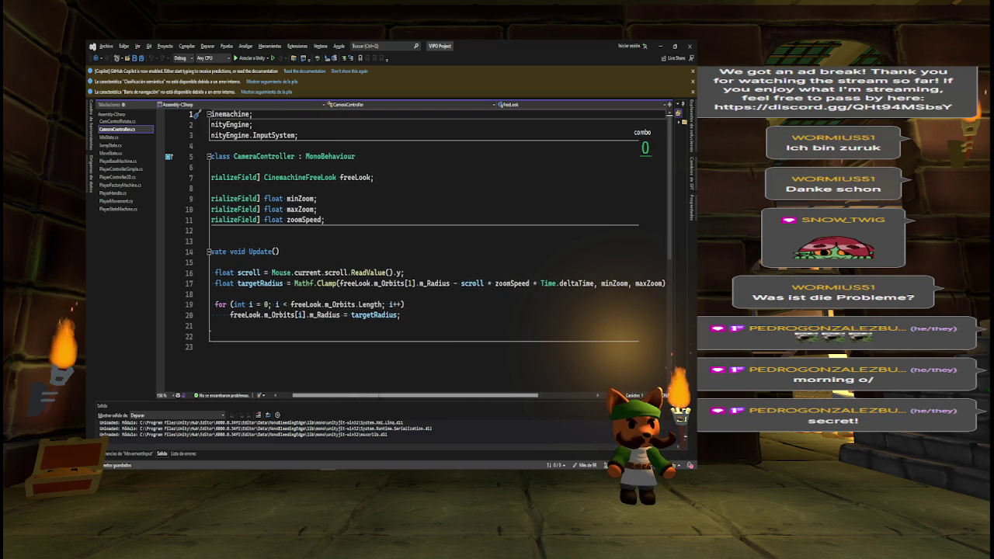
{"action": "scroll", "coordinate": [440, 254], "scroll_direction": "left", "scroll_amount": 2}
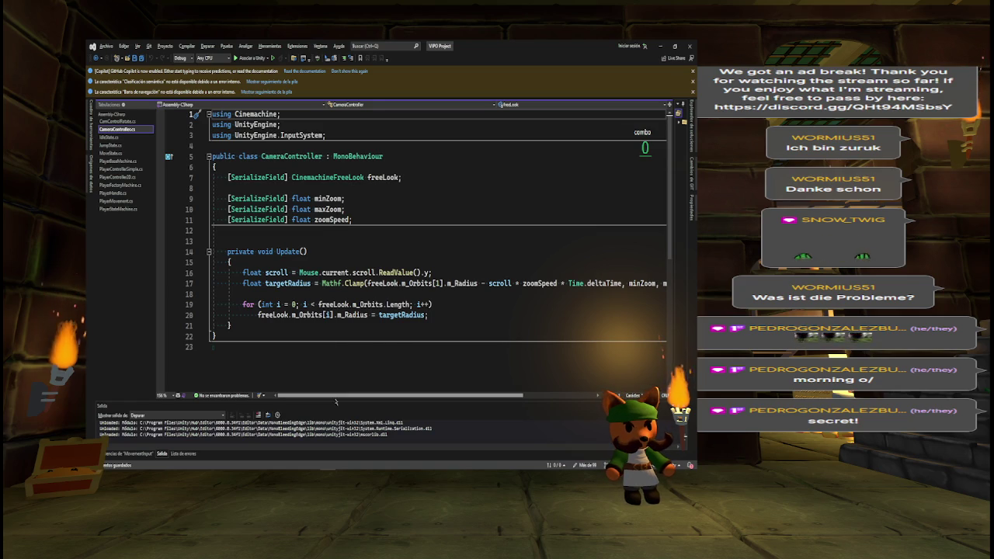
{"action": "mouse_move", "coordinate": [337, 394]}
{"action": "left_mouse_down"}
{"action": "mouse_move", "coordinate": [456, 393]}
{"action": "mouse_move", "coordinate": [336, 393]}
{"action": "left_mouse_up"}
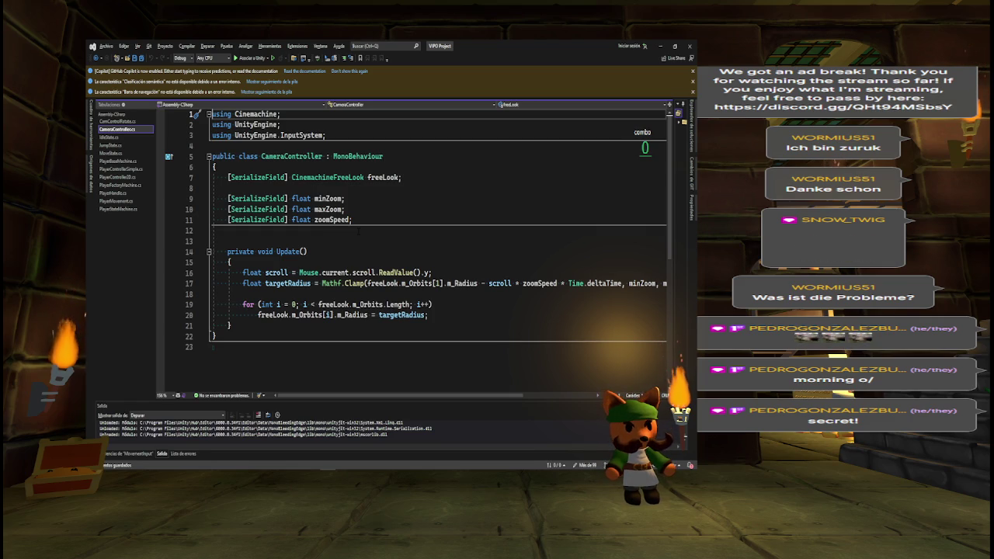
{"action": "left_click", "coordinate": [124, 122]}
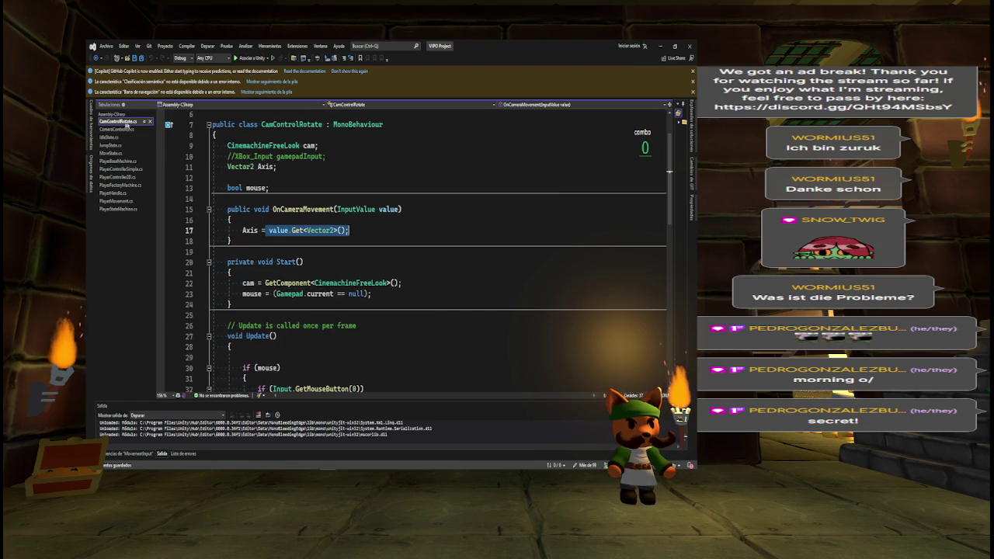
{"action": "scroll", "coordinate": [547, 193], "scroll_direction": "down", "scroll_amount": 6}
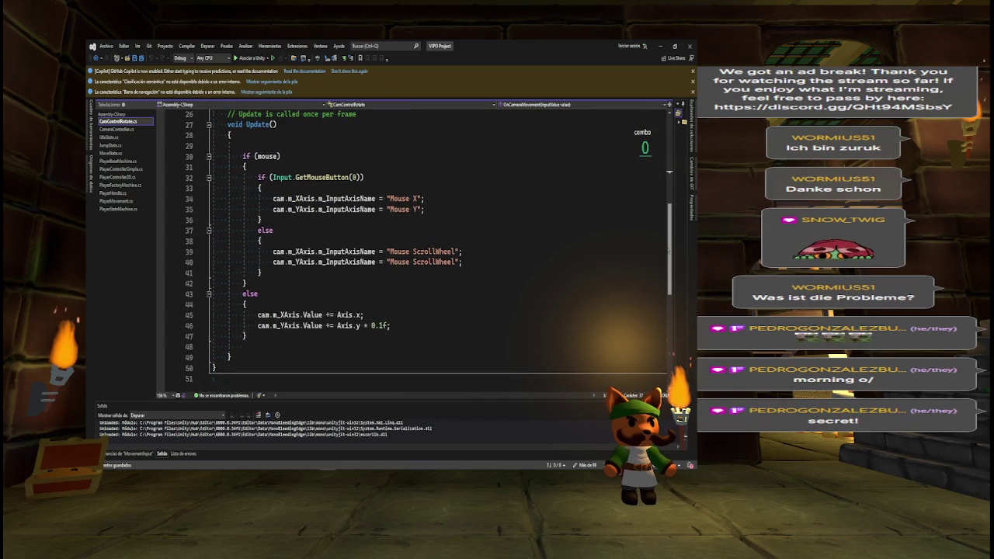
{"action": "scroll", "coordinate": [427, 241], "scroll_direction": "down", "scroll_amount": 1}
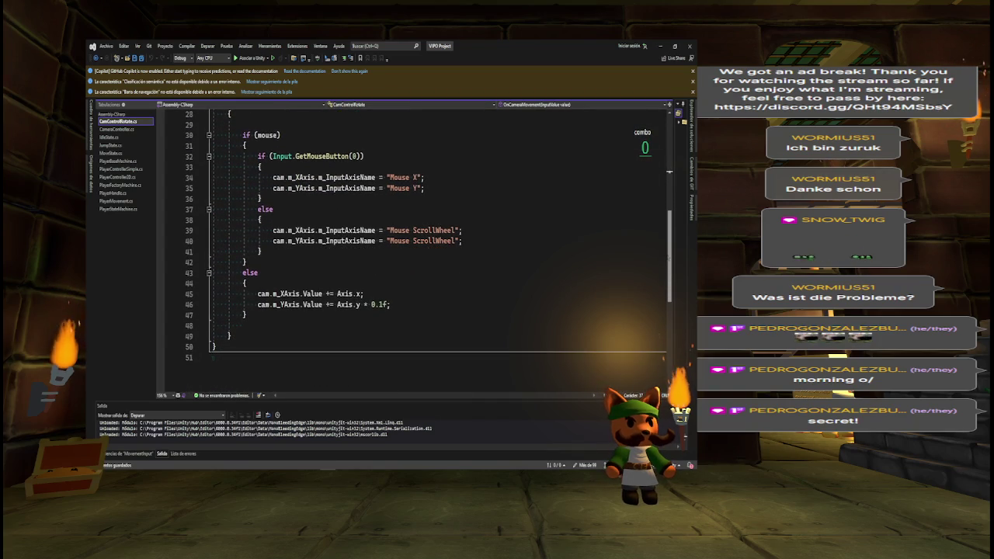
{"action": "scroll", "coordinate": [427, 241], "scroll_direction": "up", "scroll_amount": 1}
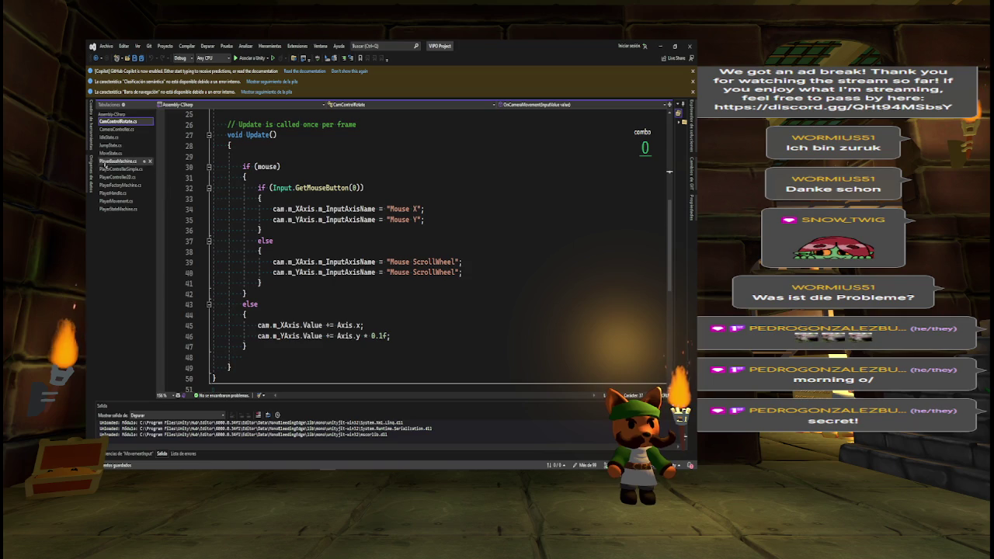
{"action": "left_click", "coordinate": [115, 130]}
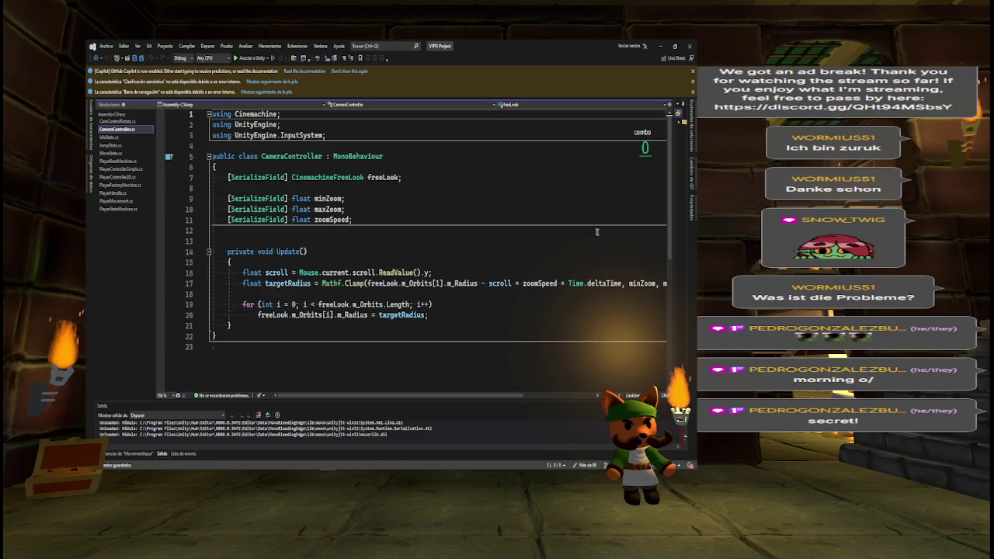
- Add a '[SerializeField] PlayerHandle playerHandle;' field below the freeLook field
{"action": "left_click", "coordinate": [413, 178]}
{"action": "key", "text": "Return"}
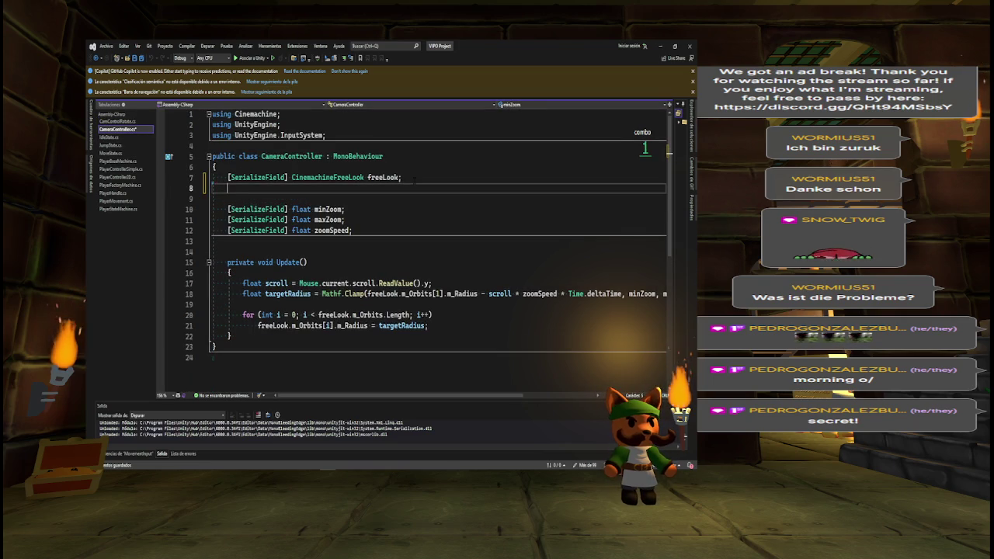
{"action": "type", "text": "[Seria"}
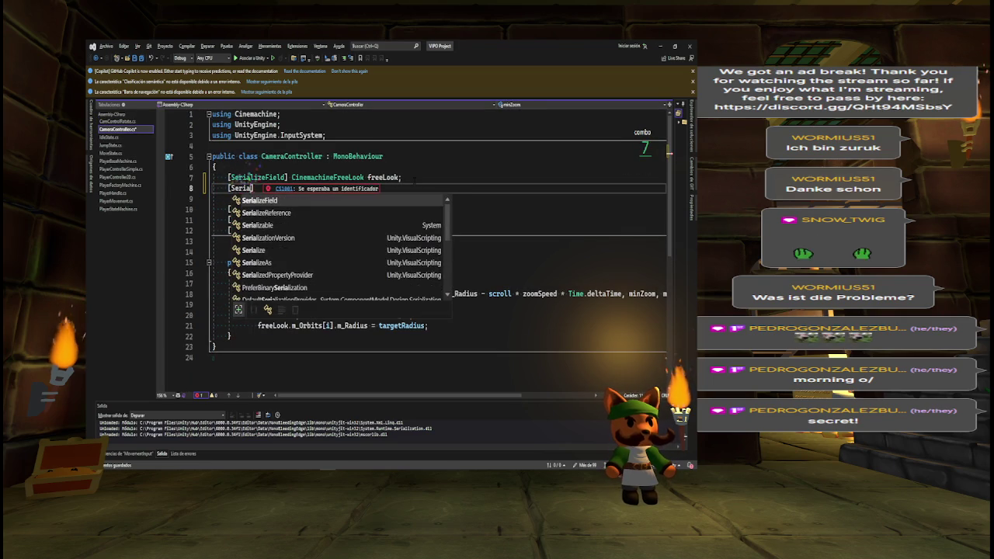
{"action": "key", "text": "Tab"}
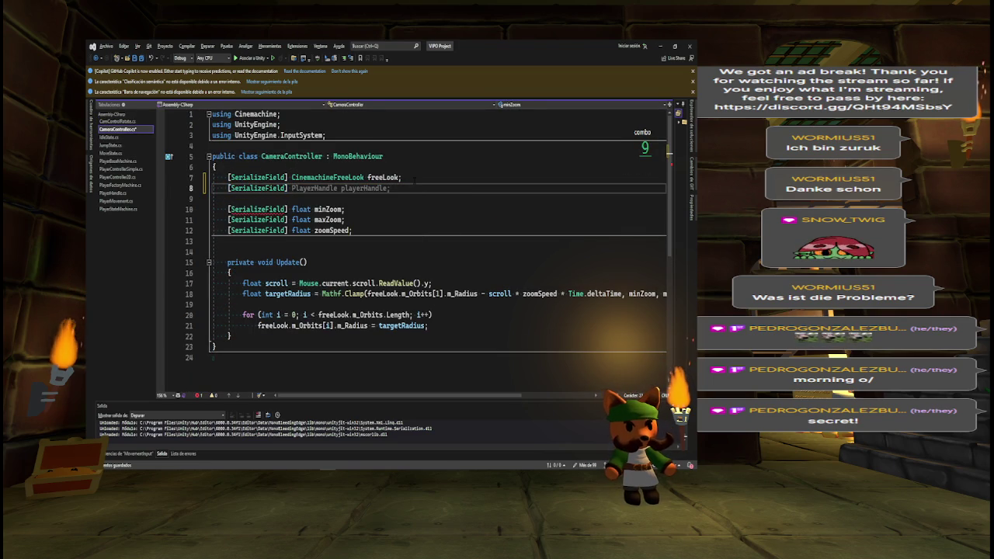
{"action": "key", "text": "Tab"}
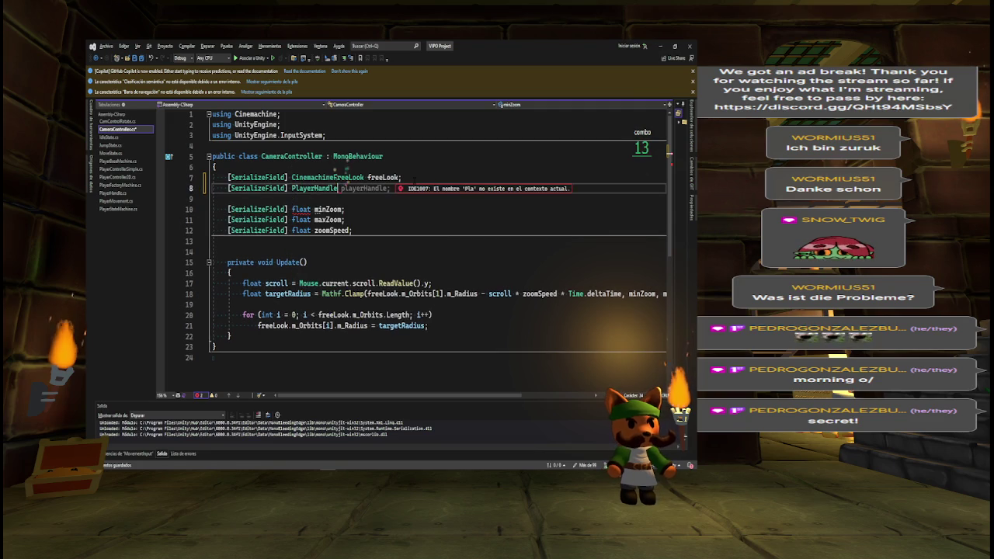
{"action": "key", "text": "Tab"}
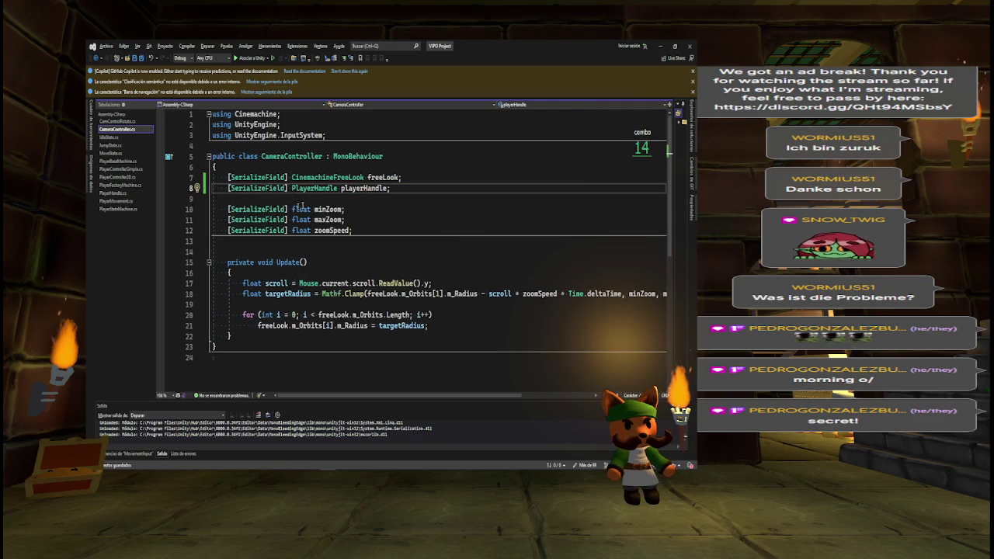
- Review the minZoom, maxZoom, zoomSpeed and scroll uses, then go to PlayerHandle's lookInput definition
{"action": "left_click", "coordinate": [312, 208]}
{"action": "left_click", "coordinate": [323, 219]}
{"action": "left_click", "coordinate": [331, 230]}
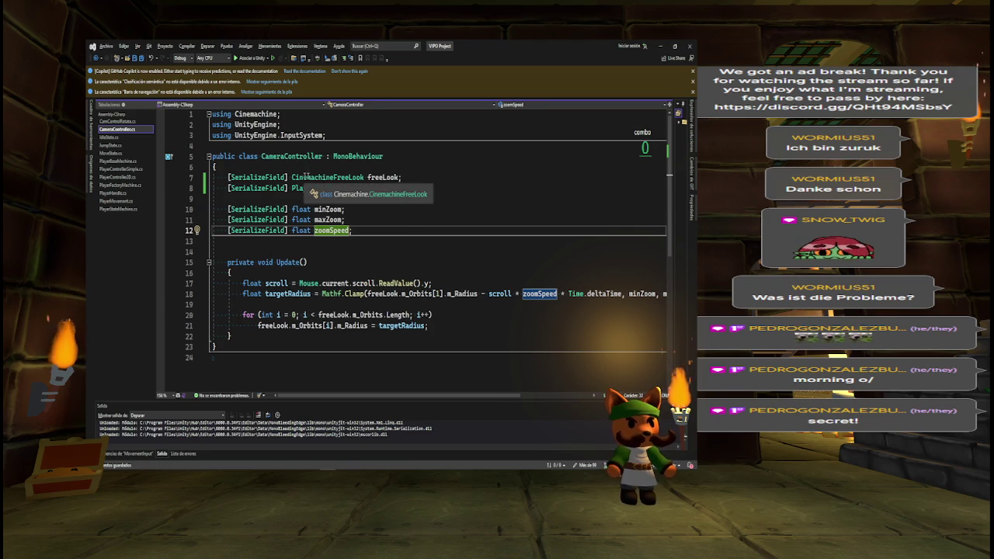
{"action": "left_click", "coordinate": [273, 284]}
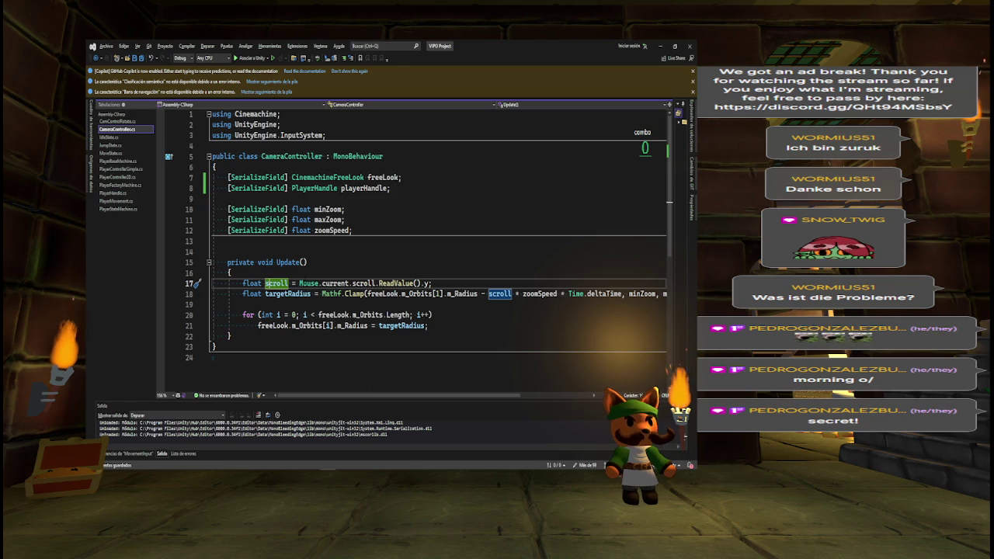
{"action": "left_click", "coordinate": [363, 188]}
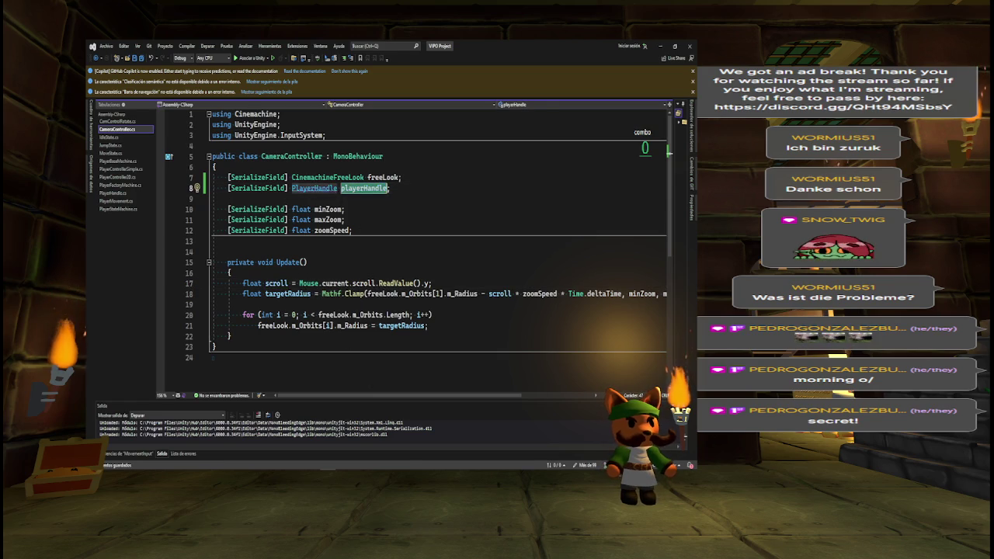
{"action": "left_click", "coordinate": [314, 188], "text": "ctrl"}
{"action": "left_click", "coordinate": [302, 188]}
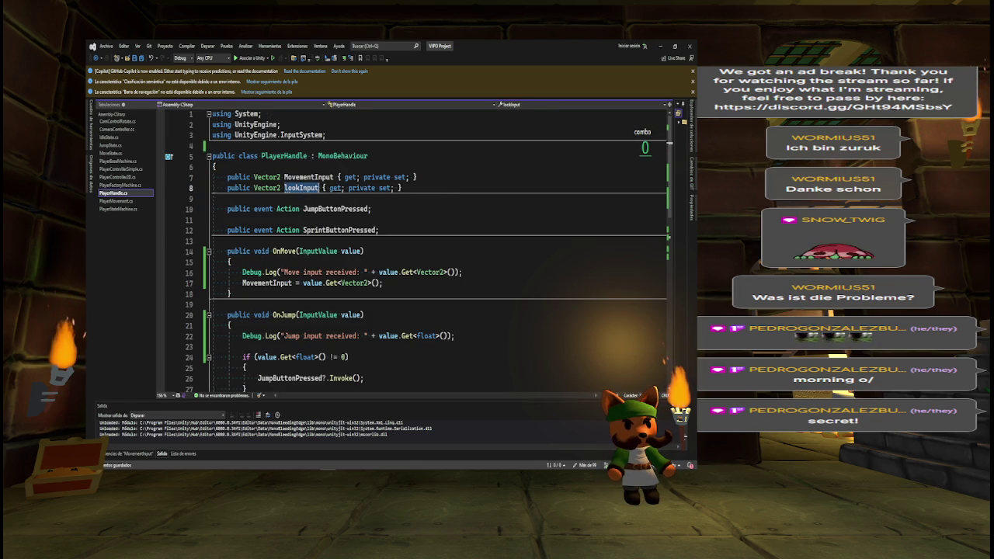
- Back in CameraController, add a playerHandle.lookInput assignment on a new line after the scroll line
{"action": "key", "text": "ctrl+minus"}
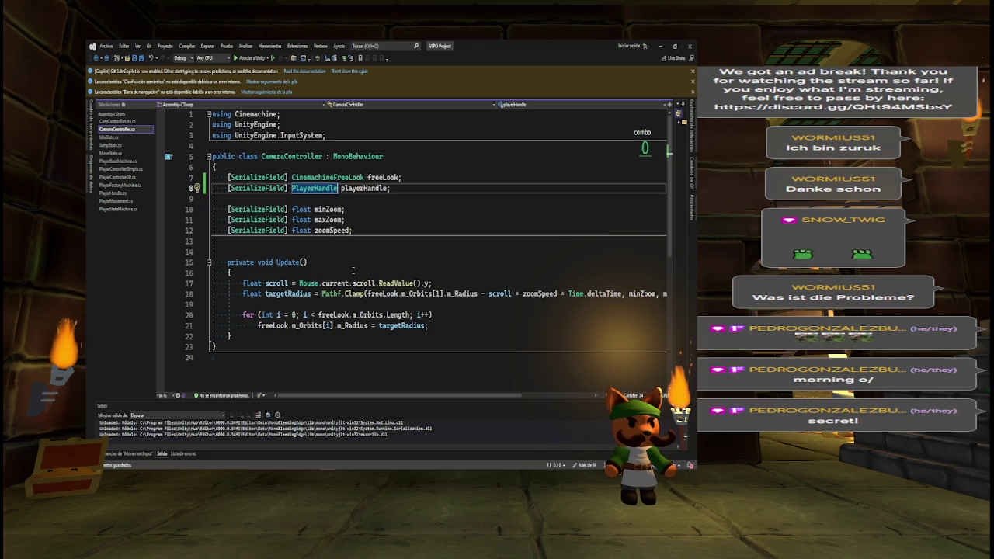
{"action": "left_click", "coordinate": [433, 284]}
{"action": "key", "text": "Return"}
{"action": "key", "text": "Return"}
{"action": "key", "text": "Return"}
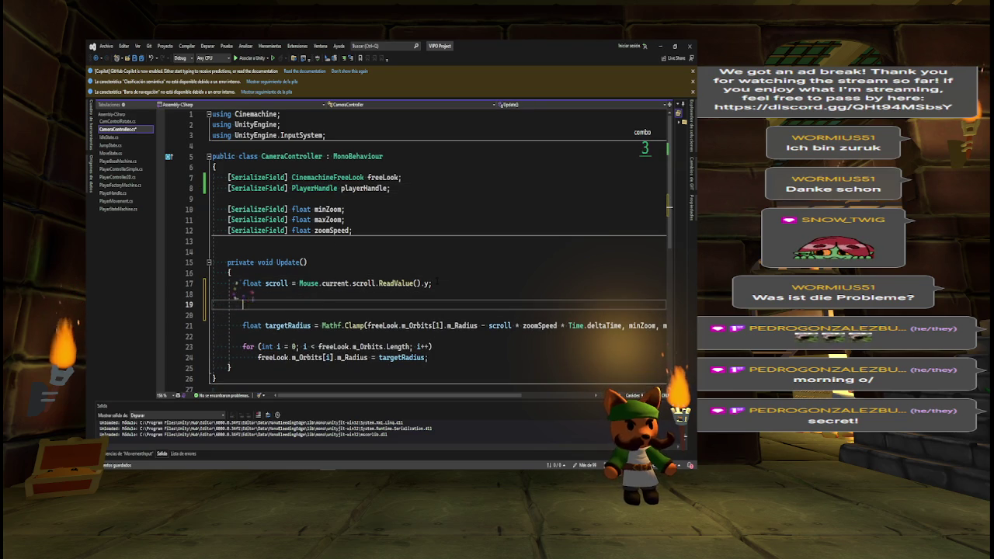
{"action": "type", "text": "lookInput="}
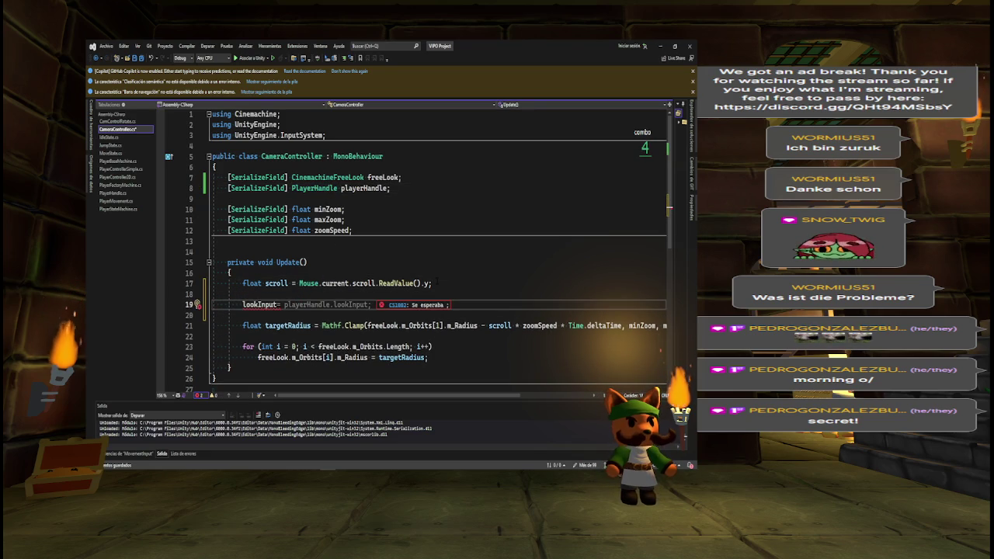
{"action": "key", "text": "Tab"}
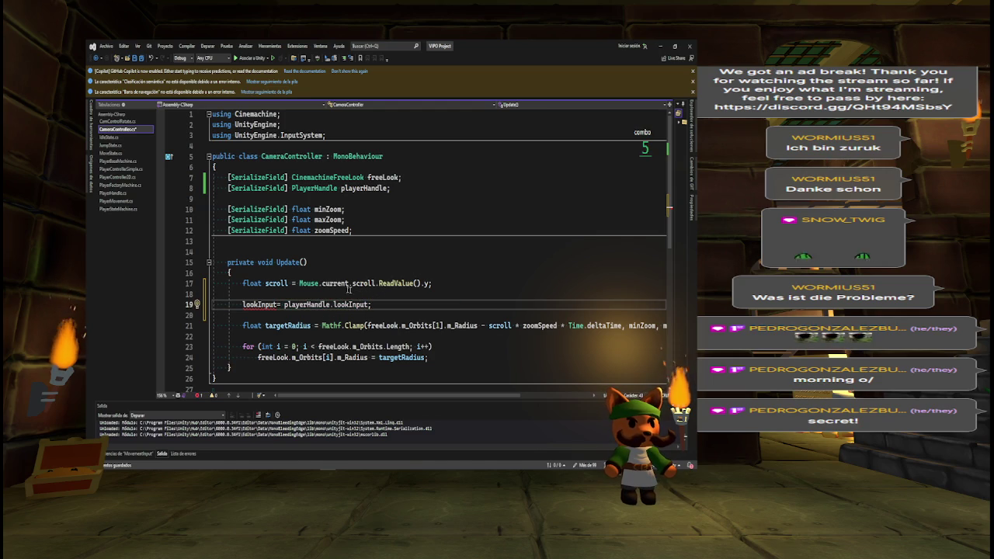
{"action": "left_click", "coordinate": [278, 304]}
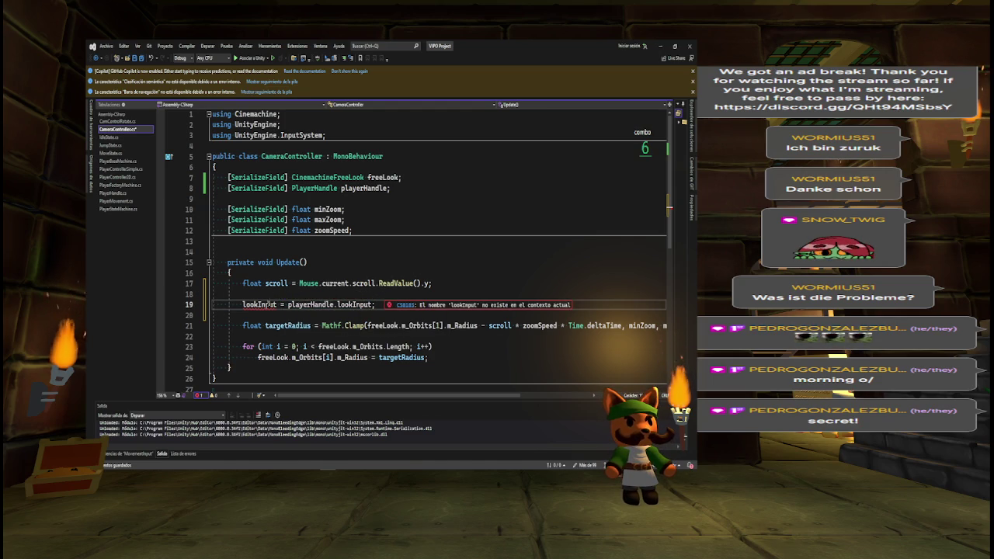
{"action": "mouse_move", "coordinate": [254, 306]}
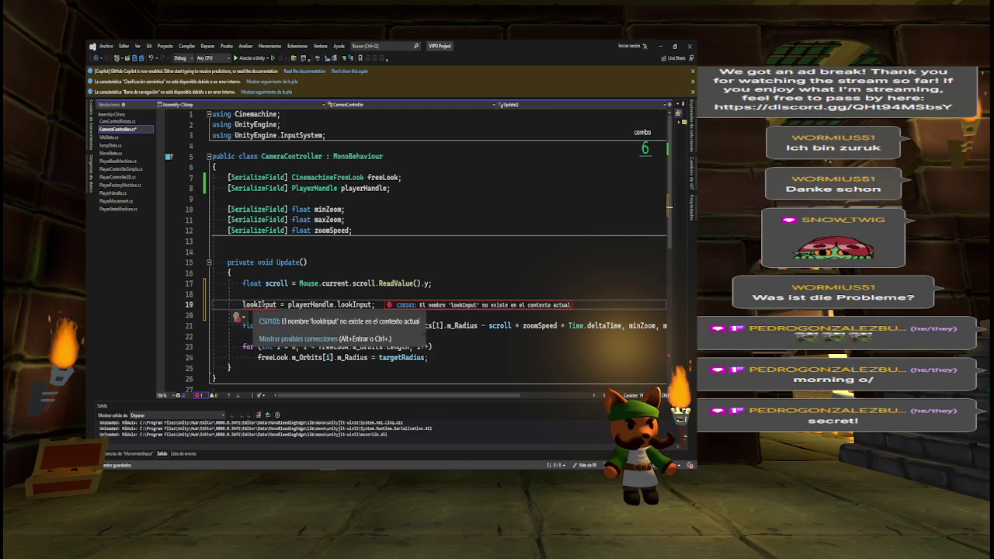
- Rework the new line into 'scroll = playerHandle.lookInput.y;'
{"action": "left_click", "coordinate": [275, 284]}
{"action": "double_click", "coordinate": [259, 304]}
{"action": "type", "text": "scroll"}
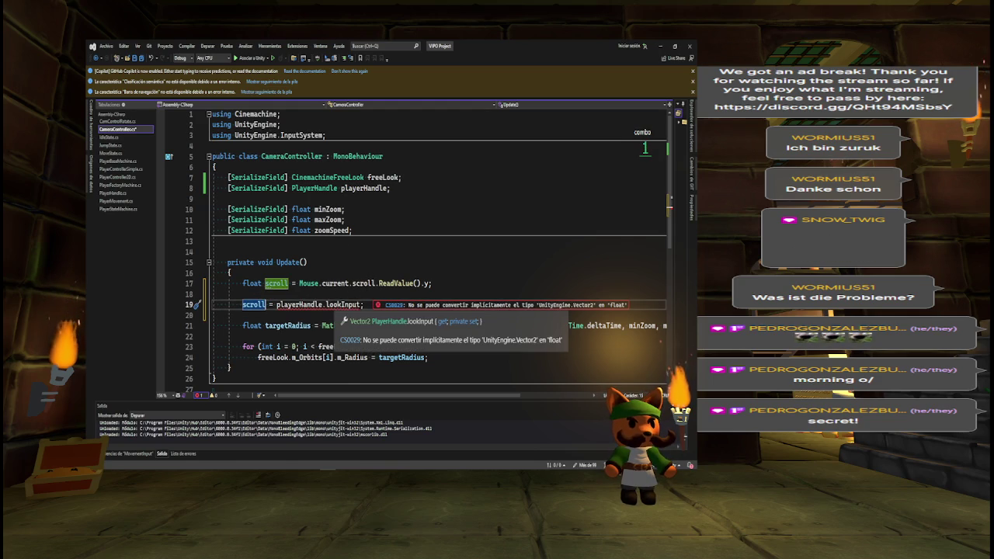
{"action": "left_click", "coordinate": [361, 305]}
{"action": "type", "text": ".y"}
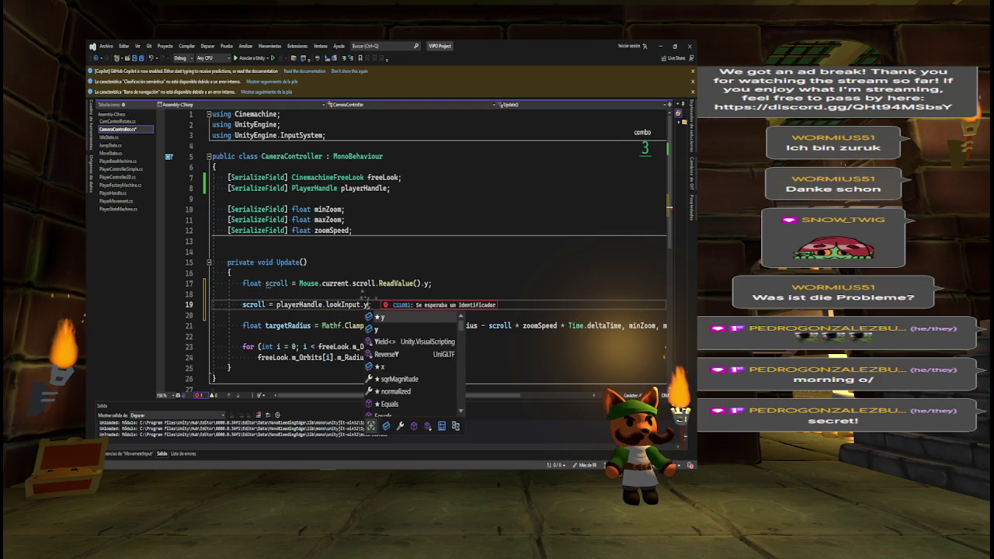
{"action": "key", "text": "Escape"}
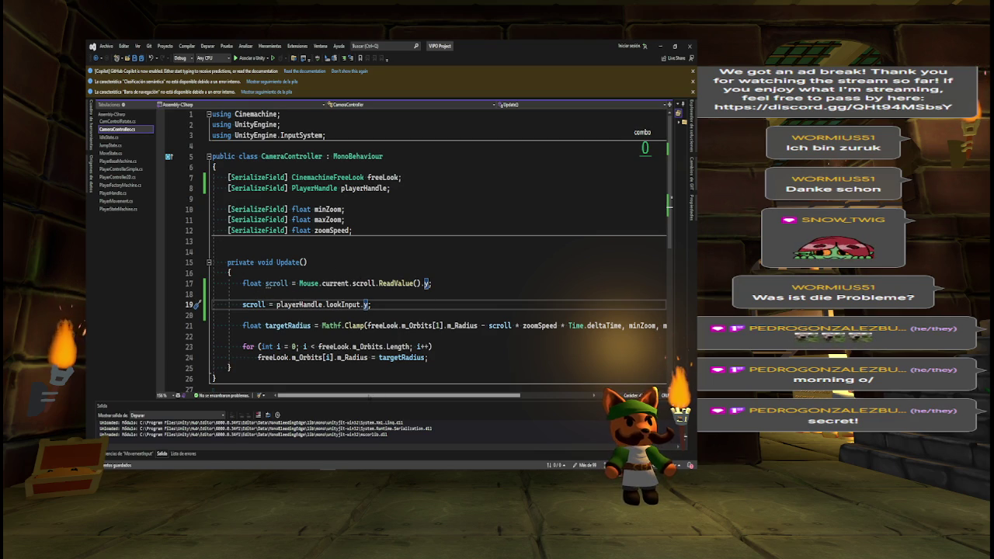
{"action": "scroll", "coordinate": [435, 248], "scroll_direction": "right", "scroll_amount": 3}
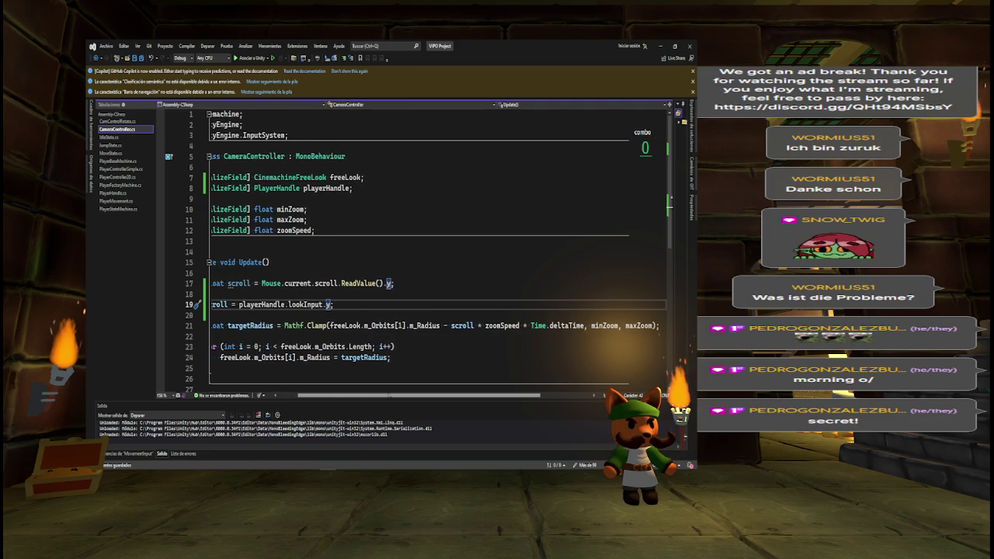
{"action": "scroll", "coordinate": [435, 248], "scroll_direction": "left", "scroll_amount": 1}
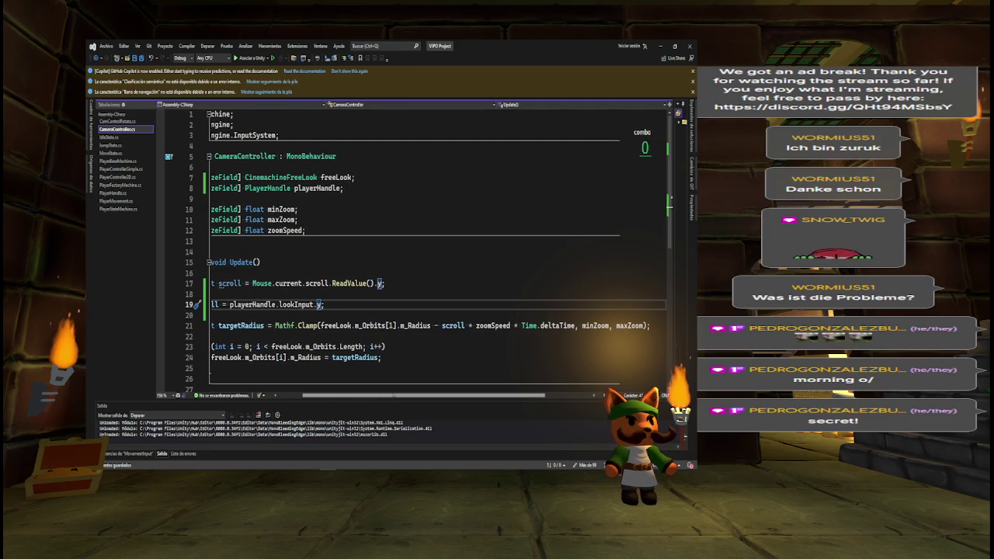
{"action": "scroll", "coordinate": [435, 248], "scroll_direction": "left", "scroll_amount": 3}
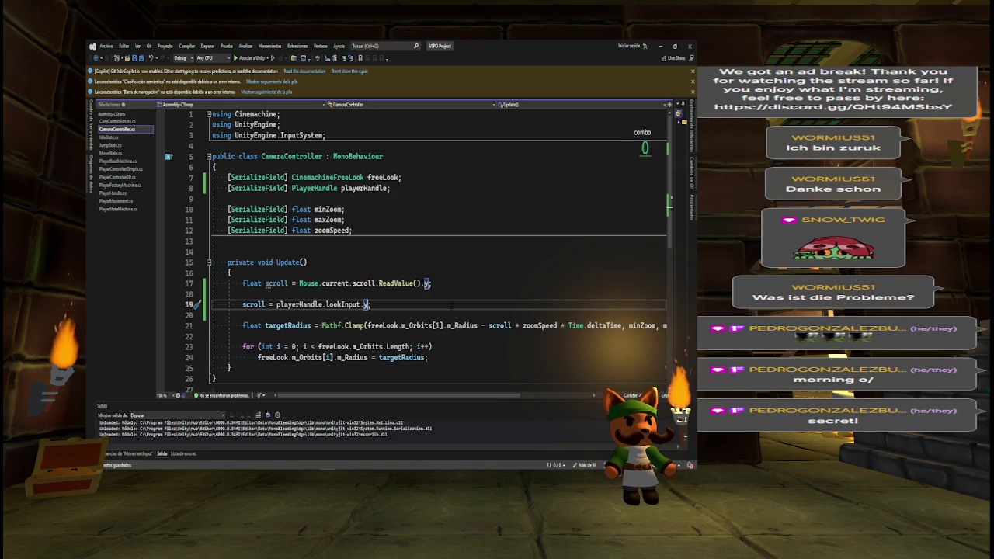
{"action": "left_click", "coordinate": [116, 121]}
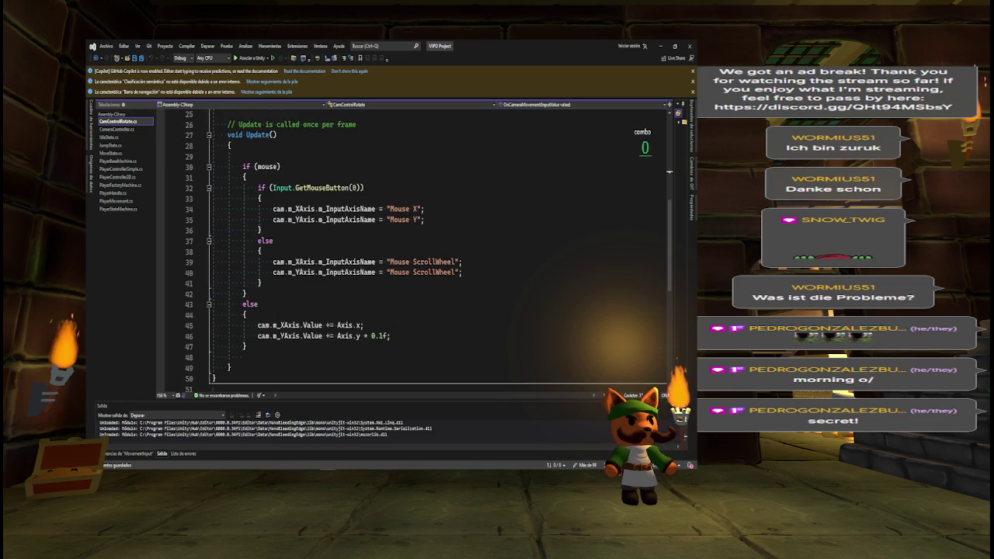
- Review CamControlRotate's bool mouse declaration and Start method, then return to Unity's asset search
{"action": "left_click_drag", "start_coordinate": [675, 236], "coordinate": [677, 147]}
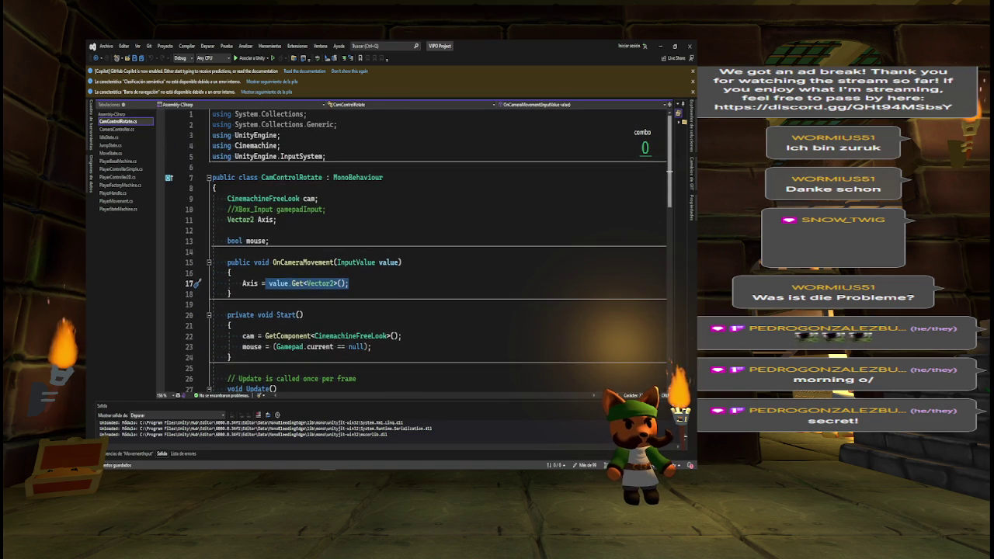
{"action": "left_click_drag", "start_coordinate": [268, 240], "coordinate": [212, 241]}
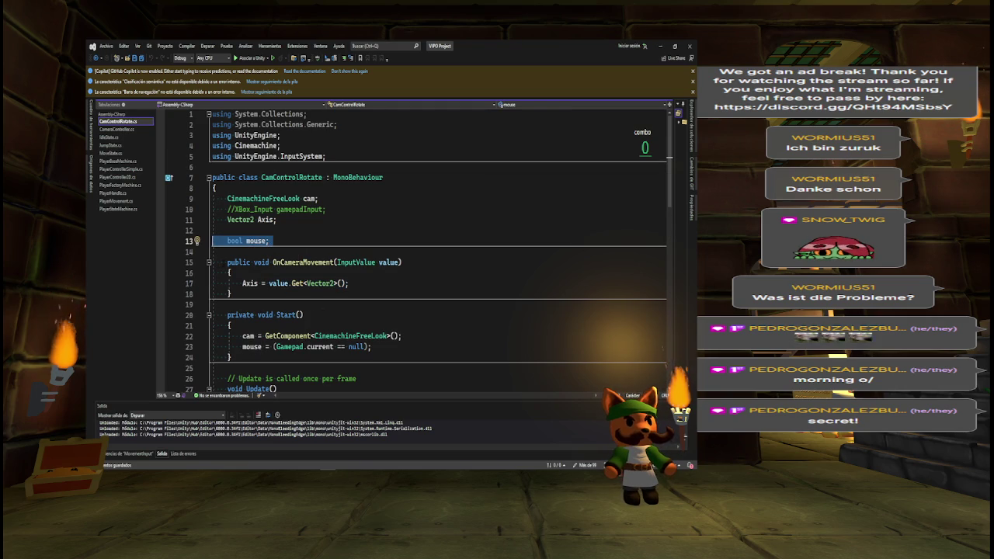
{"action": "left_click_drag", "start_coordinate": [227, 315], "coordinate": [240, 355]}
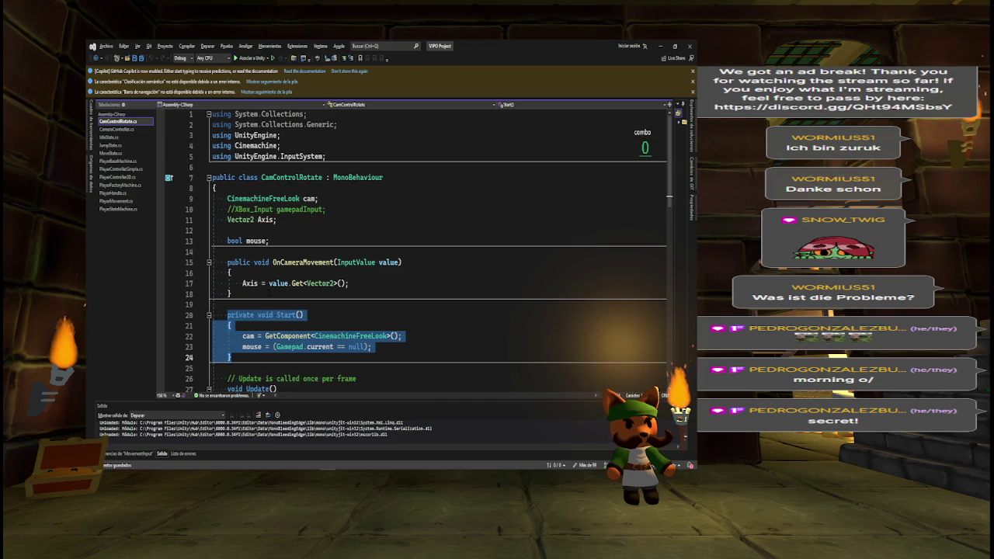
{"action": "key", "text": "alt+Tab"}
{"action": "left_click", "coordinate": [378, 287]}
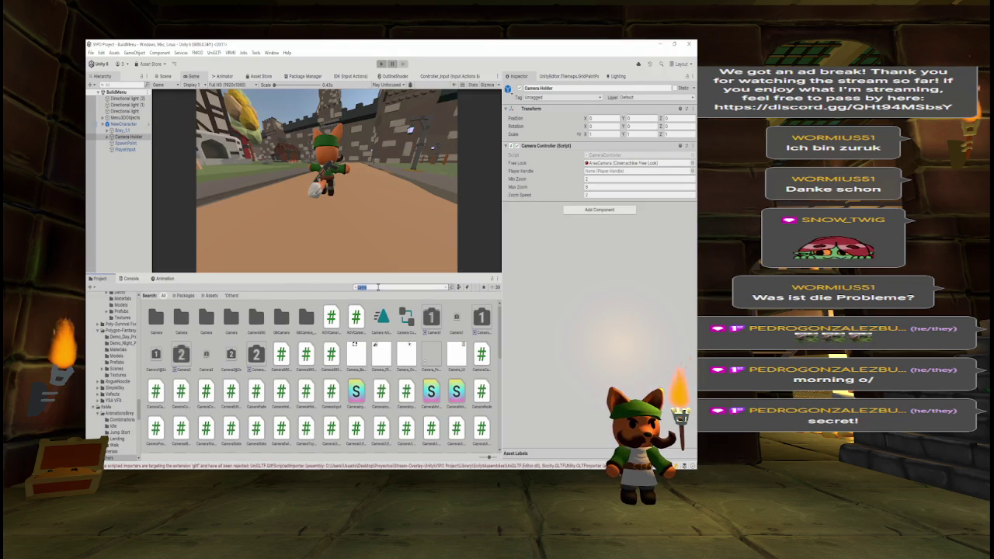
- Clear the asset search, open the IDK input actions and view the Gameplay map's Jump, Look and Move actions
{"action": "key", "text": "BackSpace"}
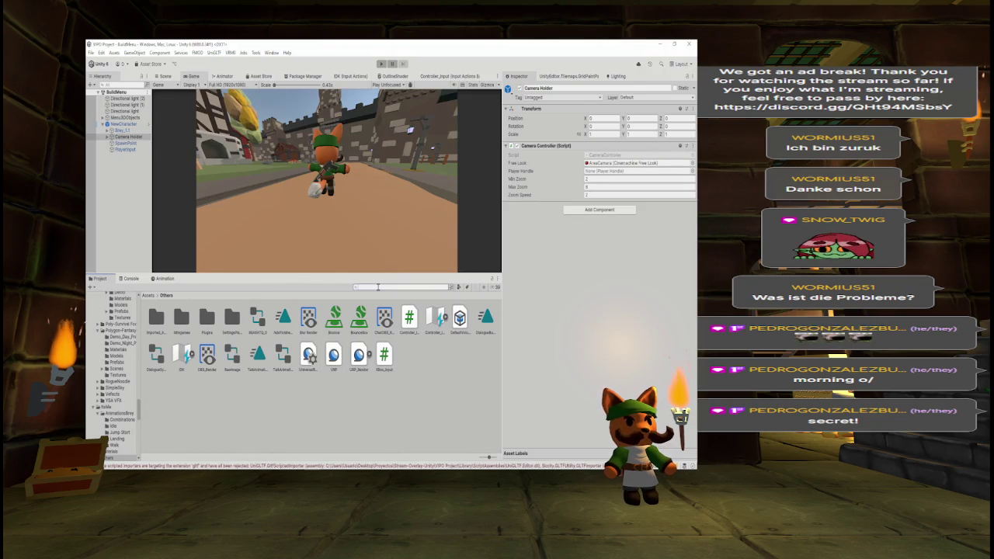
{"action": "double_click", "coordinate": [182, 356]}
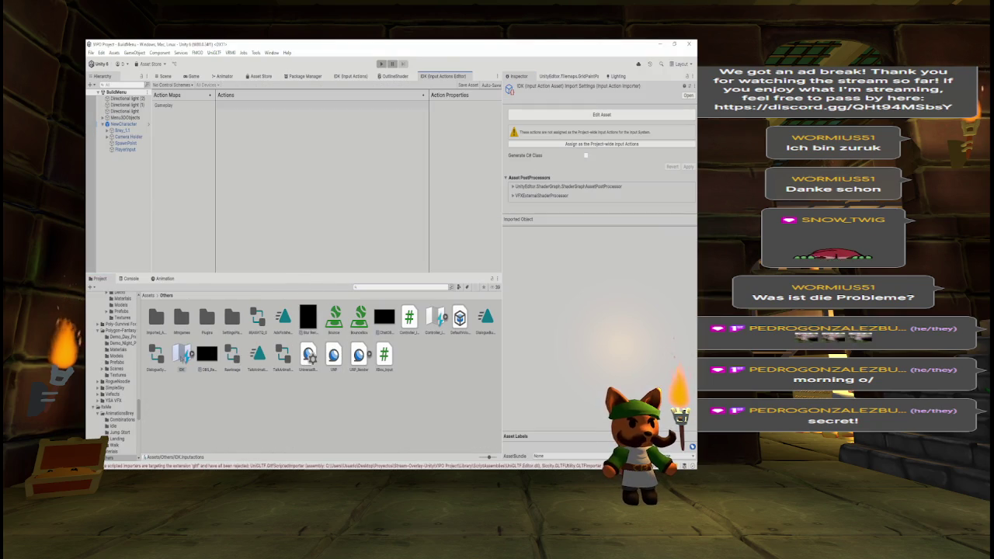
{"action": "left_click", "coordinate": [178, 106]}
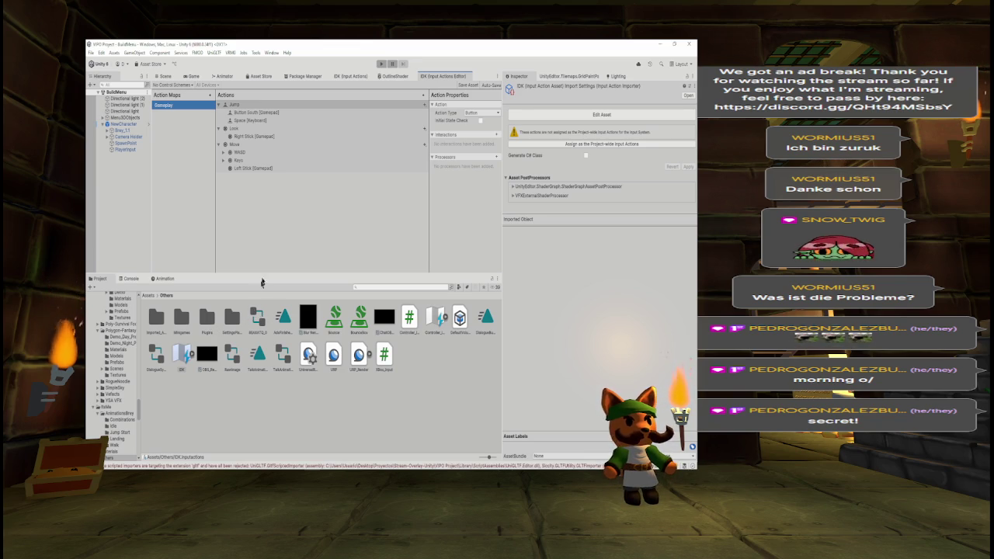
{"action": "key", "text": "alt+Tab"}
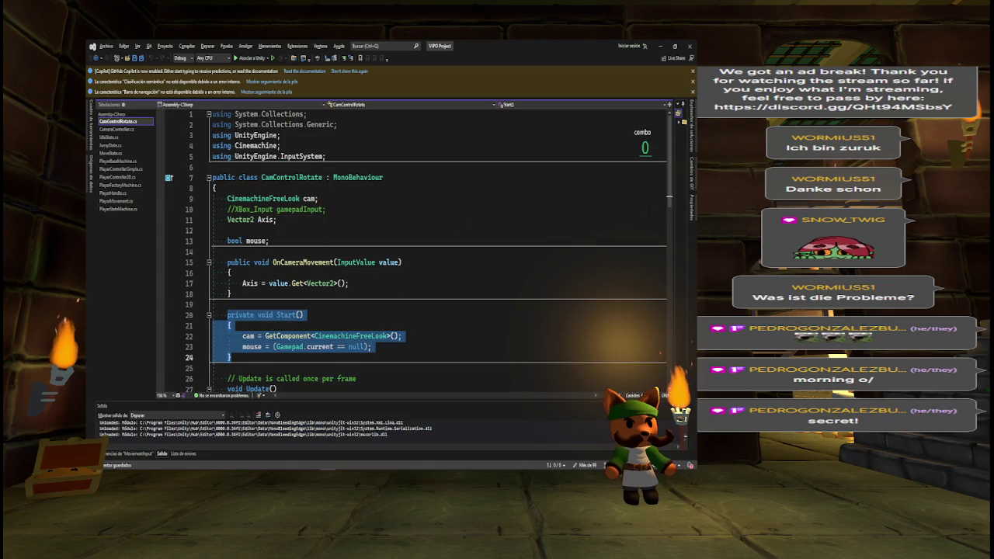
{"action": "scroll", "coordinate": [435, 249], "scroll_direction": "down", "scroll_amount": 8}
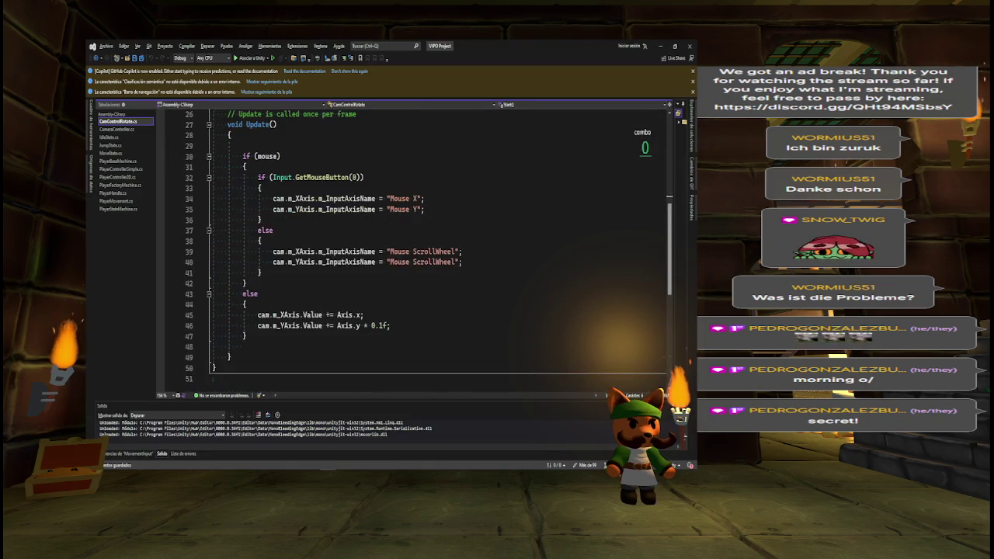
{"action": "scroll", "coordinate": [434, 249], "scroll_direction": "up", "scroll_amount": 5}
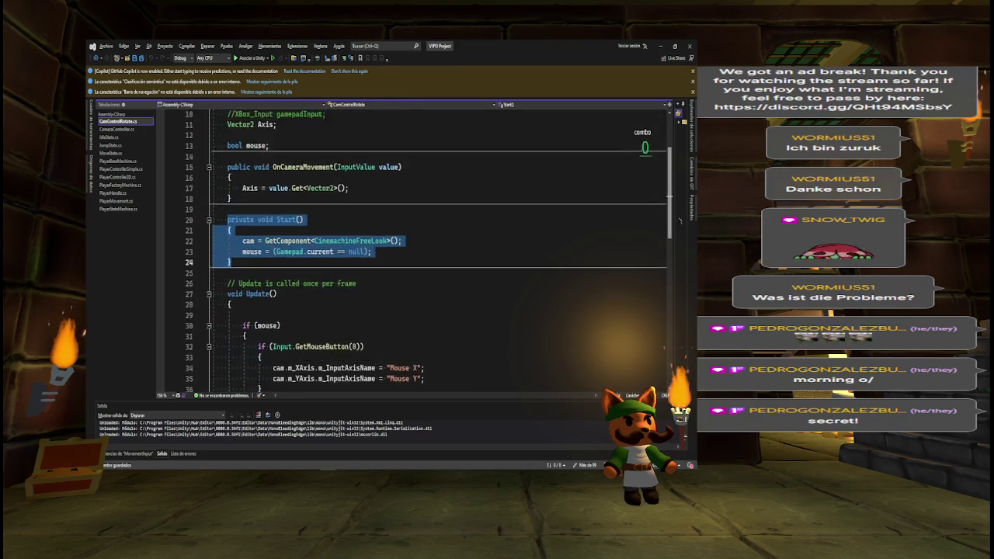
{"action": "scroll", "coordinate": [680, 223], "scroll_direction": "up", "scroll_amount": 2}
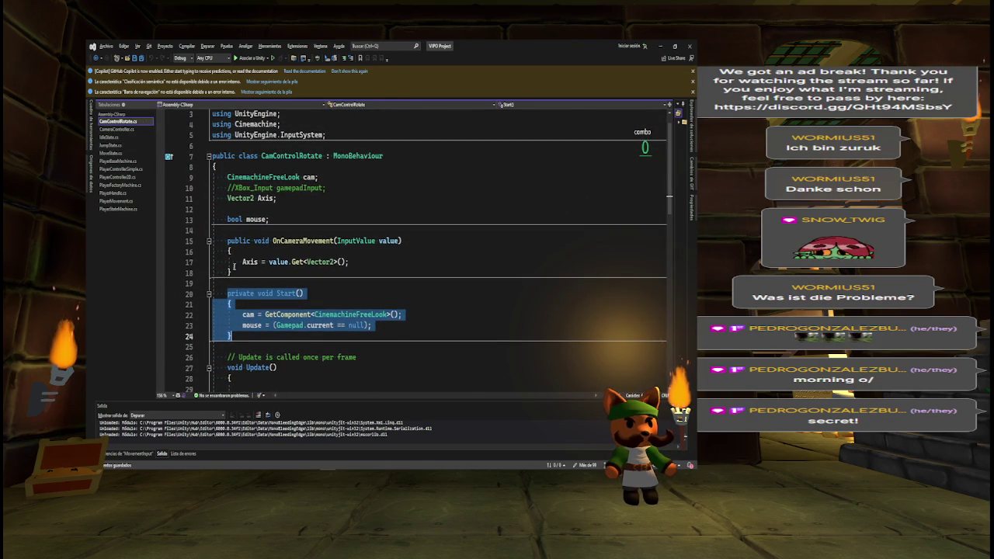
{"action": "mouse_move", "coordinate": [225, 240]}
{"action": "left_mouse_down"}
{"action": "mouse_move", "coordinate": [403, 247]}
{"action": "mouse_move", "coordinate": [231, 272]}
{"action": "left_mouse_up"}
{"action": "key", "text": "ctrl+c"}
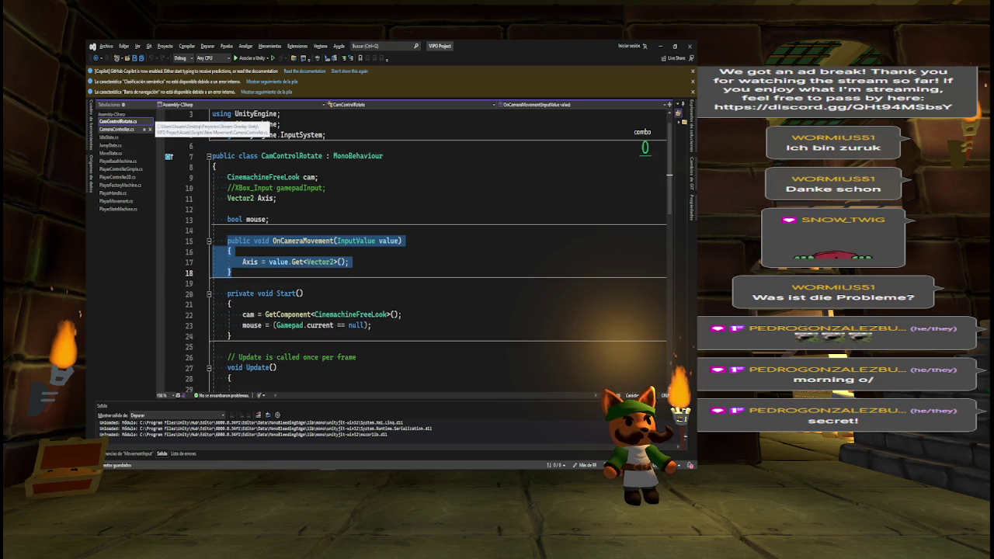
{"action": "left_click", "coordinate": [113, 193]}
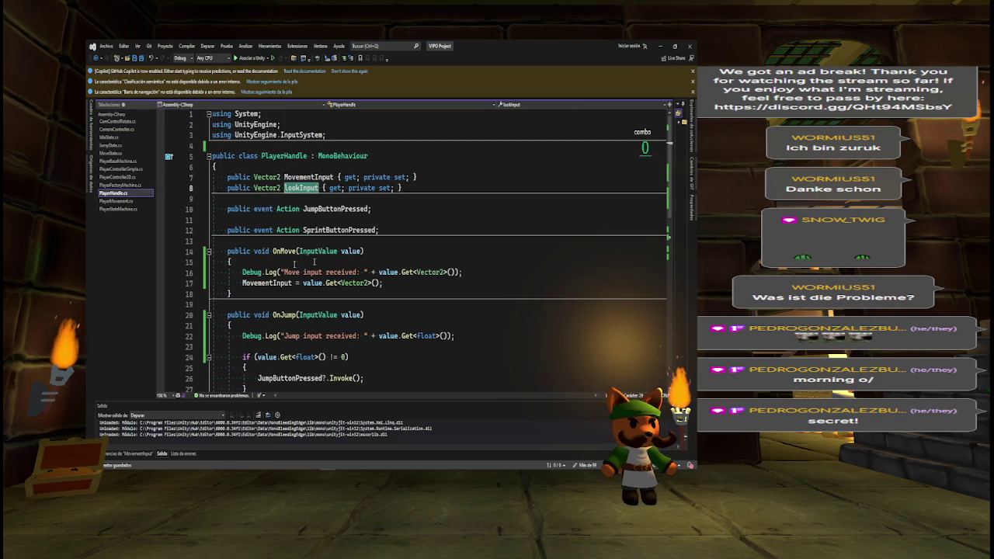
{"action": "left_click", "coordinate": [208, 250]}
{"action": "left_click", "coordinate": [208, 272]}
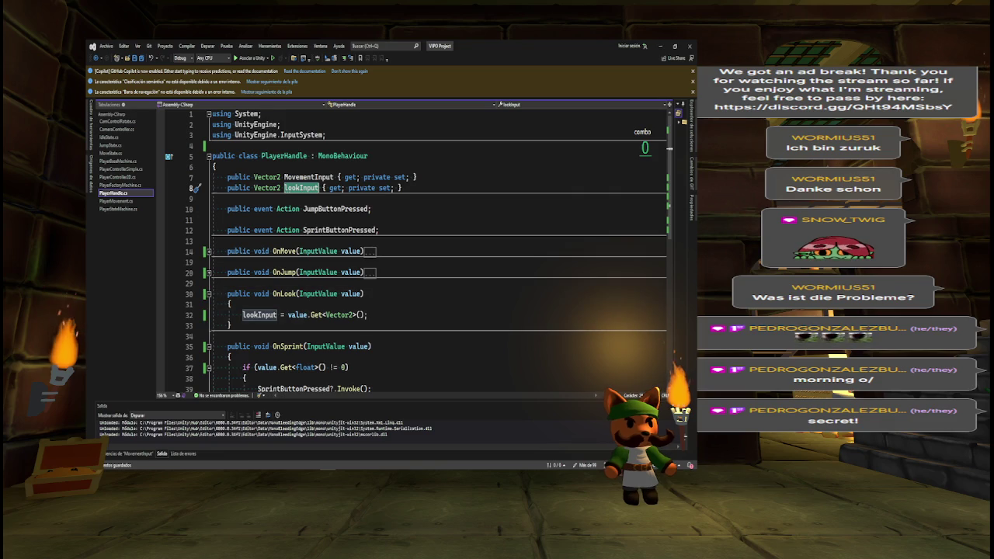
{"action": "key", "text": "ctrl+v"}
{"action": "key", "text": "ctrl+z"}
{"action": "key", "text": "ctrl+z"}
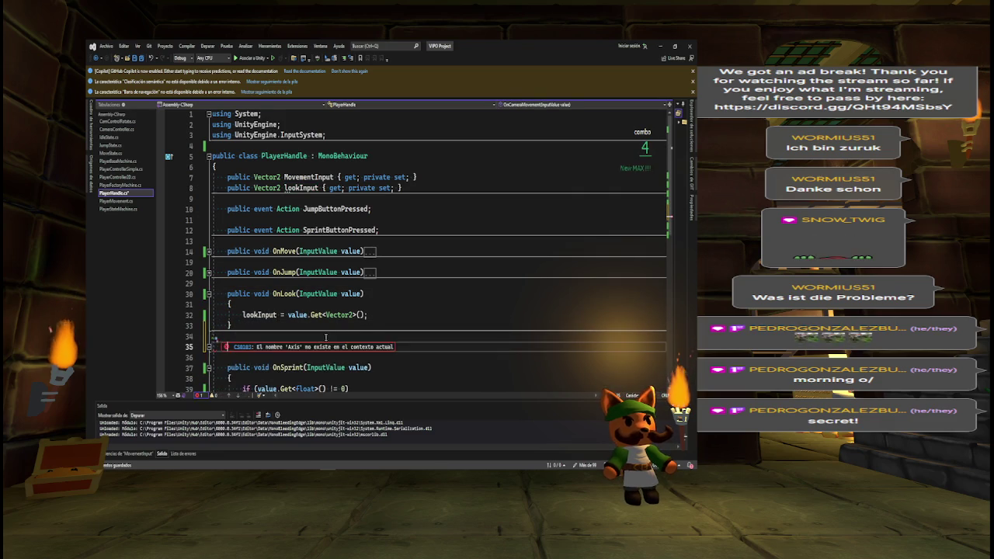
{"action": "key", "text": "BackSpace"}
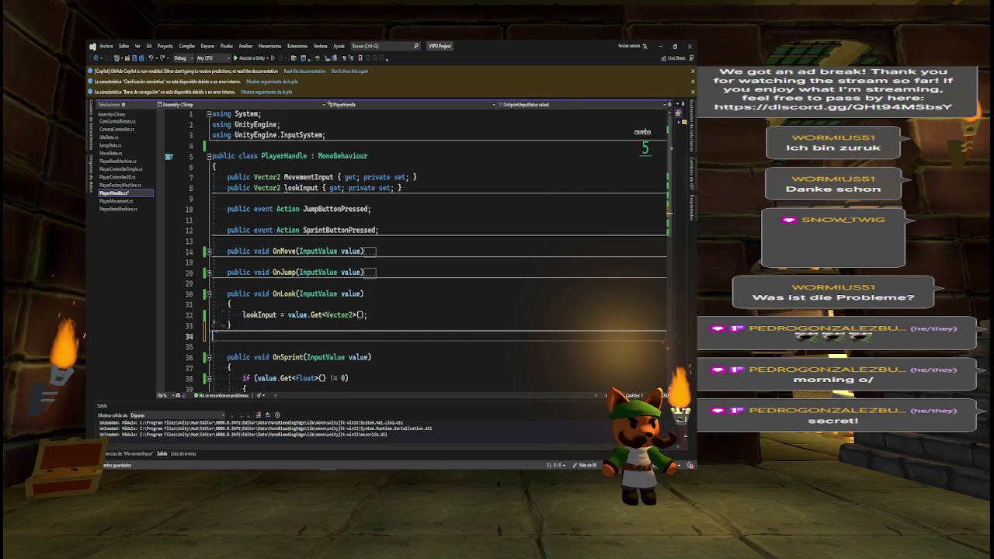
{"action": "key", "text": "Delete"}
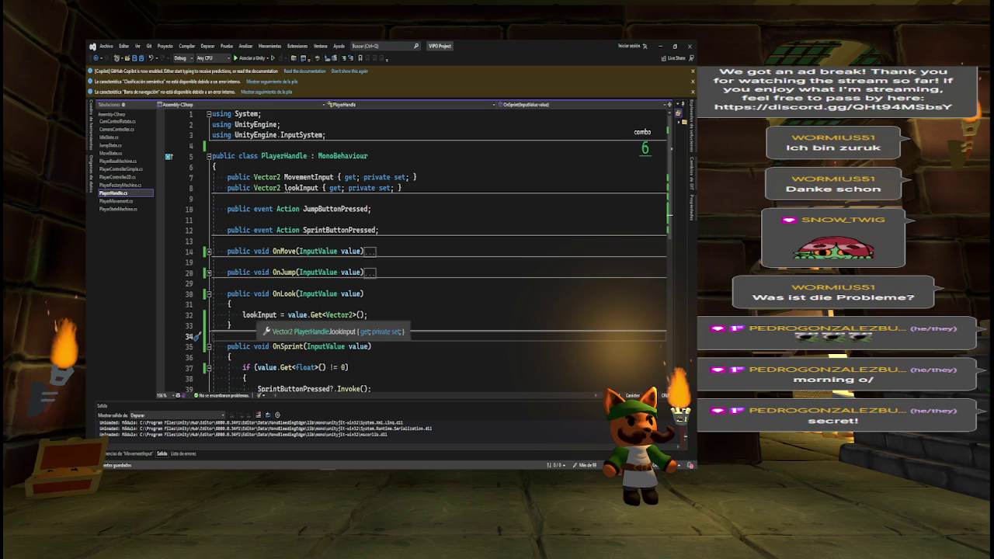
{"action": "left_click", "coordinate": [259, 314]}
{"action": "key", "text": "Down"}
{"action": "key", "text": "Down"}
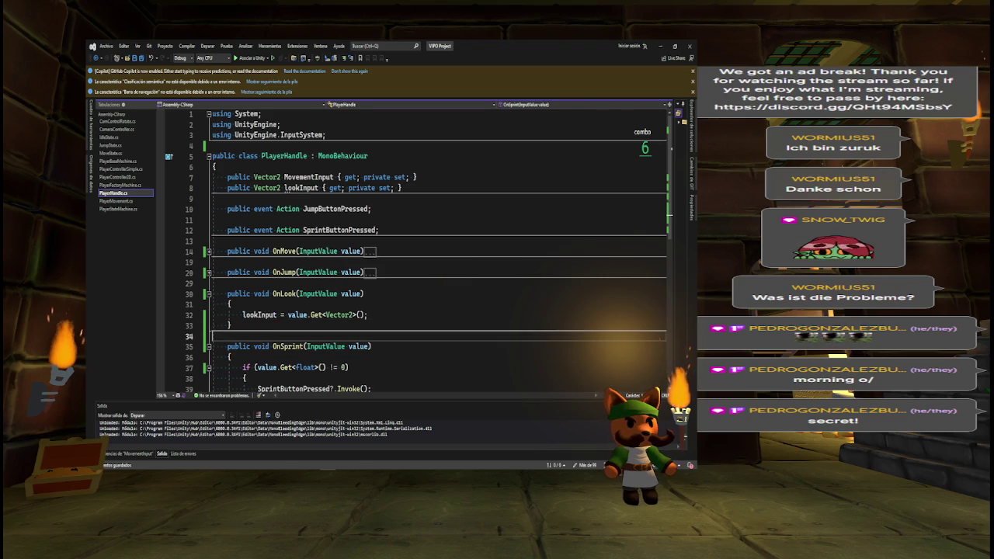
{"action": "key", "text": "ctrl+Tab"}
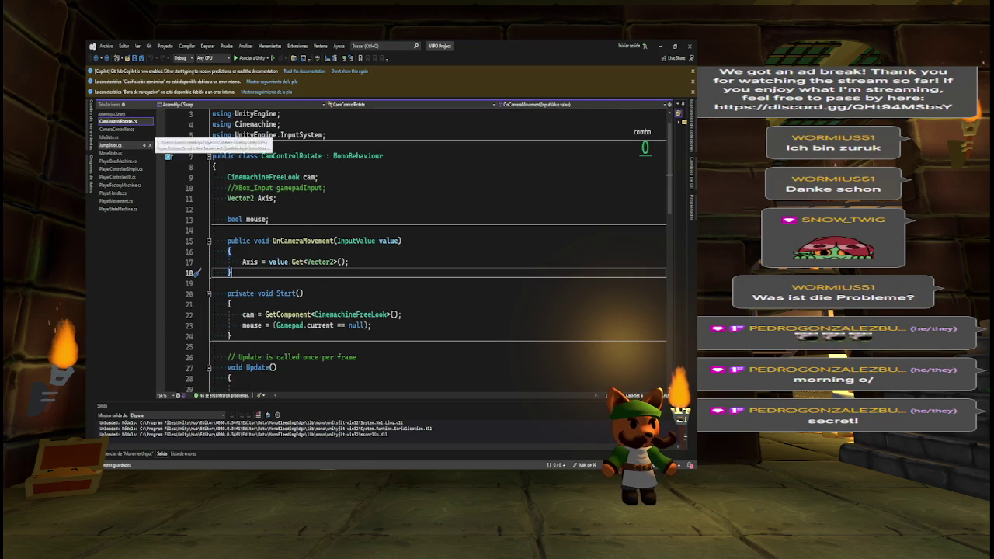
- Copy the Start() method from CamControlRotate.cs into CameraController.cs above Update()
{"action": "mouse_move", "coordinate": [227, 293]}
{"action": "left_mouse_down"}
{"action": "mouse_move", "coordinate": [401, 315]}
{"action": "mouse_move", "coordinate": [231, 335]}
{"action": "left_mouse_up"}
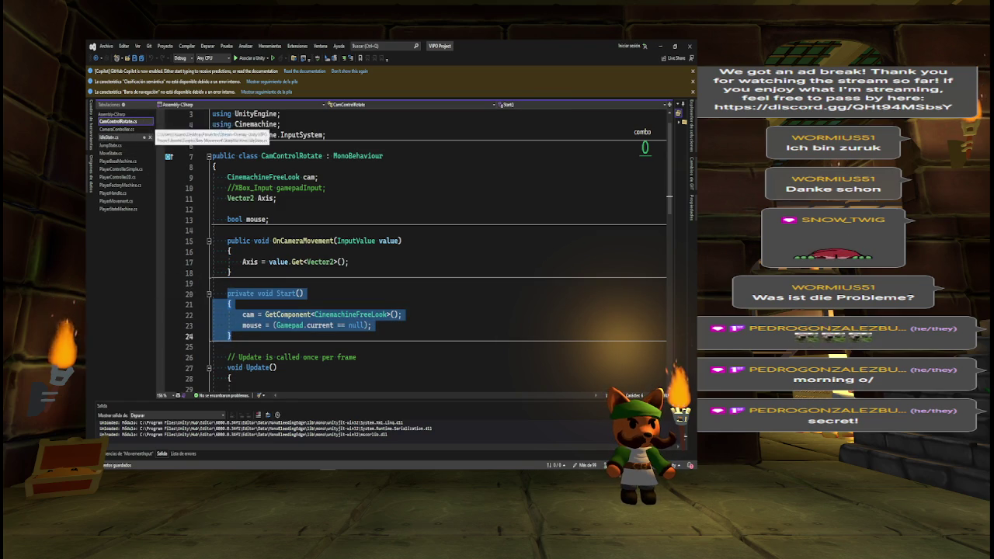
{"action": "left_click", "coordinate": [113, 130]}
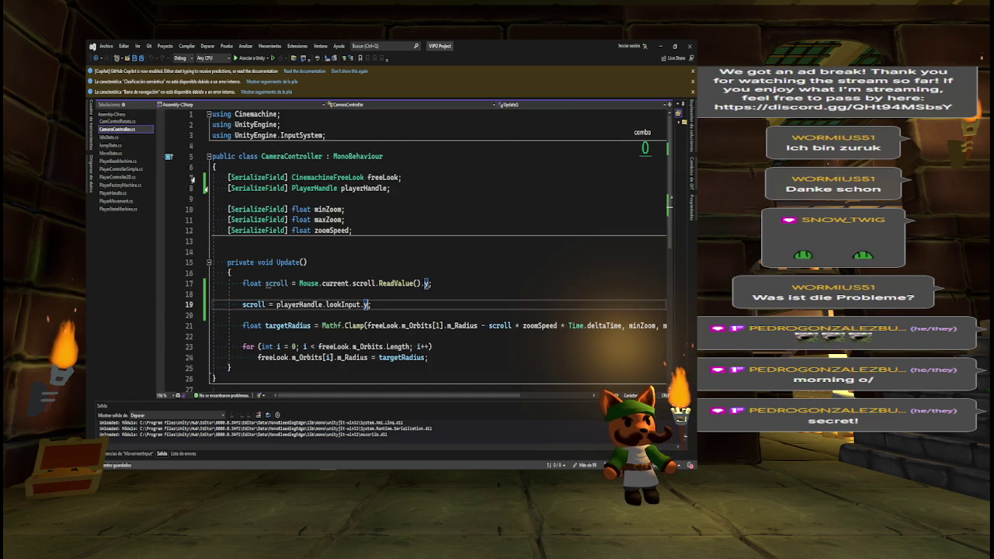
{"action": "left_click", "coordinate": [267, 254]}
{"action": "key", "text": "Return"}
{"action": "key", "text": "Tab"}
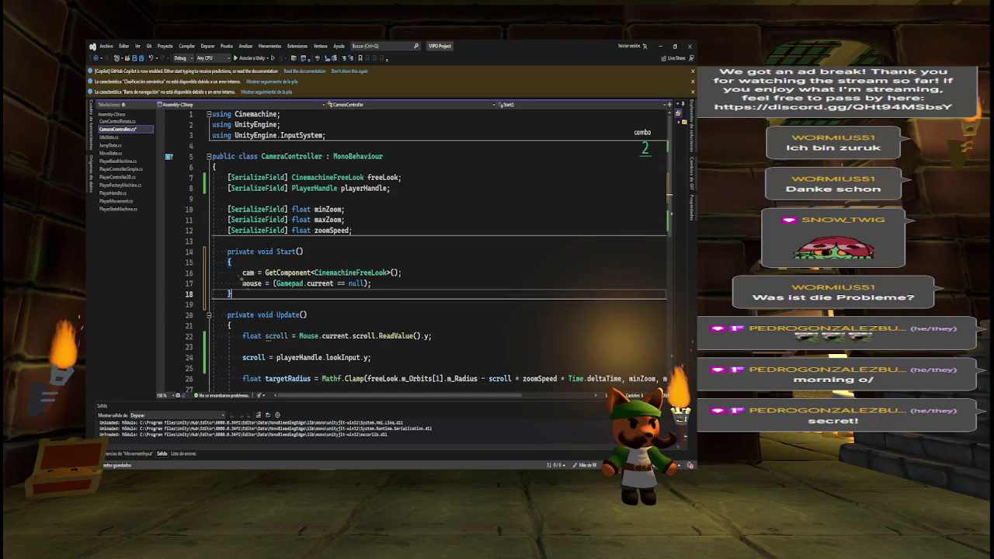
- Delete the cam assignment line so Start() only sets mouse = (Gamepad.current == null)
{"action": "left_click", "coordinate": [269, 274]}
{"action": "key", "text": "Home"}
{"action": "key", "text": "shift+End"}
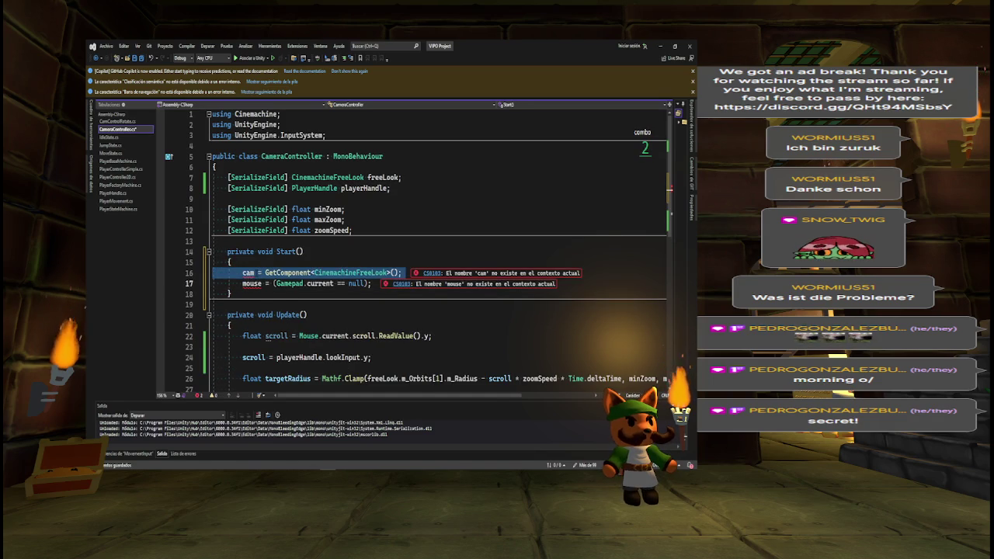
{"action": "key", "text": "ctrl+shift+l"}
{"action": "left_click", "coordinate": [212, 241]}
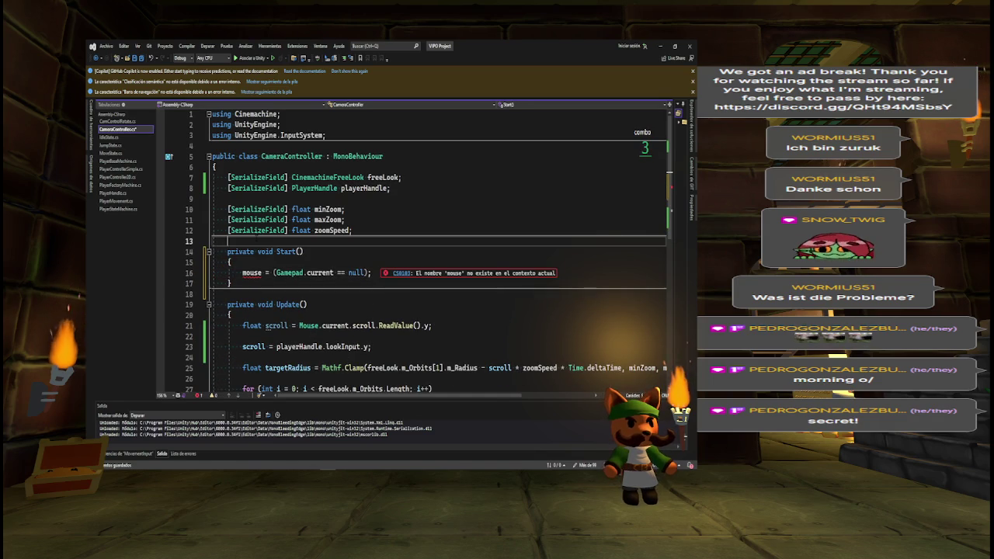
- Declare 'bool mouseInput;' above Start() and rename mouse to mouseInput inside Start()
{"action": "key", "text": "Return"}
{"action": "type", "text": "bool mouse;"}
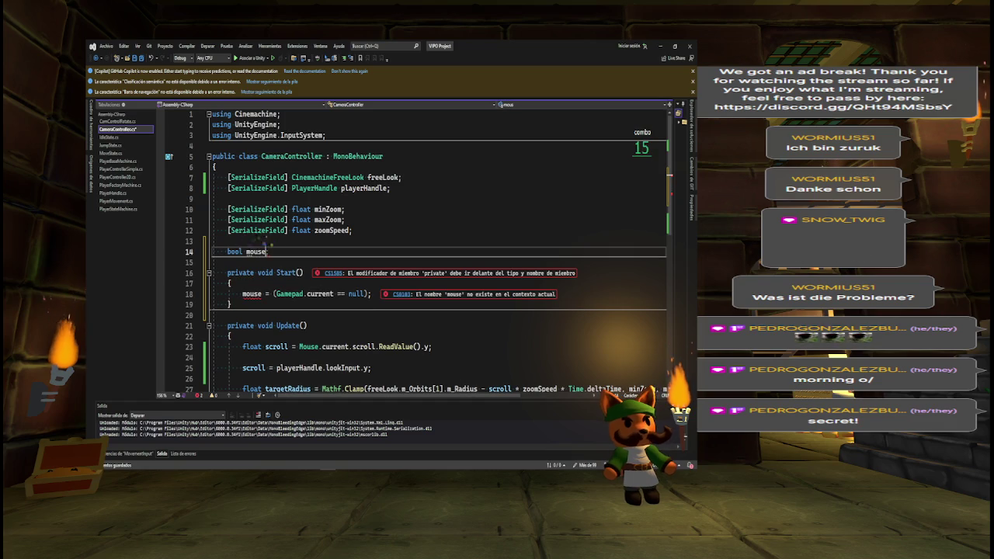
{"action": "type", "text": "Input"}
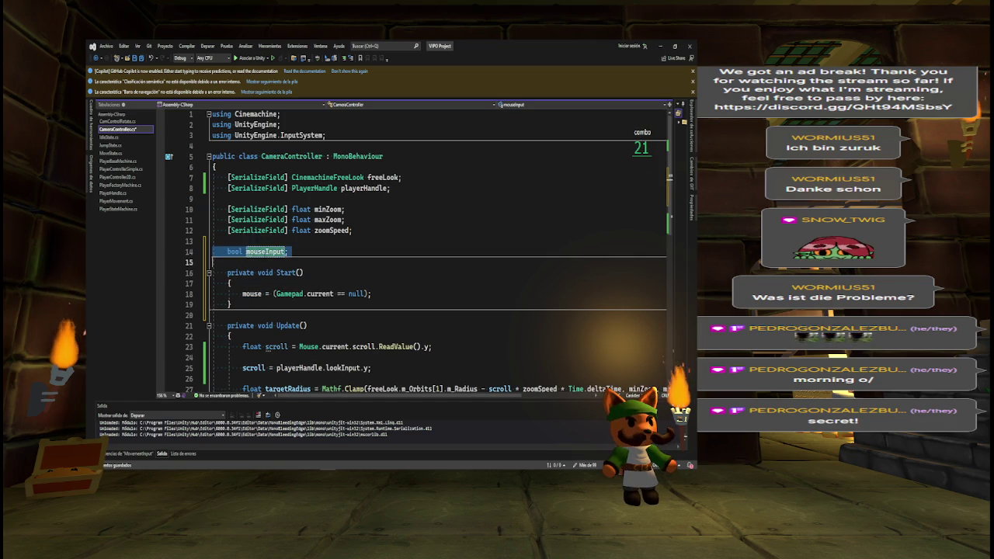
{"action": "left_click", "coordinate": [281, 294]}
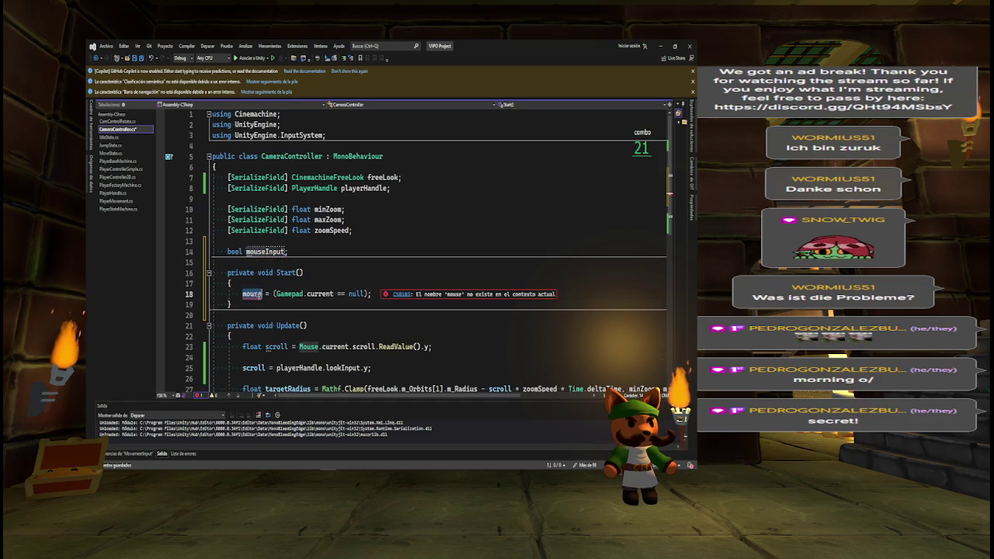
{"action": "key", "text": "ctrl+space"}
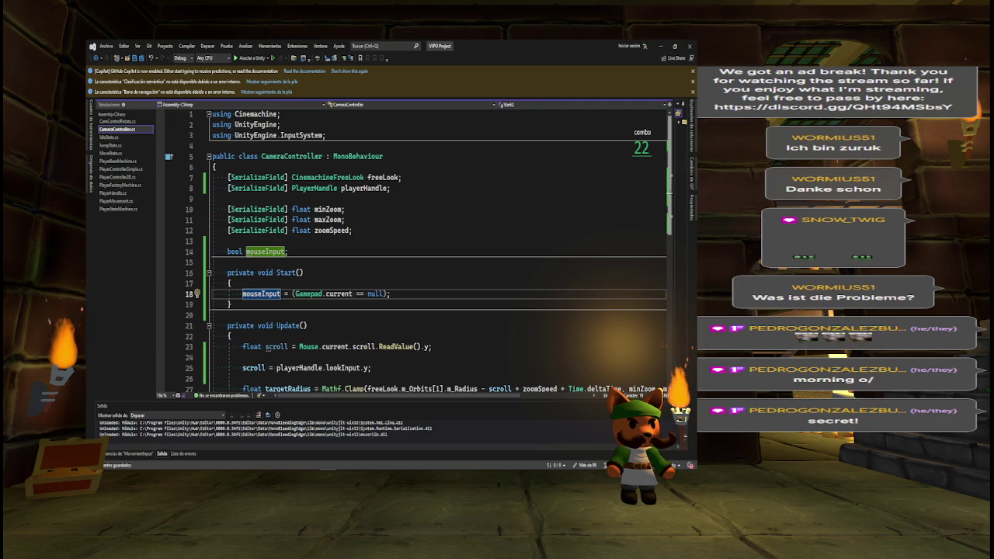
- Add an empty if (mouseInput) { } block at the top of Update()
{"action": "scroll", "coordinate": [406, 264], "scroll_direction": "down", "scroll_amount": 4}
{"action": "key", "text": "Down"}
{"action": "key", "text": "Down"}
{"action": "key", "text": "Down"}
{"action": "key", "text": "Return"}
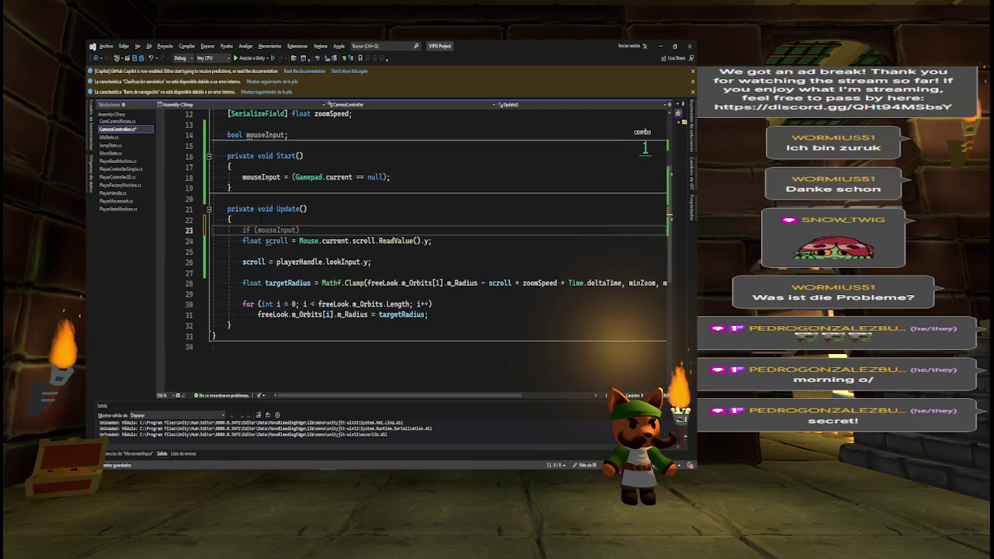
{"action": "type", "text": "#region Mouse Input"}
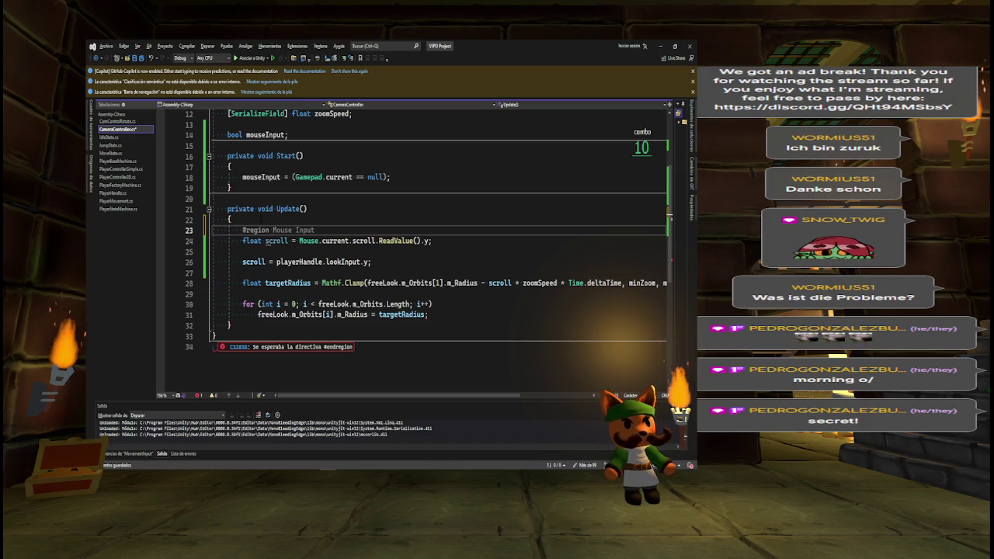
{"action": "key", "text": "ctrl+BackSpace"}
{"action": "key", "text": "ctrl+BackSpace"}
{"action": "key", "text": "ctrl+BackSpace"}
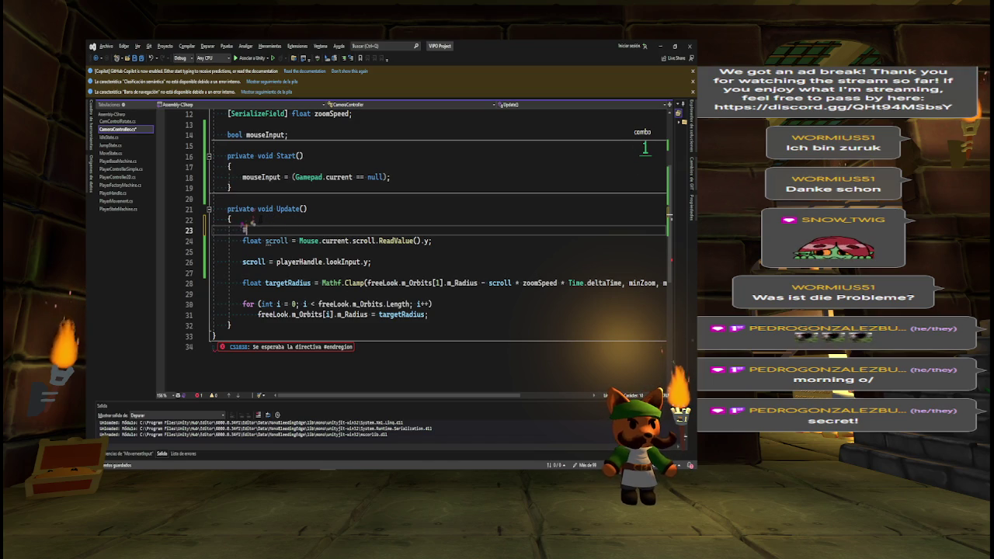
{"action": "type", "text": "if"}
{"action": "key", "text": "Return"}
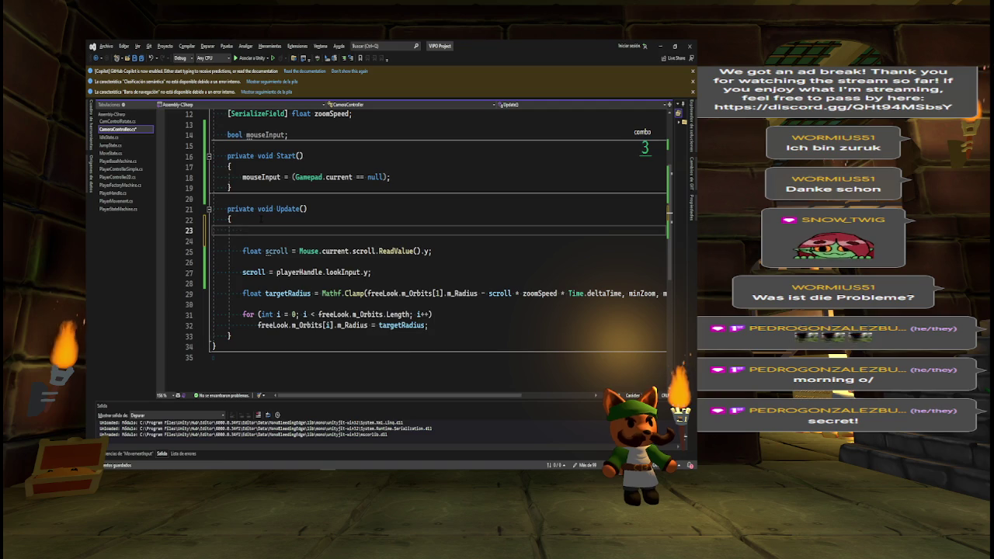
{"action": "type", "text": "useInput)"}
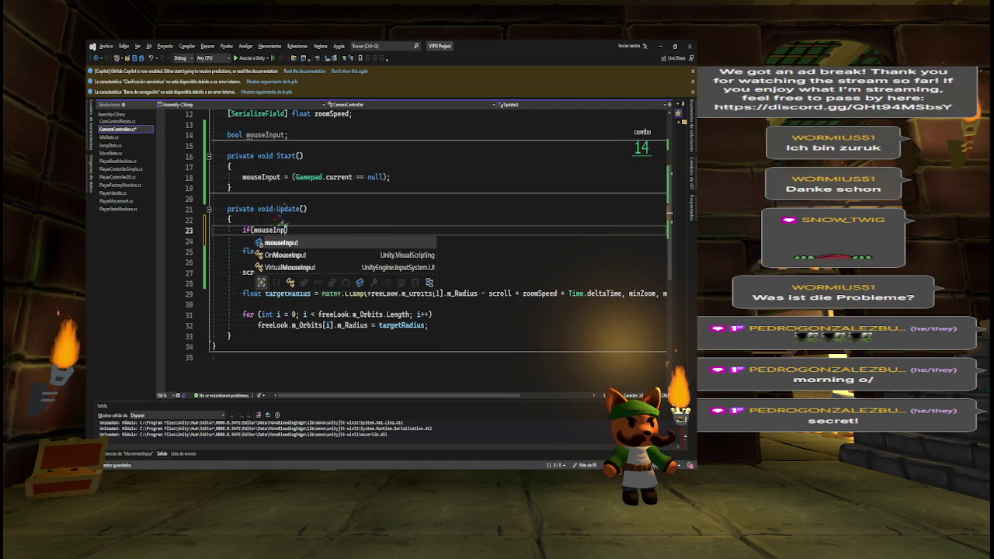
{"action": "key", "text": "Return"}
{"action": "type", "text": "{"}
{"action": "key", "text": "Return"}
{"action": "key", "text": "Return"}
{"action": "type", "text": "}"}
{"action": "left_click", "coordinate": [243, 251]}
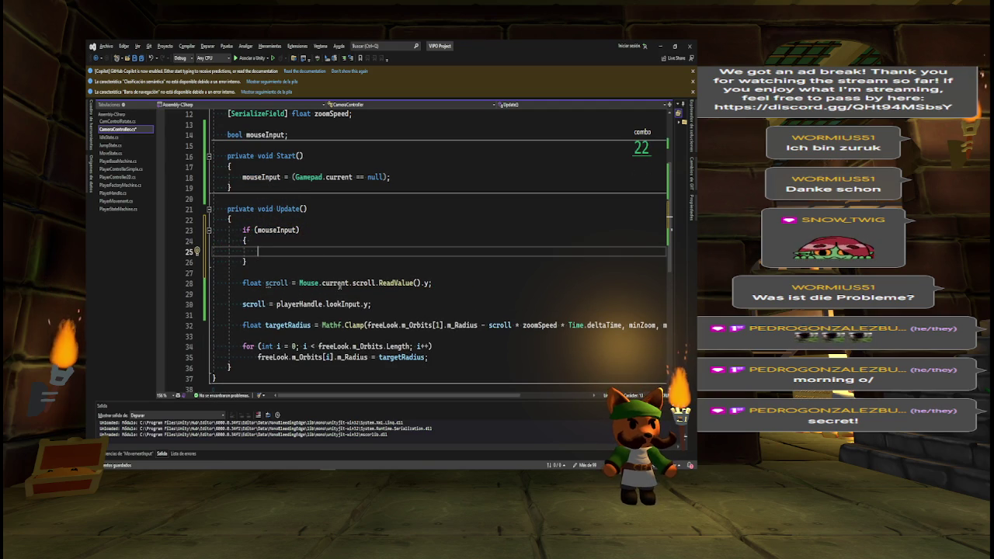
- Move the mouse scroll reading line into the if (mouseInput) block
{"action": "triple_click", "coordinate": [339, 284]}
{"action": "key", "text": "ctrl+x"}
{"action": "left_click", "coordinate": [272, 251]}
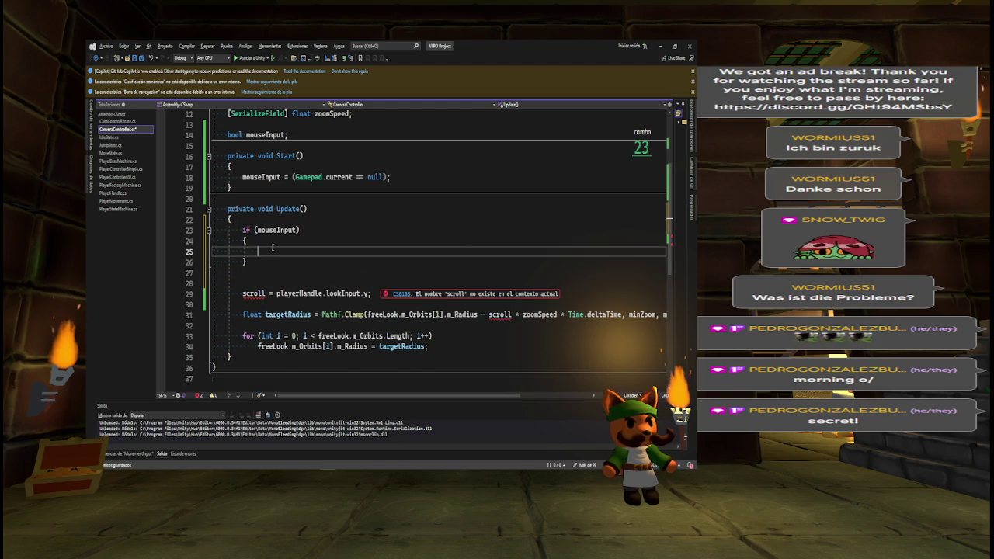
{"action": "key", "text": "ctrl+v"}
- Move the float scroll declaration above the if and initialize it to 0
{"action": "left_click_drag", "start_coordinate": [258, 251], "coordinate": [304, 250]}
{"action": "key", "text": "ctrl+x"}
{"action": "left_click", "coordinate": [317, 220]}
{"action": "key", "text": "Return"}
{"action": "key", "text": "ctrl+v"}
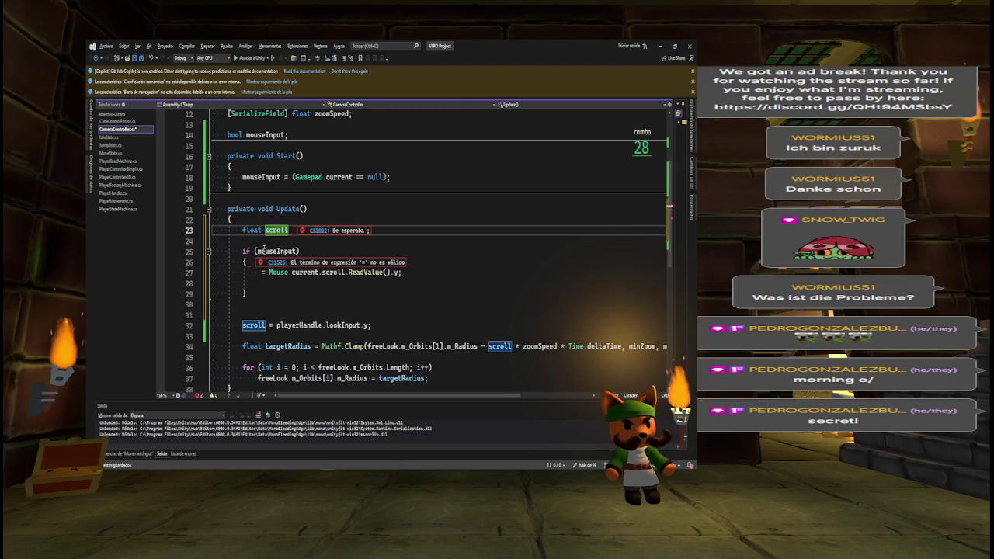
{"action": "type", "text": "scroll"}
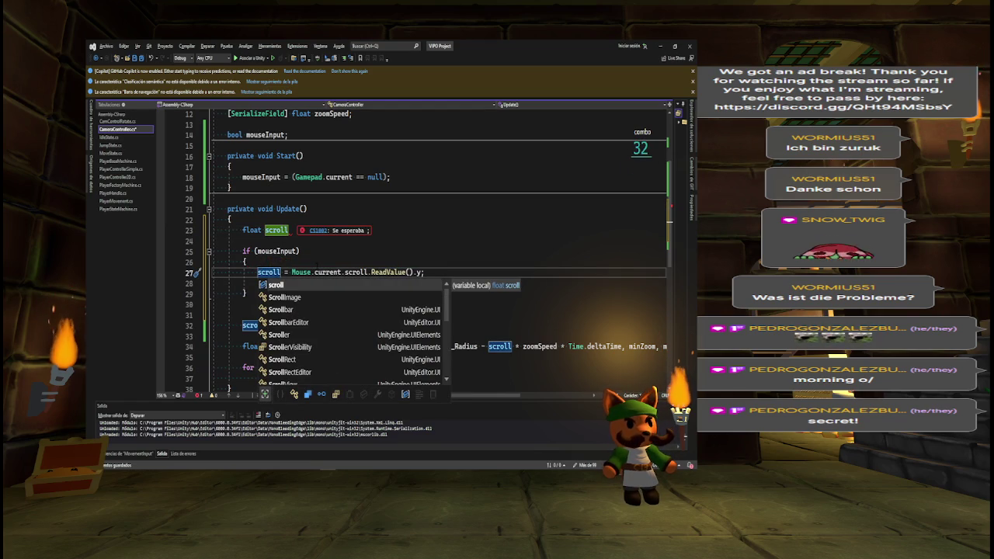
{"action": "left_click", "coordinate": [292, 230]}
{"action": "type", "text": "= 0;"}
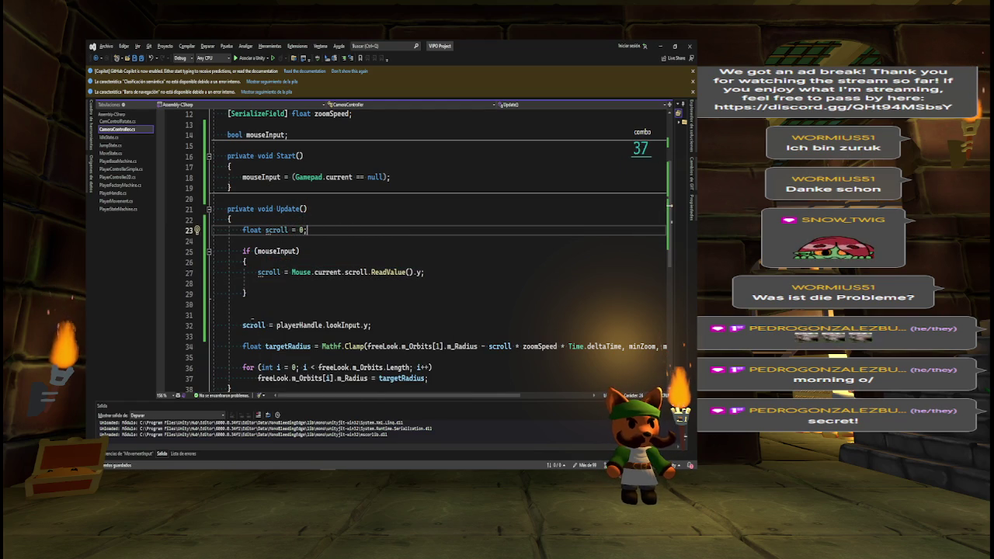
- Add an else block that sets scroll from playerHandle.lookInput.y
{"action": "left_click", "coordinate": [247, 293]}
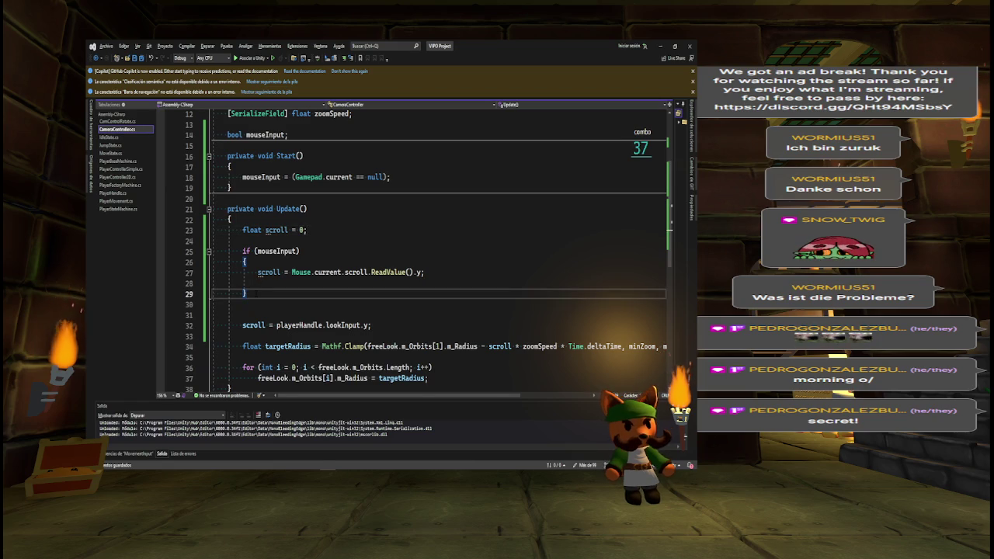
{"action": "key", "text": "Return"}
{"action": "type", "text": "else"}
{"action": "key", "text": "Return"}
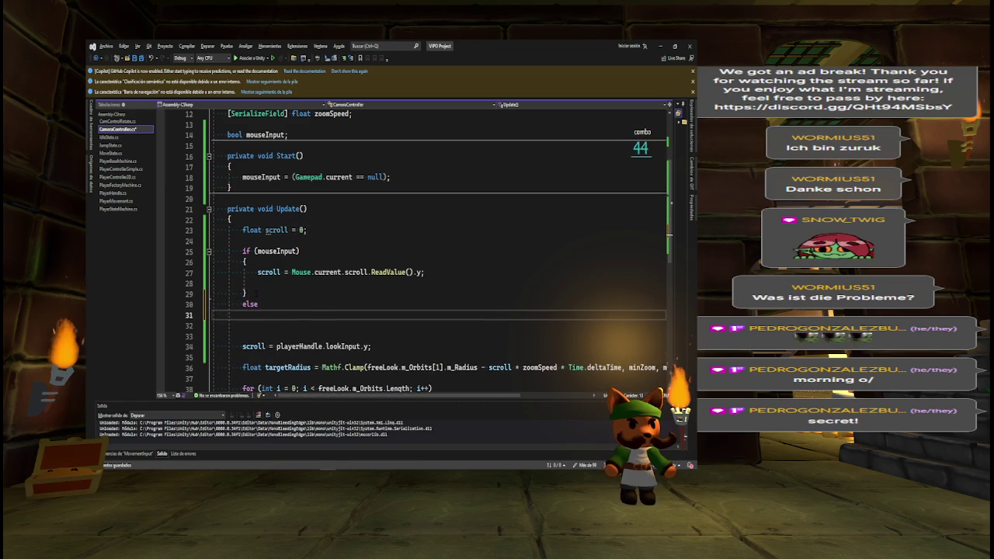
{"action": "type", "text": "{}"}
{"action": "key", "text": "Return"}
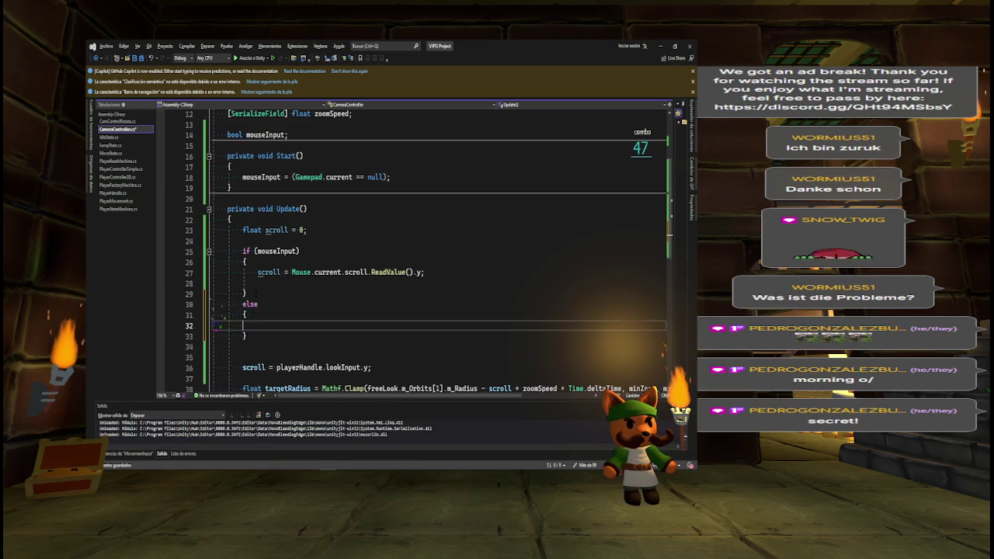
{"action": "triple_click", "coordinate": [306, 367]}
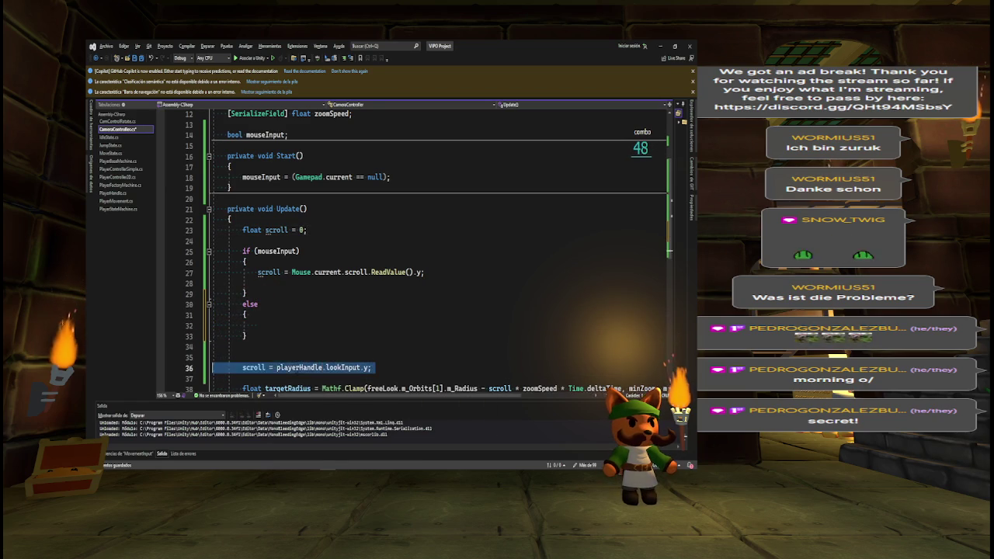
{"action": "key", "text": "ctrl+x"}
{"action": "left_click", "coordinate": [258, 325]}
{"action": "key", "text": "ctrl+v"}
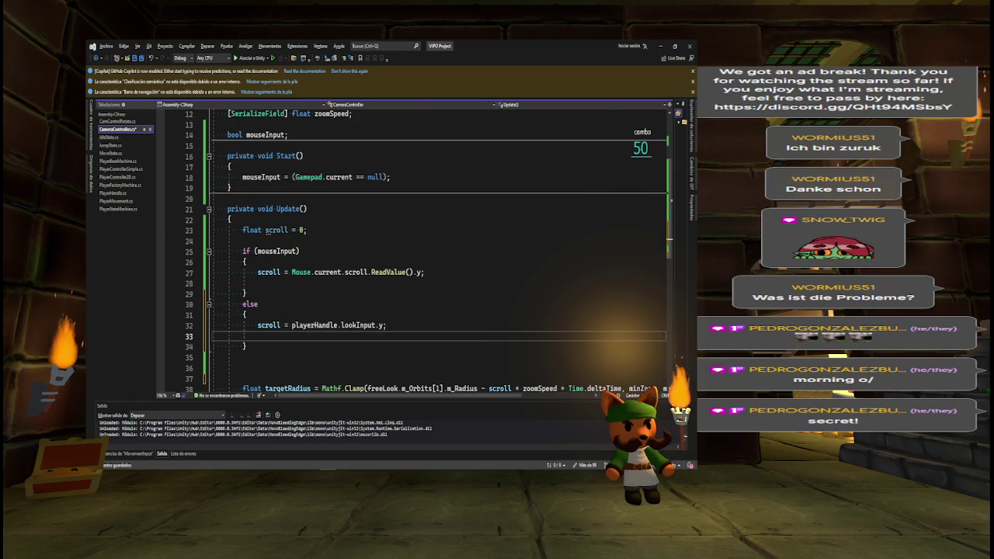
{"action": "left_click", "coordinate": [118, 121]}
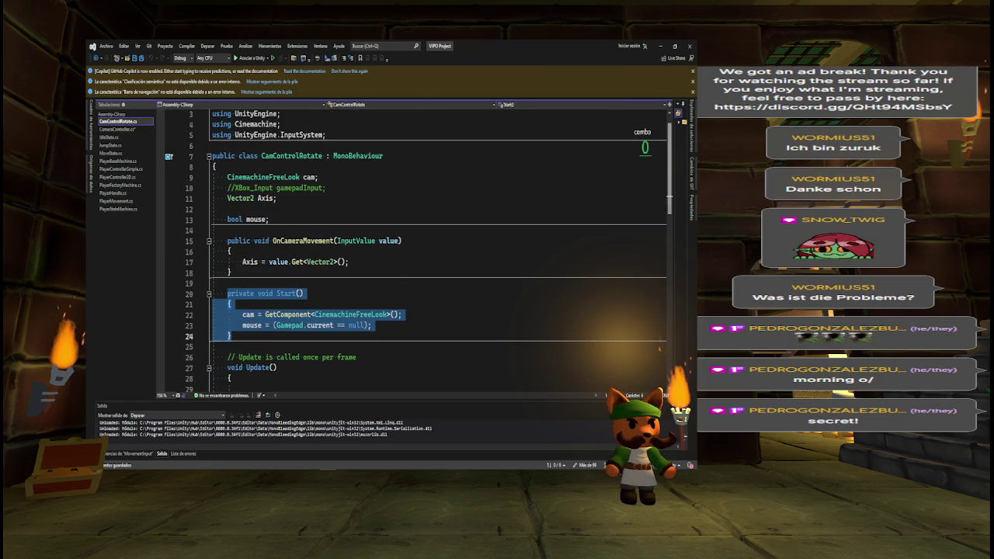
- Compare CameraController.cs against the Mouse X and Mouse Y axis code in CamControlRotate.cs
{"action": "scroll", "coordinate": [427, 248], "scroll_direction": "down", "scroll_amount": 6}
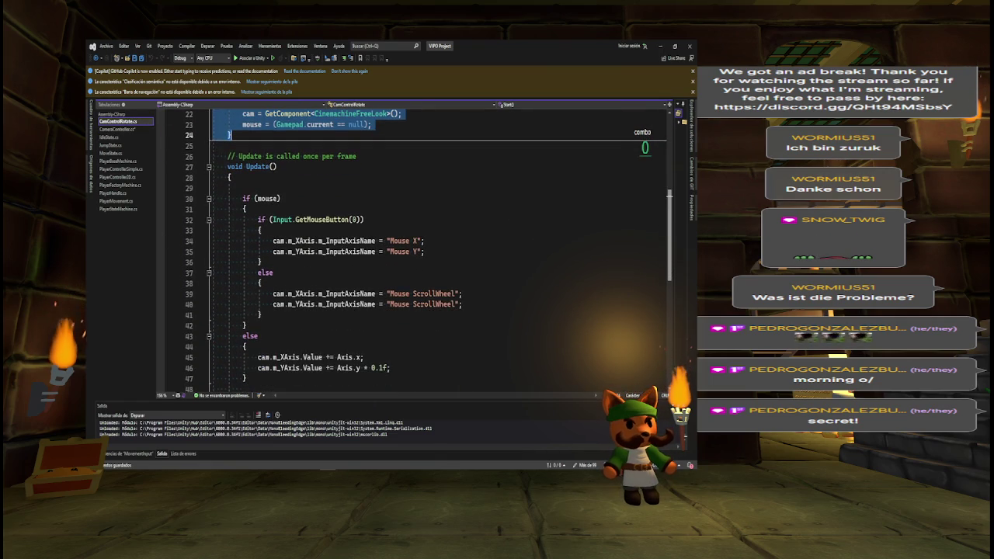
{"action": "scroll", "coordinate": [538, 261], "scroll_direction": "down", "scroll_amount": 1}
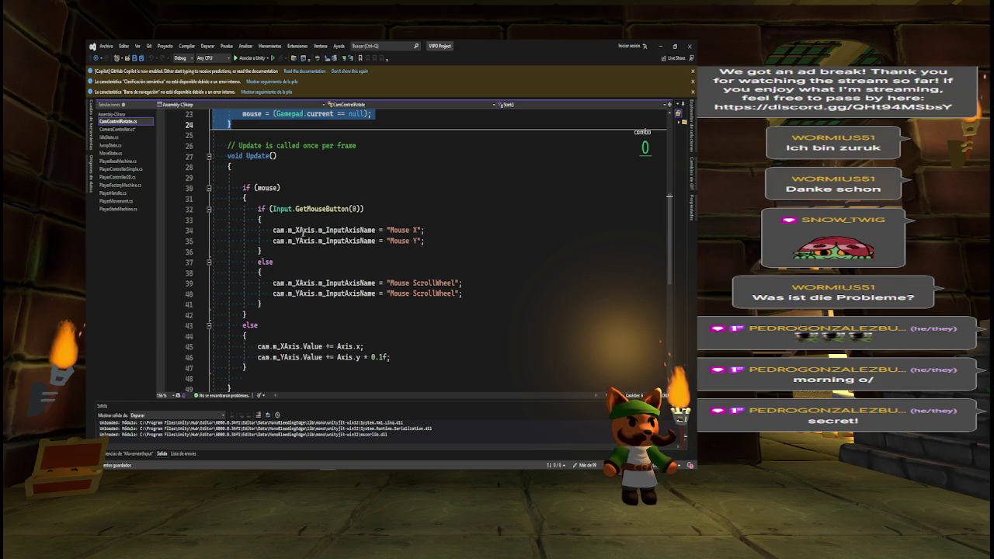
{"action": "left_click_drag", "start_coordinate": [272, 230], "coordinate": [422, 241]}
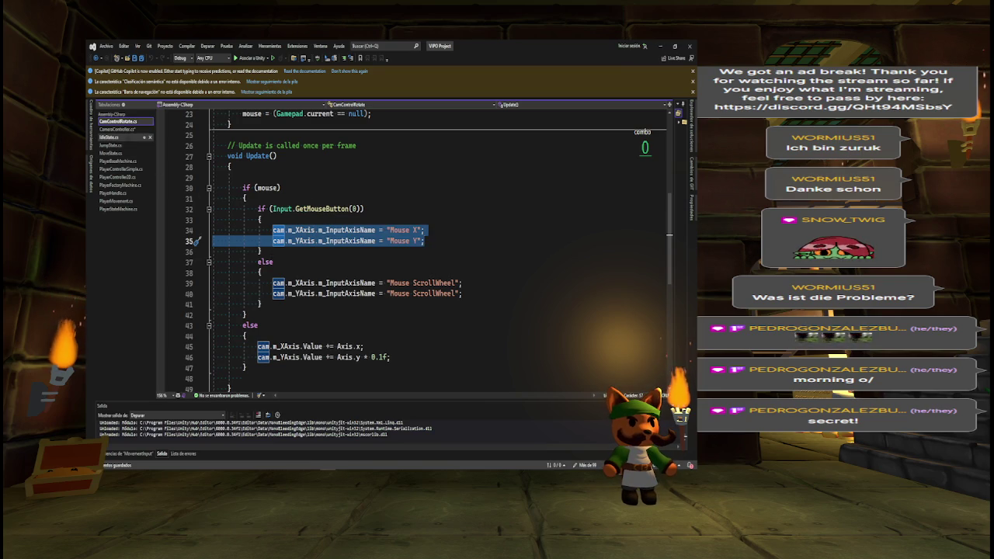
{"action": "left_click", "coordinate": [116, 129]}
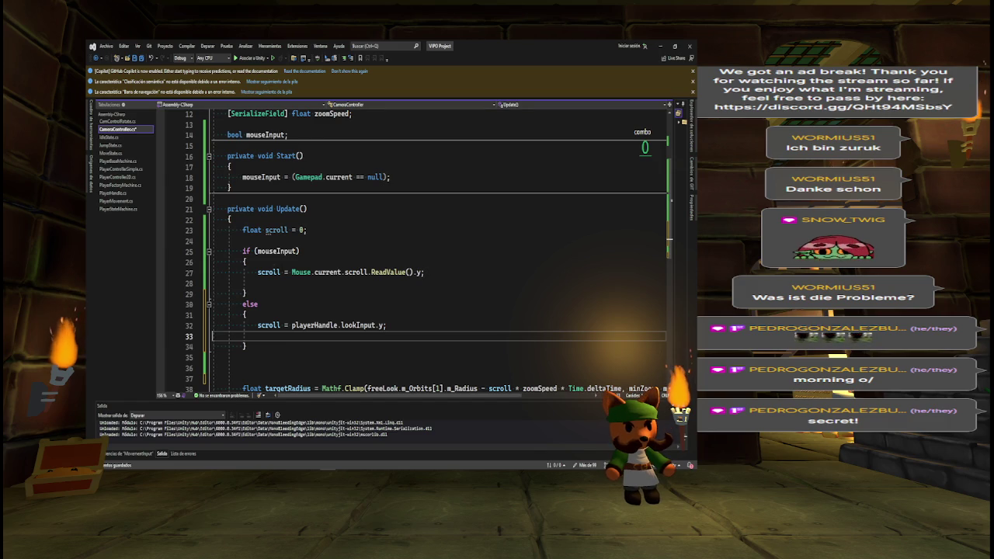
{"action": "scroll", "coordinate": [671, 254], "scroll_direction": "down", "scroll_amount": 2}
{"action": "scroll", "coordinate": [672, 254], "scroll_direction": "down", "scroll_amount": 2}
{"action": "scroll", "coordinate": [672, 254], "scroll_direction": "up", "scroll_amount": 2}
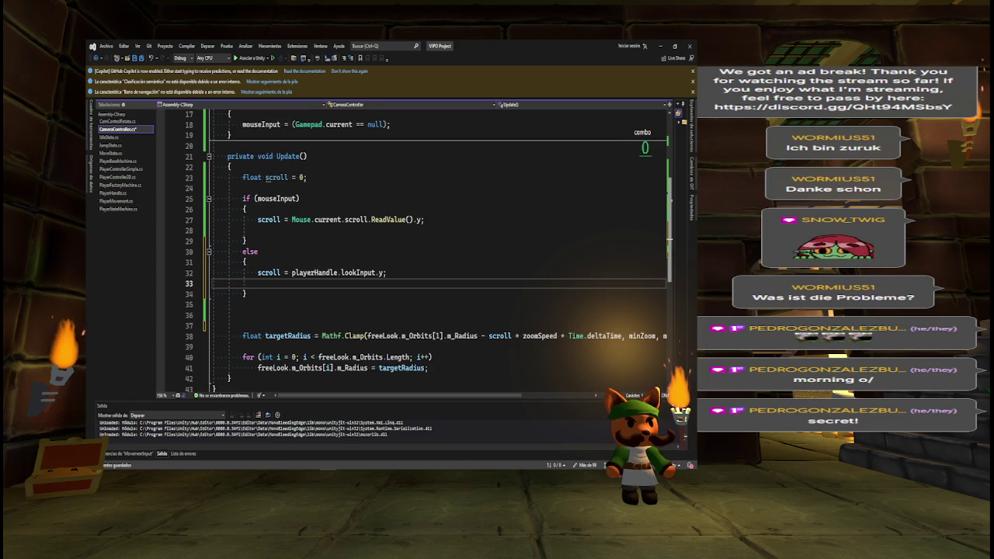
{"action": "double_click", "coordinate": [117, 121]}
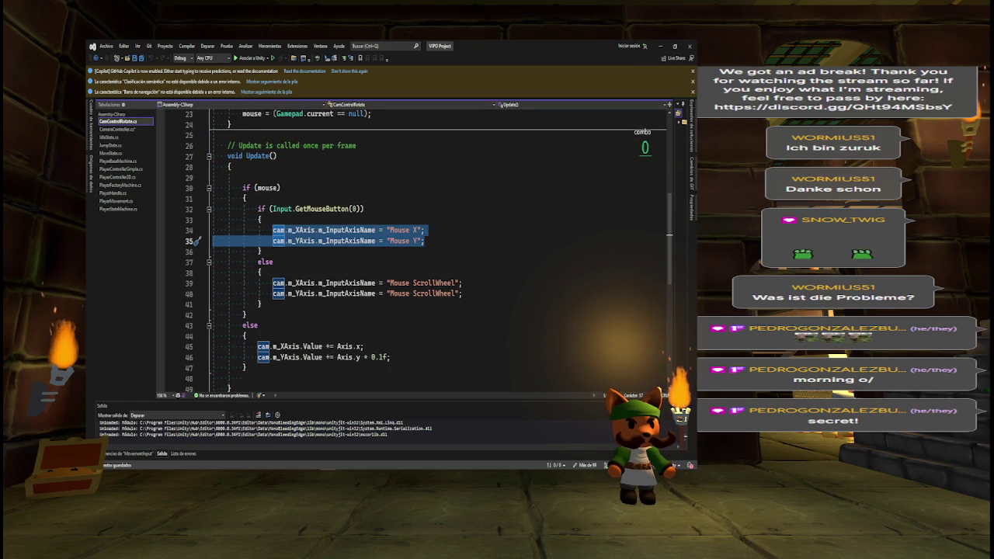
{"action": "scroll", "coordinate": [573, 250], "scroll_direction": "down", "scroll_amount": 2}
{"action": "scroll", "coordinate": [573, 250], "scroll_direction": "up", "scroll_amount": 3}
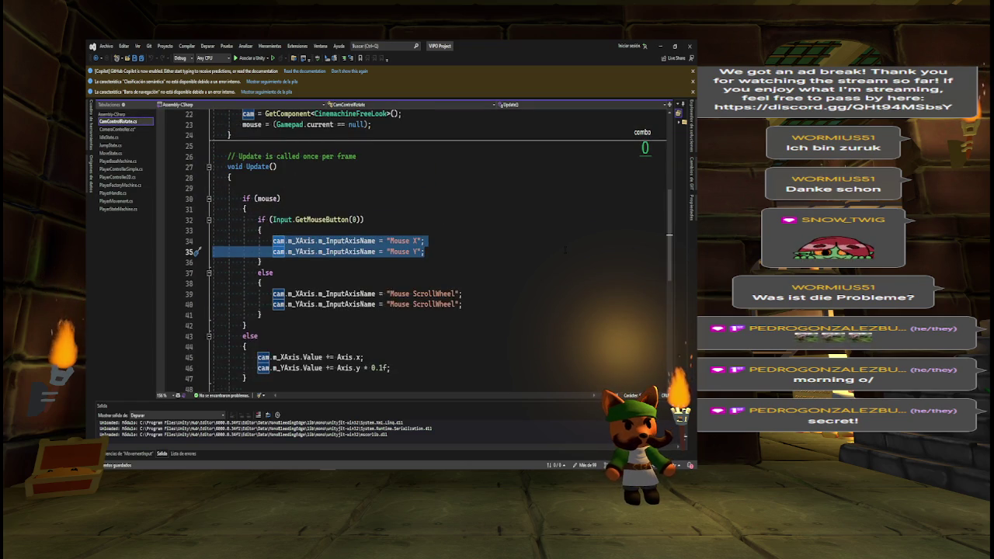
{"action": "key", "text": "ctrl+Tab"}
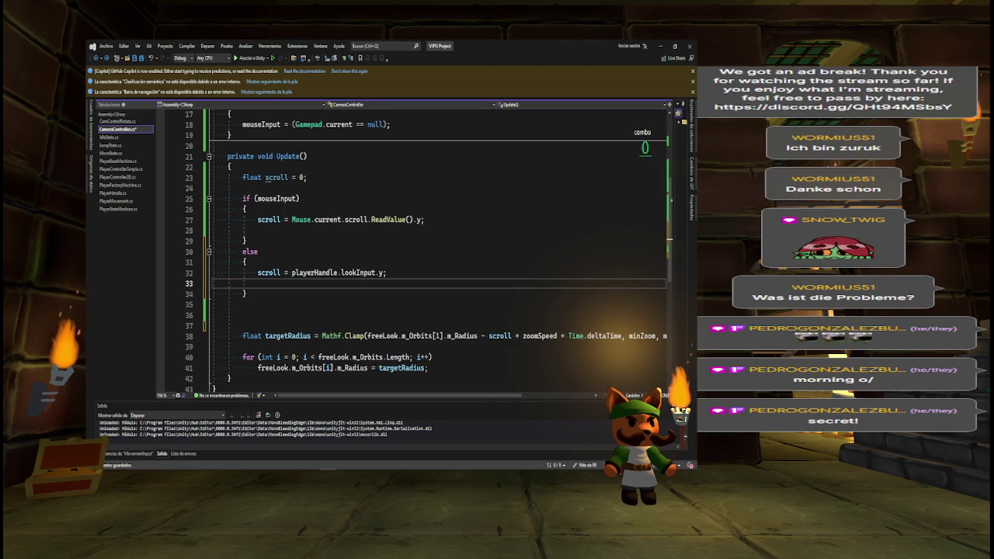
- Delete the empty line before targetRadius in CameraController.cs and return to Unity
{"action": "mouse_move", "coordinate": [397, 358]}
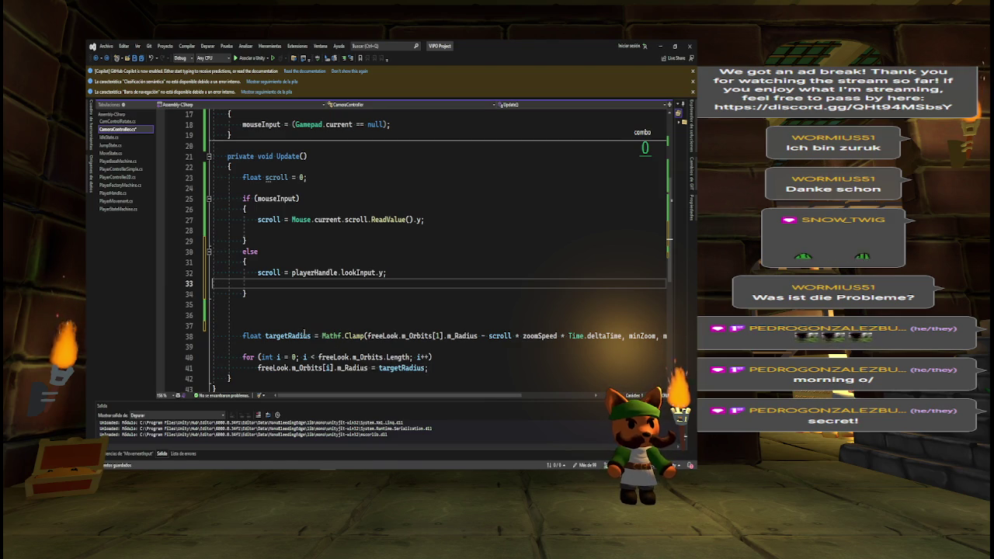
{"action": "mouse_move", "coordinate": [305, 334]}
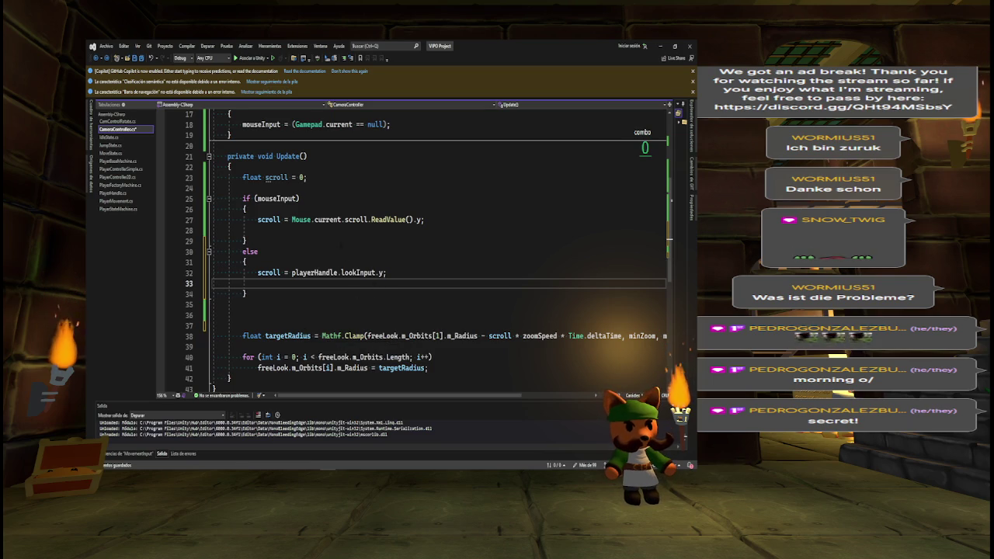
{"action": "left_click", "coordinate": [282, 313]}
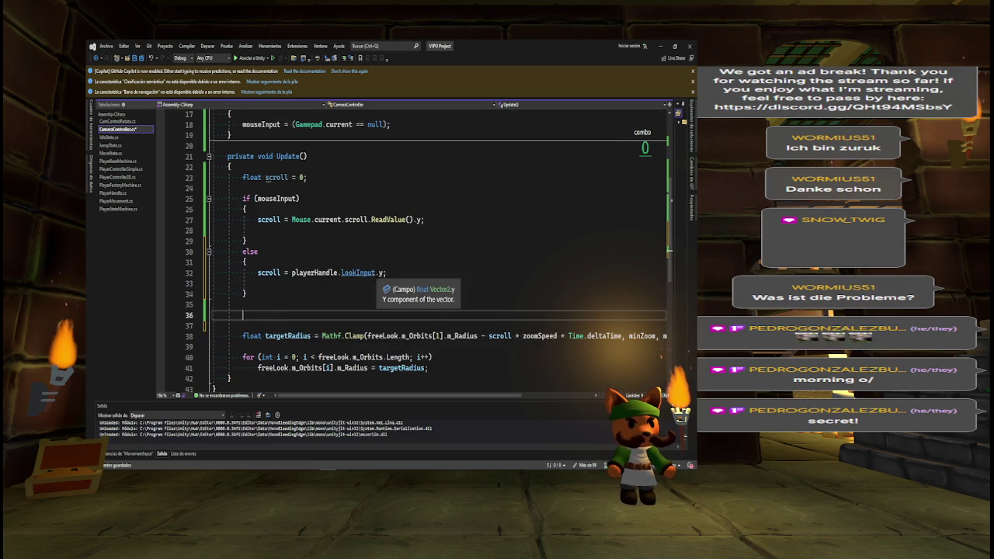
{"action": "key", "text": "BackSpace"}
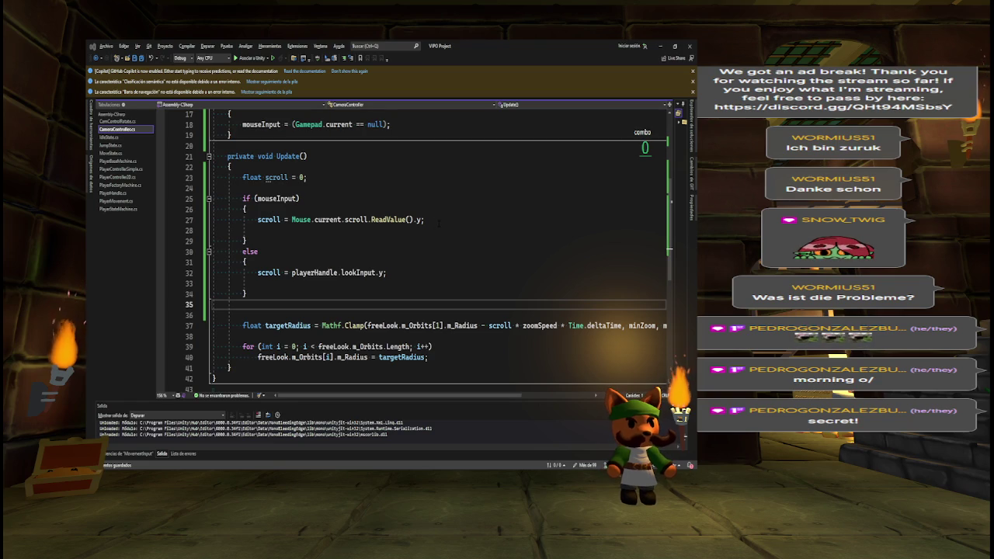
{"action": "key", "text": "alt+Tab"}
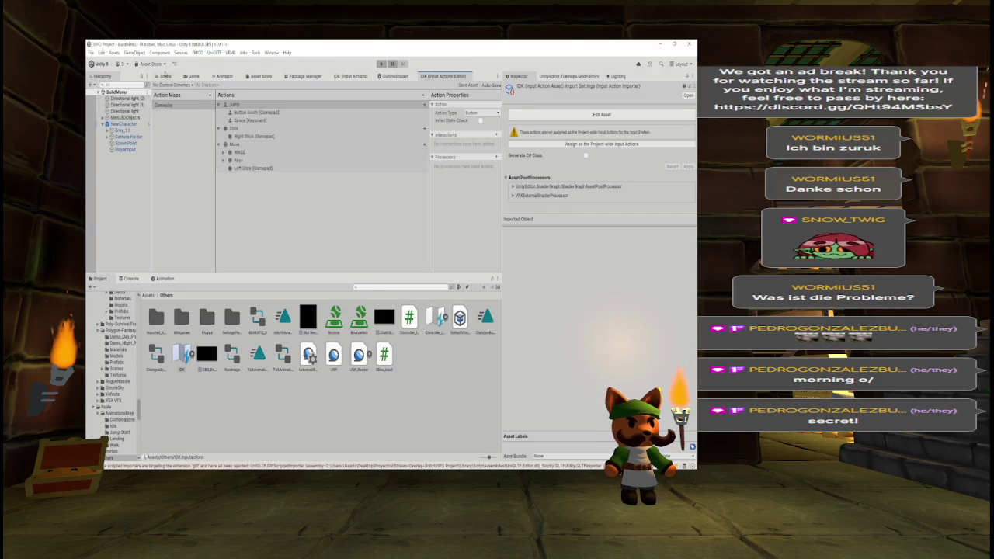
- Clear the errors from the Console
{"action": "left_click", "coordinate": [165, 76]}
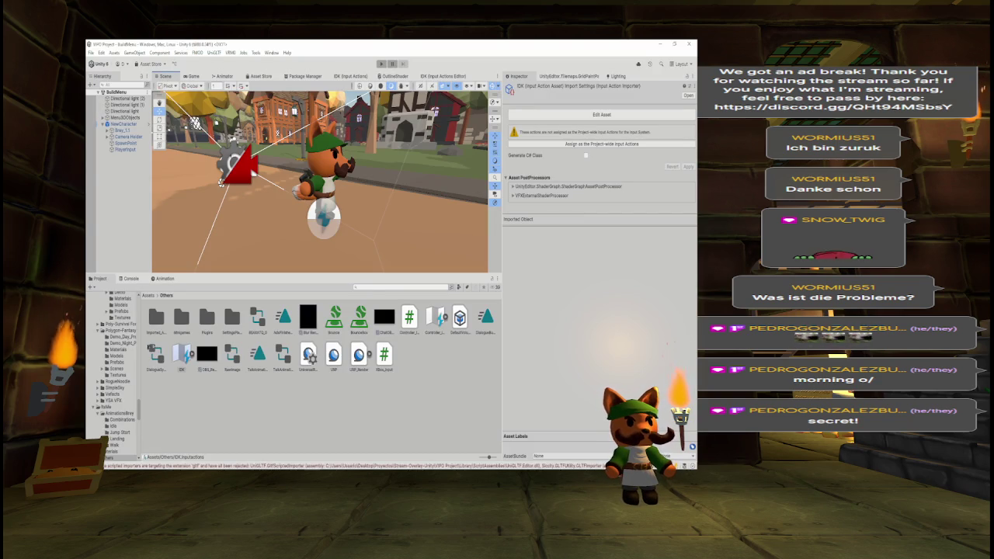
{"action": "left_click", "coordinate": [131, 278]}
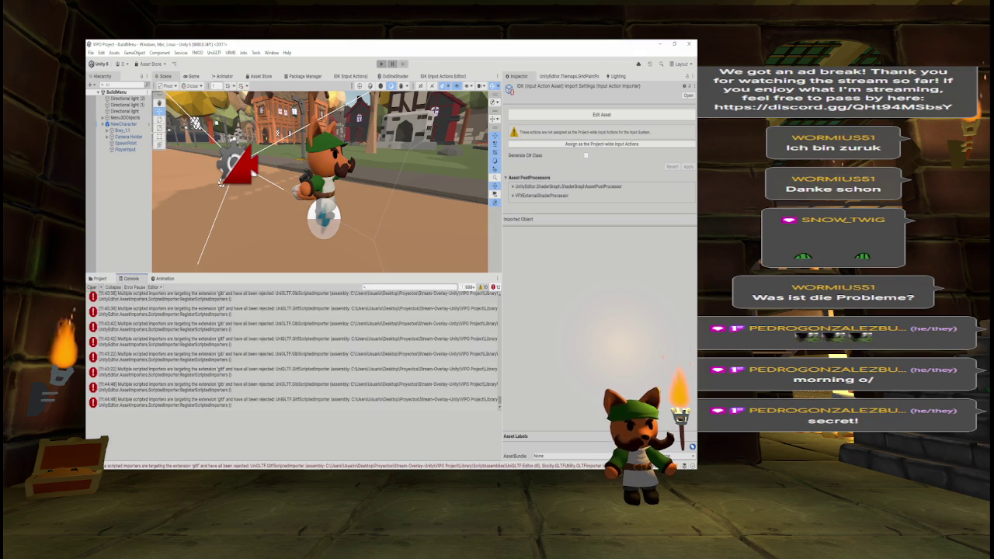
{"action": "left_click", "coordinate": [91, 288]}
- Drag PlayerInput into Camera Holder's Player Handle field, then enter Play mode
{"action": "left_click", "coordinate": [130, 149]}
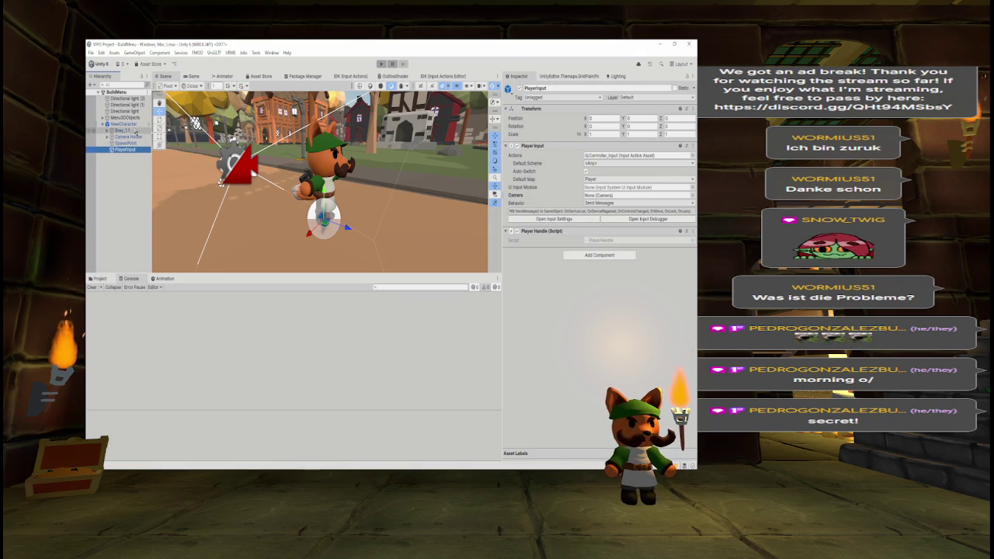
{"action": "left_click", "coordinate": [126, 137]}
{"action": "mouse_move", "coordinate": [124, 149]}
{"action": "left_mouse_down"}
{"action": "mouse_move", "coordinate": [543, 191]}
{"action": "mouse_move", "coordinate": [603, 172]}
{"action": "left_mouse_up"}
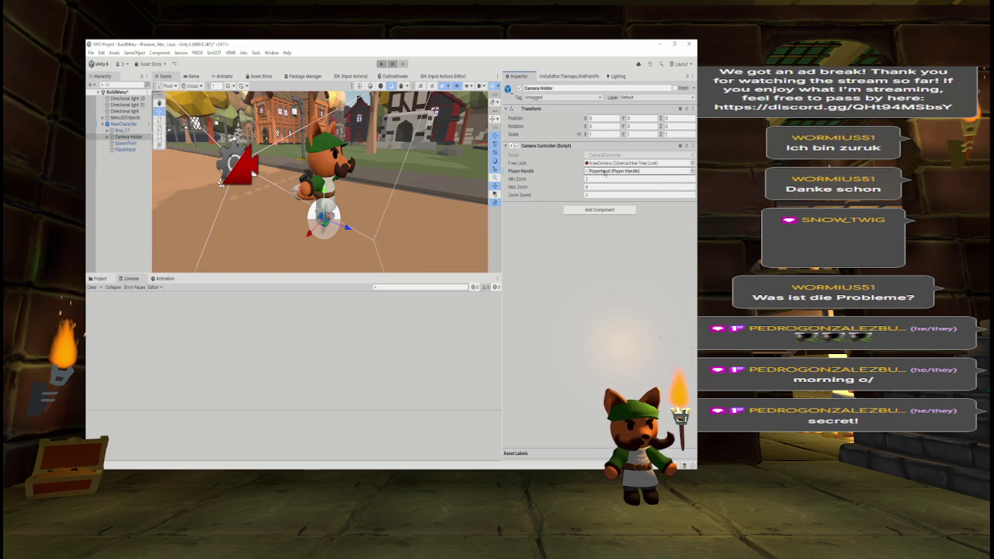
{"action": "right_click", "coordinate": [604, 172]}
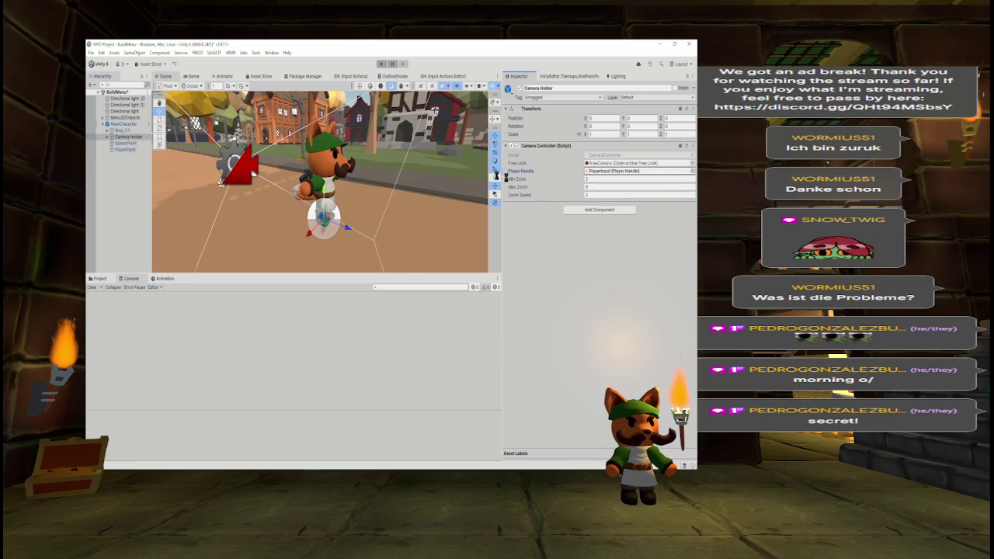
{"action": "left_click", "coordinate": [380, 65]}
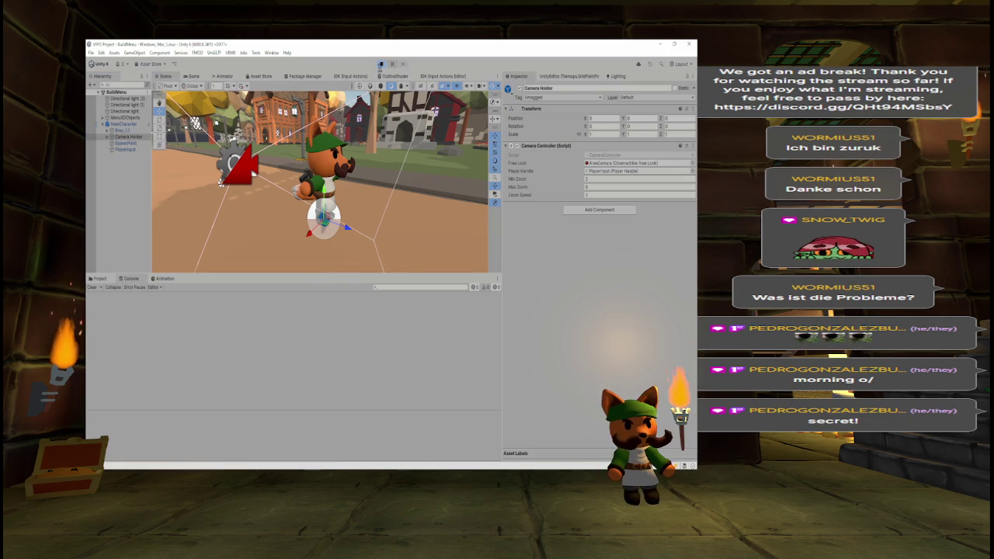
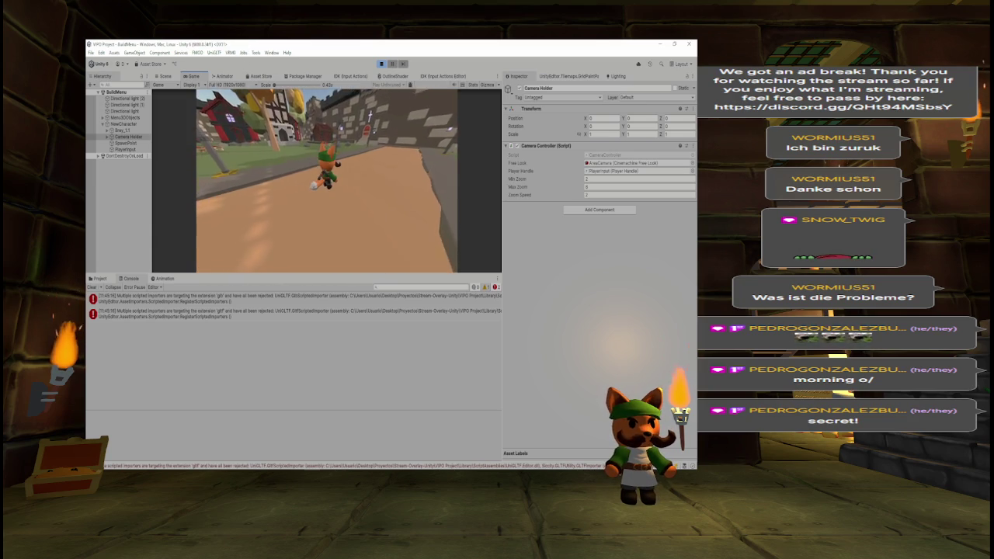
- Clear the console errors and inspect Camera Holder's children: Camera Alt, ConstraintPoint and AreaCamera
{"action": "left_click", "coordinate": [92, 286]}
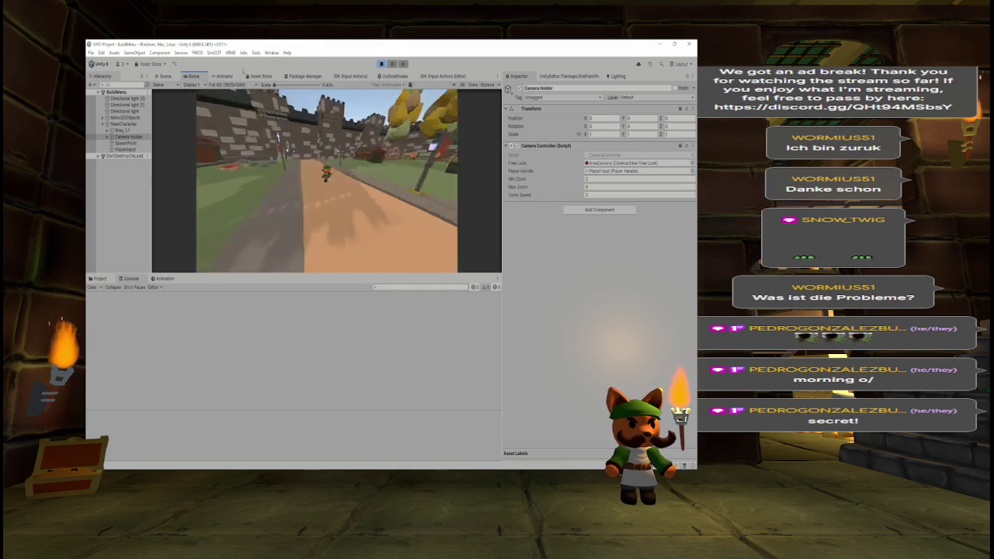
{"action": "left_click", "coordinate": [165, 76]}
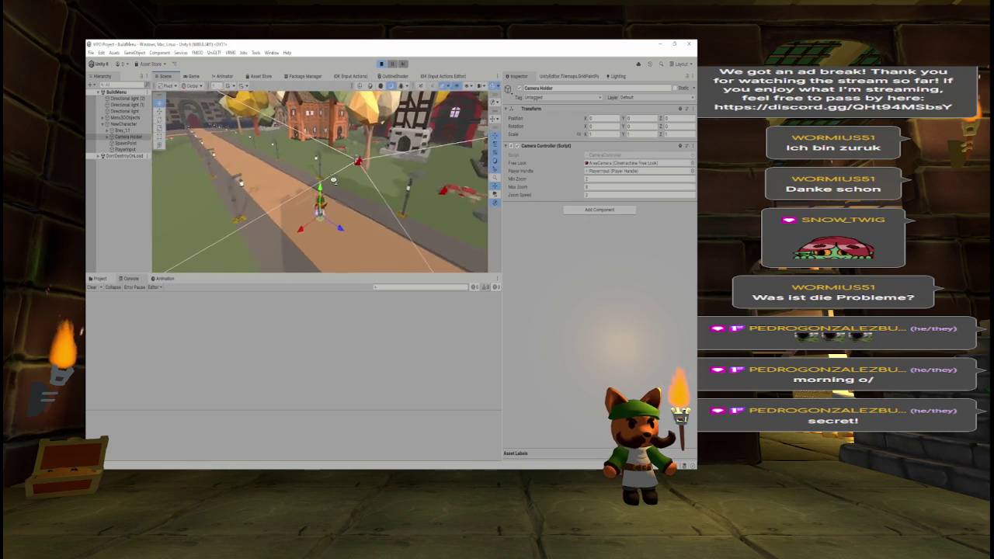
{"action": "left_click", "coordinate": [108, 137]}
{"action": "left_click", "coordinate": [129, 143]}
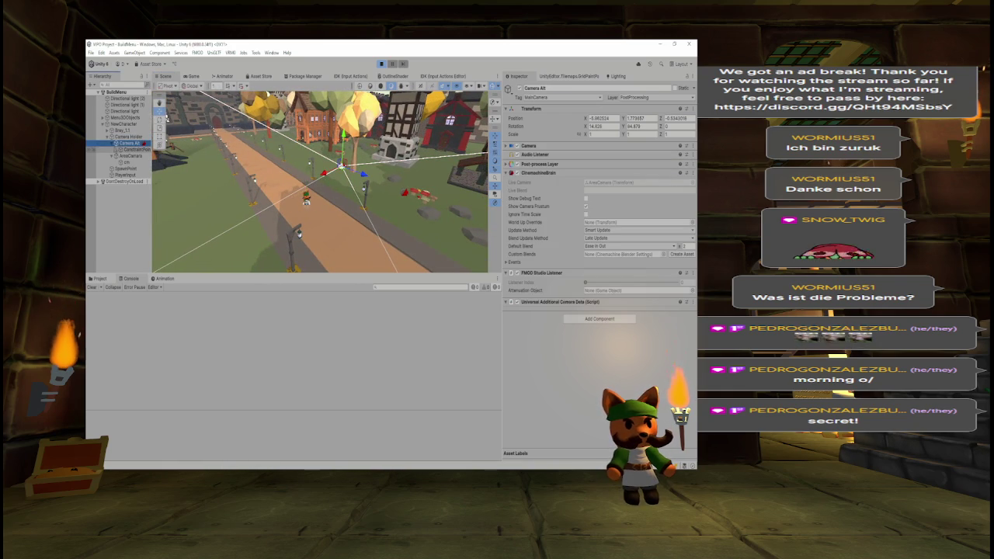
{"action": "left_click", "coordinate": [124, 150]}
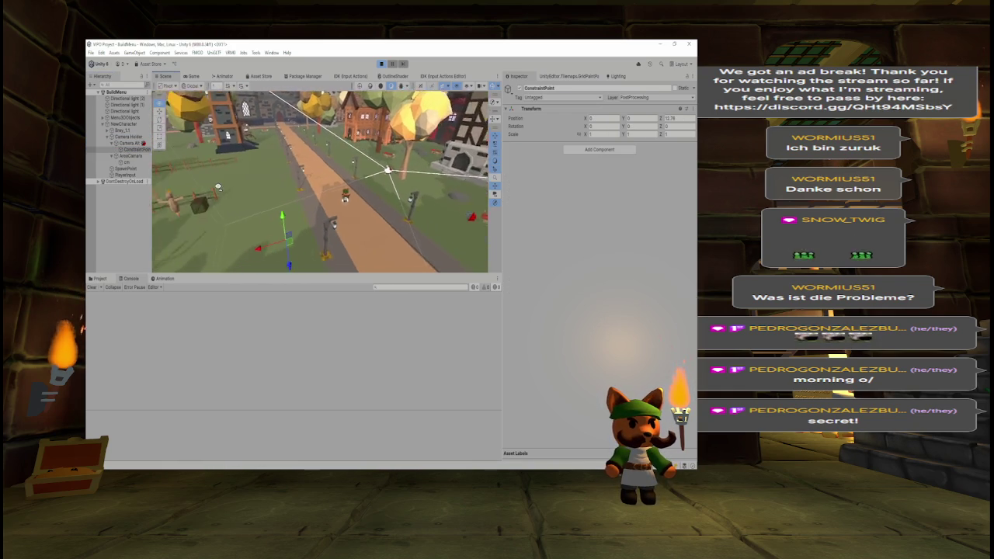
{"action": "left_click", "coordinate": [129, 156]}
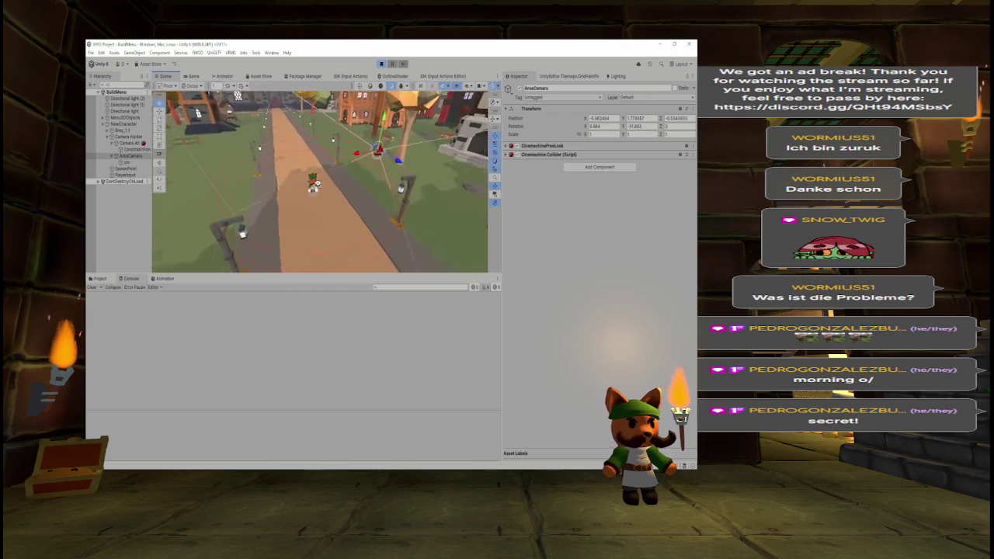
- Return to the Game view and drag the panel splitters to make it taller and wider
{"action": "left_click", "coordinate": [189, 76]}
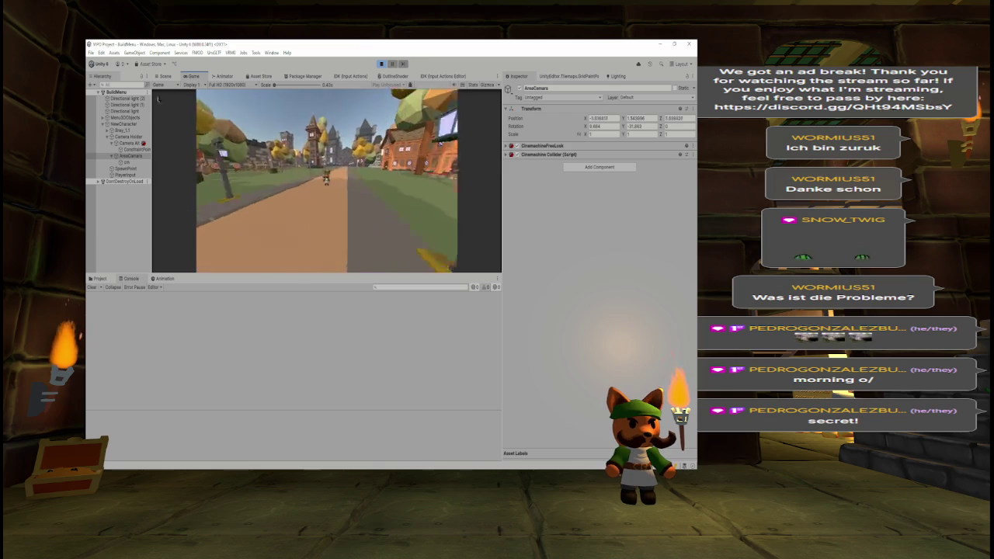
{"action": "left_click", "coordinate": [163, 76]}
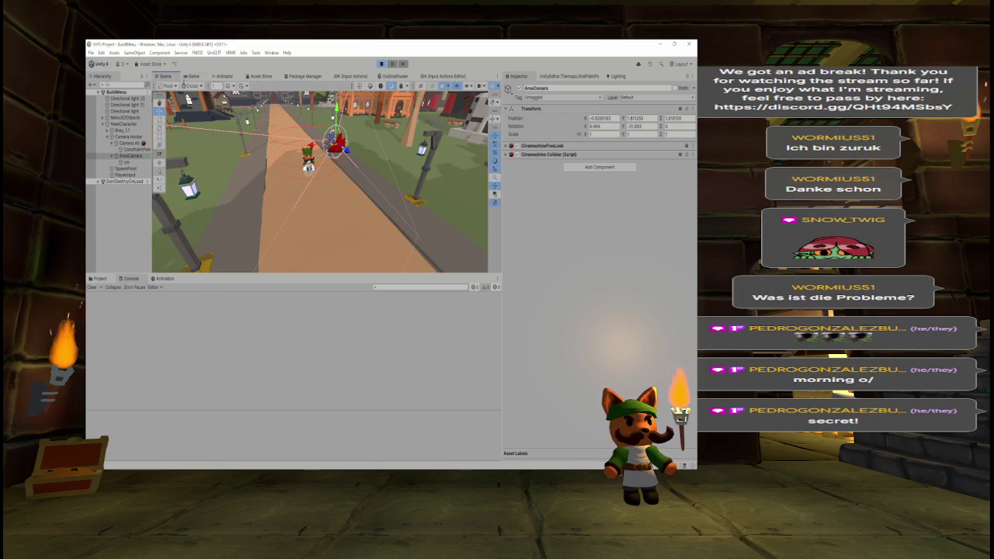
{"action": "left_click", "coordinate": [192, 76]}
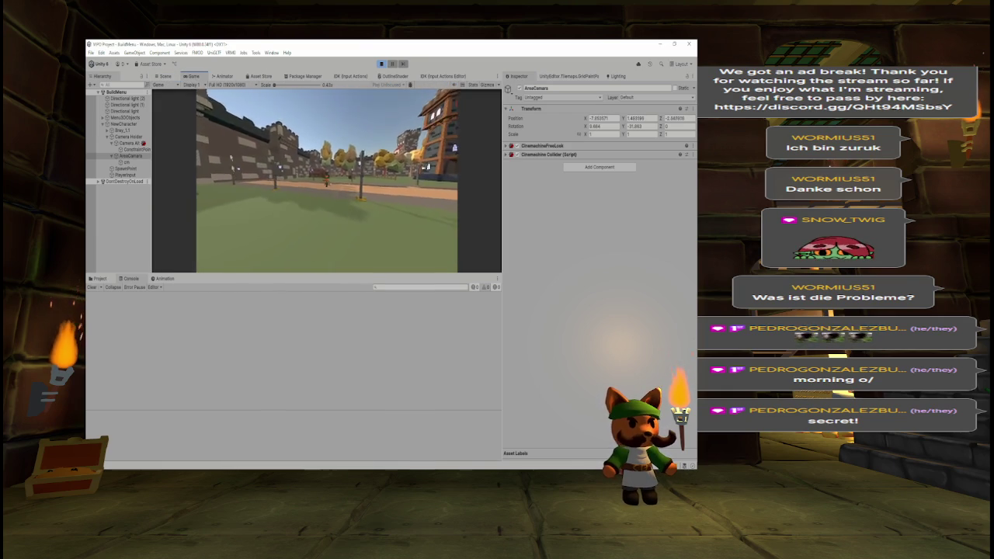
{"action": "mouse_move", "coordinate": [244, 283]}
{"action": "left_mouse_down"}
{"action": "mouse_move", "coordinate": [227, 428]}
{"action": "mouse_move", "coordinate": [238, 416]}
{"action": "left_mouse_up"}
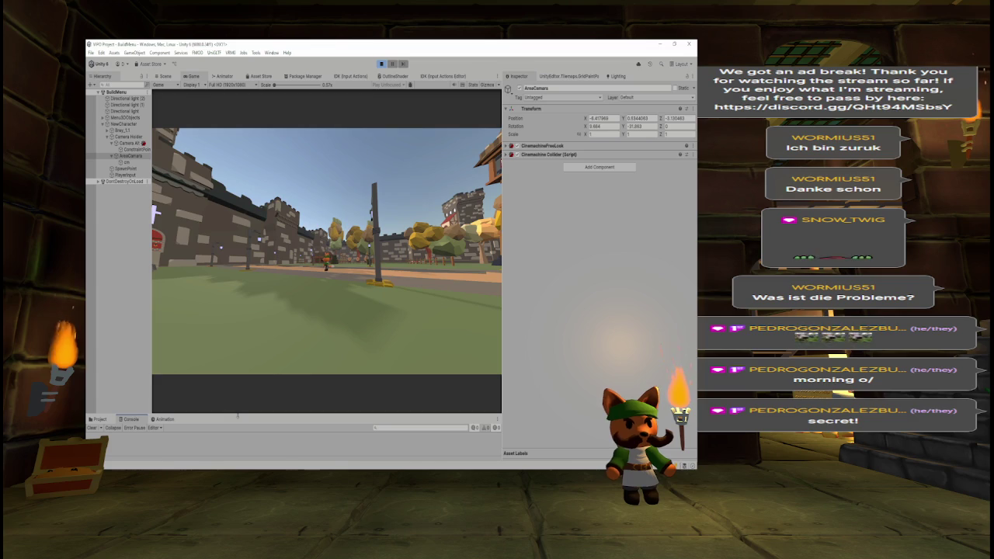
{"action": "mouse_move", "coordinate": [501, 386]}
{"action": "left_mouse_down"}
{"action": "mouse_move", "coordinate": [635, 386]}
{"action": "mouse_move", "coordinate": [644, 374]}
{"action": "left_mouse_up"}
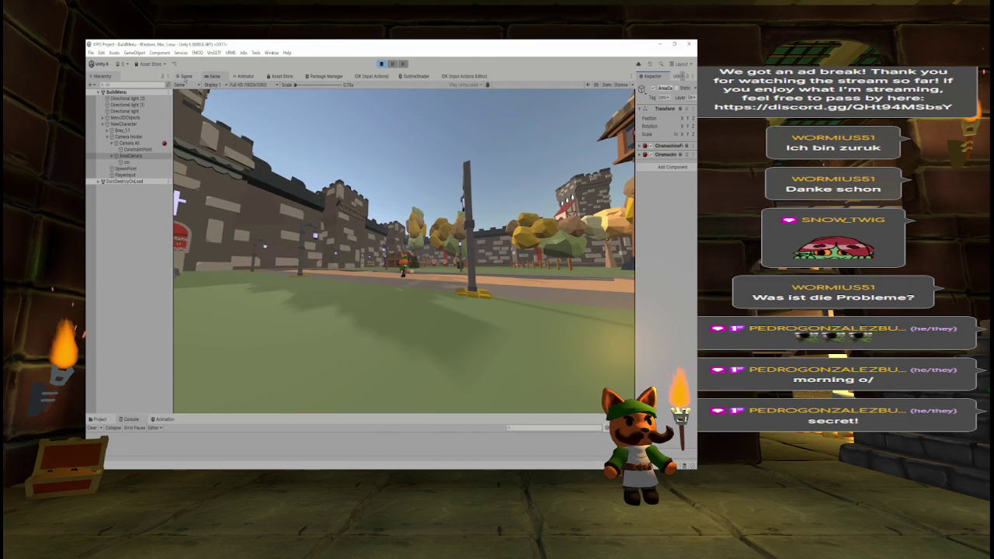
- Tilt the Scene view toward the horizon, then watch the camera follow the character in the Game view
{"action": "left_click", "coordinate": [185, 77]}
{"action": "mouse_move", "coordinate": [331, 223]}
{"action": "left_mouse_down"}
{"action": "mouse_move", "coordinate": [333, 186]}
{"action": "mouse_move", "coordinate": [136, 179]}
{"action": "left_mouse_up"}
{"action": "scroll", "coordinate": [331, 188], "scroll_direction": "up", "scroll_amount": 2}
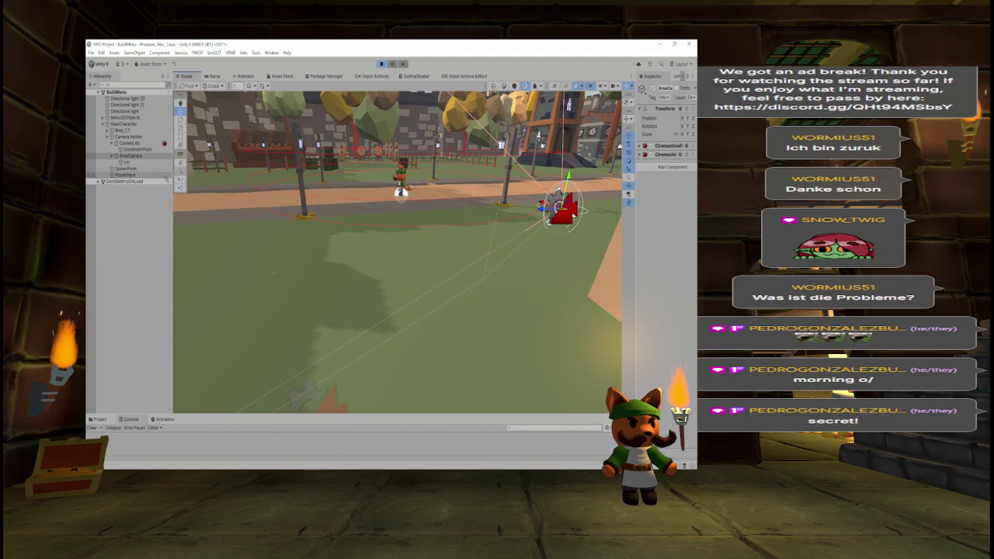
{"action": "left_click", "coordinate": [214, 76]}
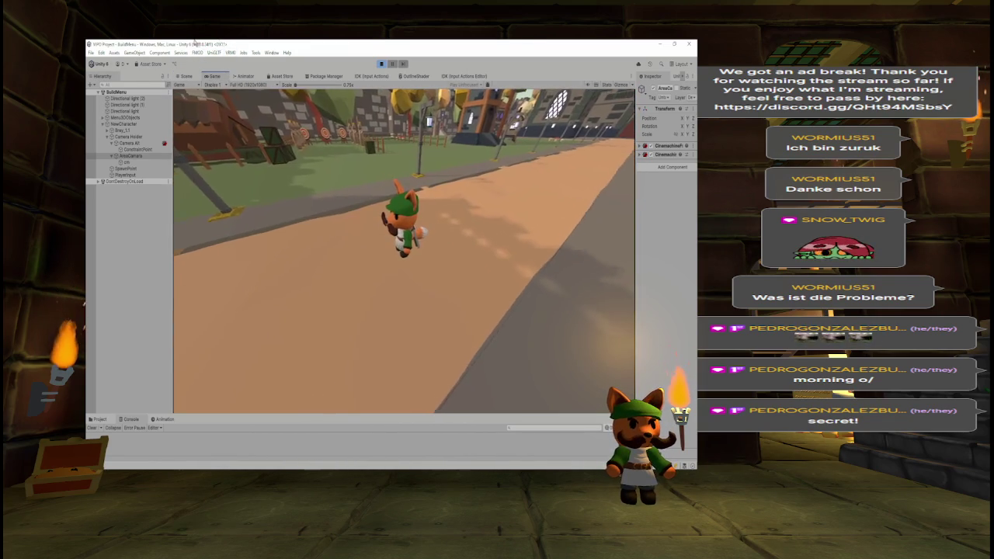
{"action": "key", "text": "alt+Tab"}
{"action": "key", "text": "alt+Tab"}
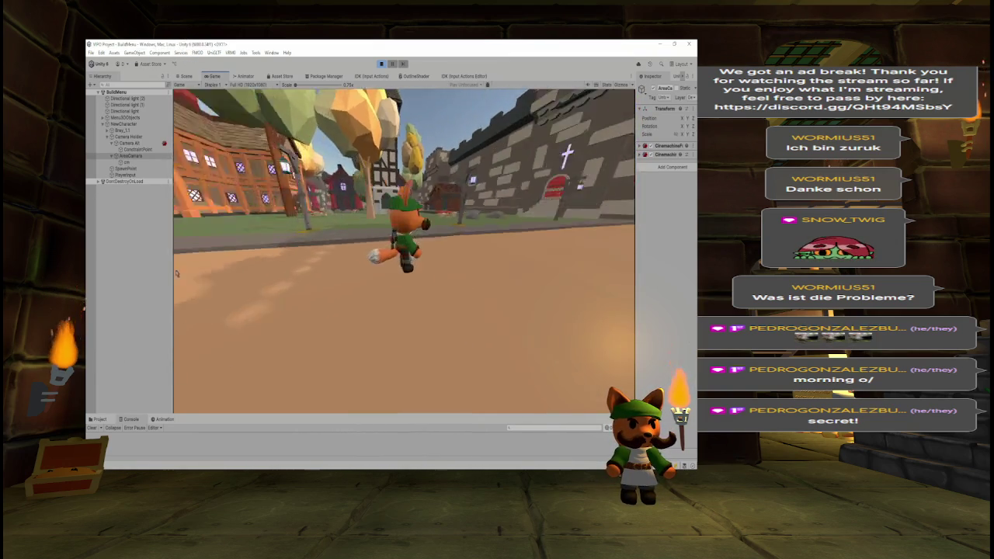
- Select the AreaCamera rig in the Scene view, then bring up the CameraController script in Visual Studio
{"action": "left_click", "coordinate": [186, 76]}
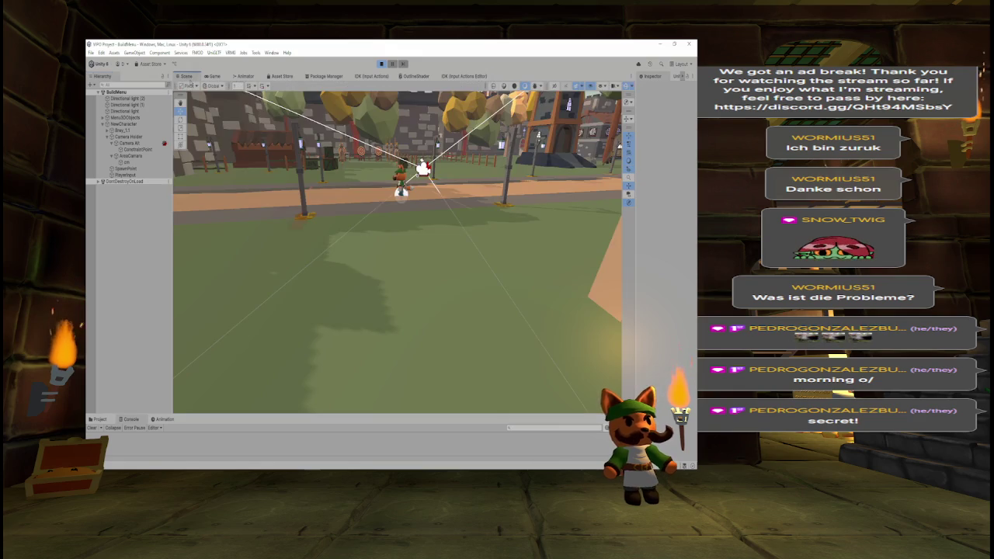
{"action": "left_click", "coordinate": [138, 157]}
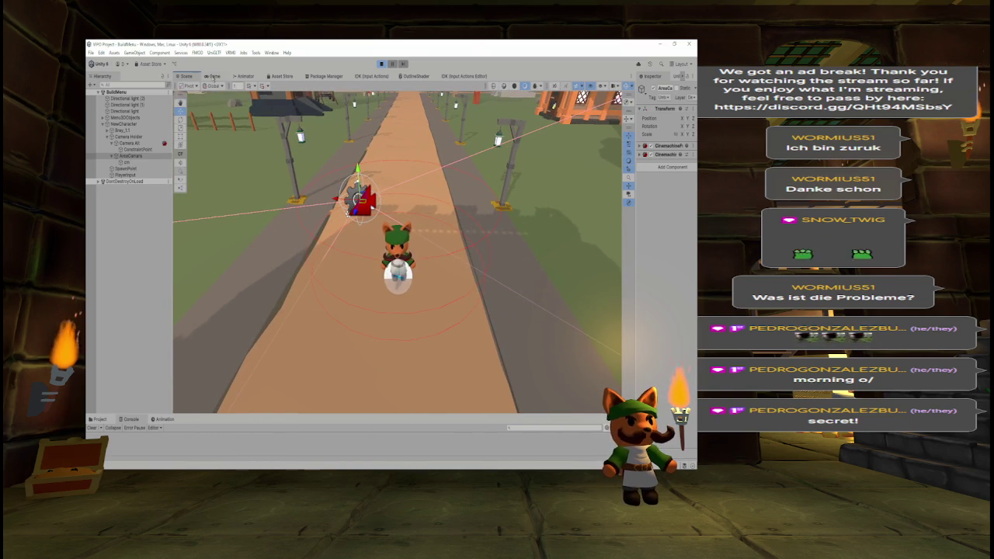
{"action": "left_click", "coordinate": [213, 76]}
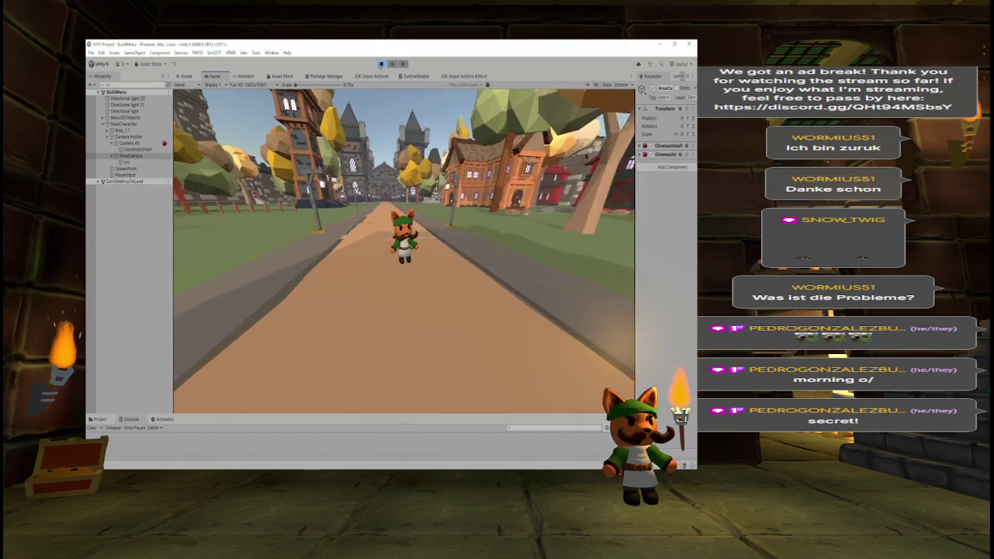
{"action": "key", "text": "alt+Tab"}
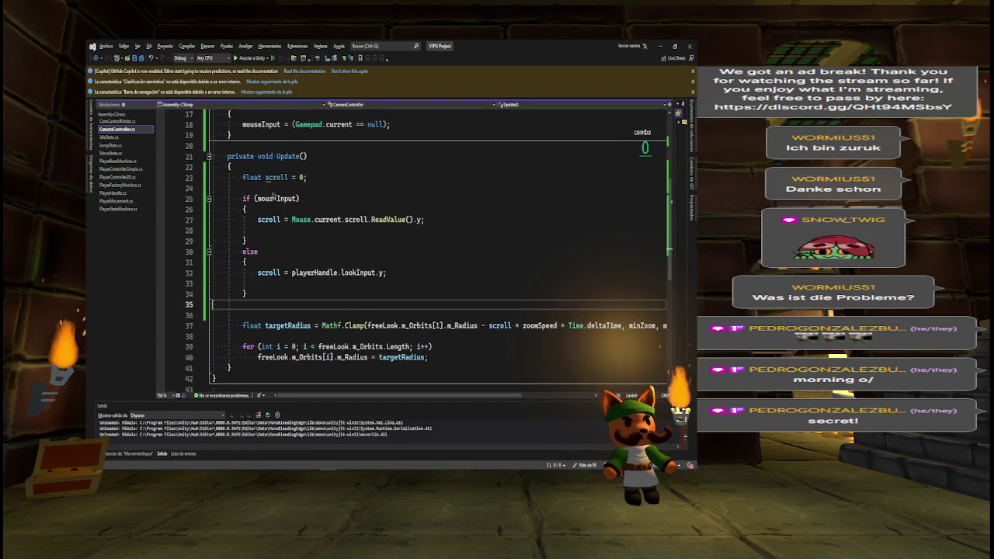
- Copy the if (mouse) block from CamControlRotate and paste it into CameraController's Update
{"action": "left_click", "coordinate": [123, 121]}
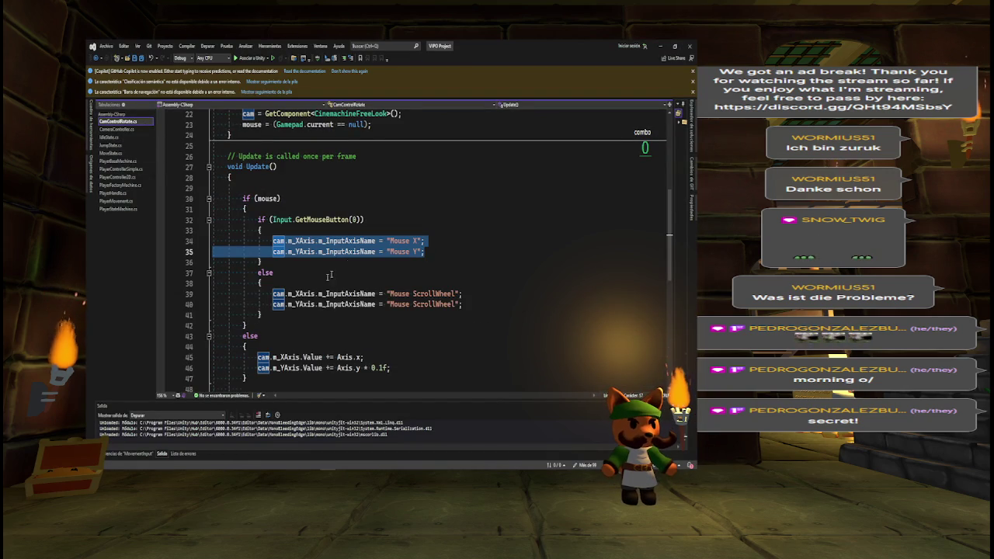
{"action": "left_click_drag", "start_coordinate": [258, 357], "coordinate": [401, 366]}
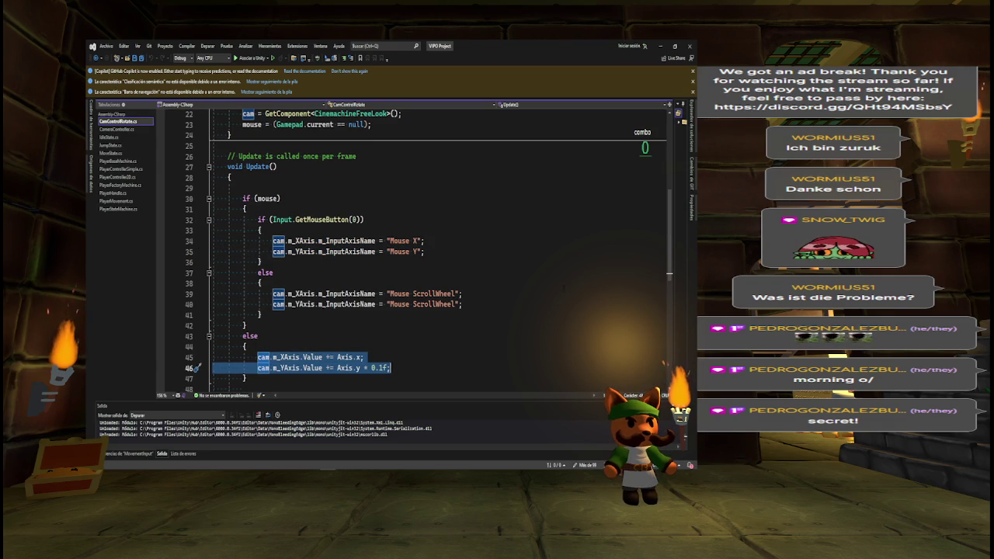
{"action": "scroll", "coordinate": [435, 248], "scroll_direction": "down", "scroll_amount": 1}
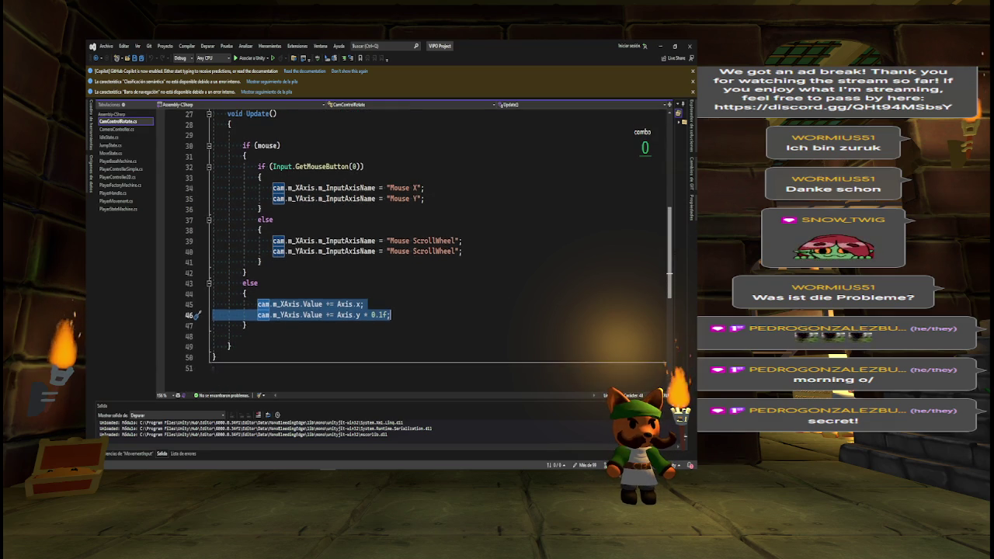
{"action": "mouse_move", "coordinate": [243, 177]}
{"action": "left_mouse_down"}
{"action": "mouse_move", "coordinate": [367, 200]}
{"action": "mouse_move", "coordinate": [440, 345]}
{"action": "left_mouse_up"}
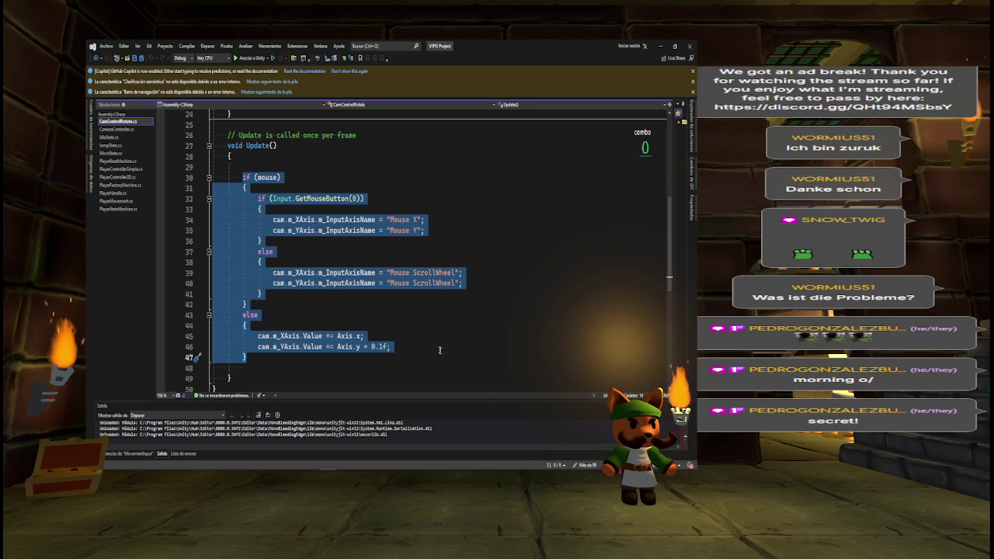
{"action": "left_click", "coordinate": [117, 129]}
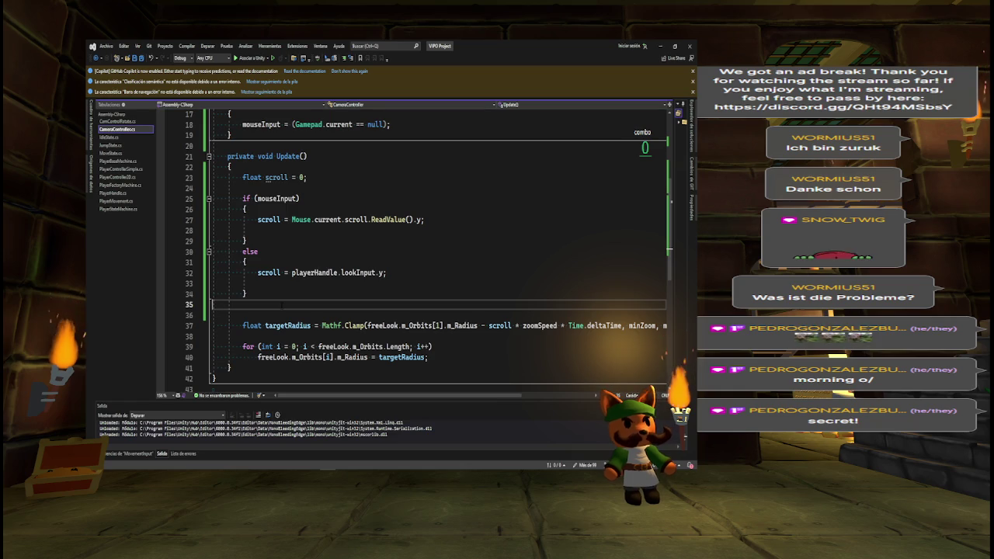
{"action": "key", "text": "Return"}
{"action": "key", "text": "Return"}
{"action": "type", "text": "if (mouse) {     if (Input.GetMouseButton(0))     {         cam.m_XAxis.m_InputAxisName = \"Mouse X\";         cam.m_YAxis.m_InputAxisName = \"Mouse Y\";     }     else     {         cam.m_XAxis.m_InputAxisName = \"Mouse ScrollWheel\";         cam.m_YAxis.m_InputAxisName = \"Mouse ScrollWheel\";     } } else {     cam.m_XAxis.Value += Axis.x;     cam.m_YAxis.Value += Axis.y * 0.1f; }"}
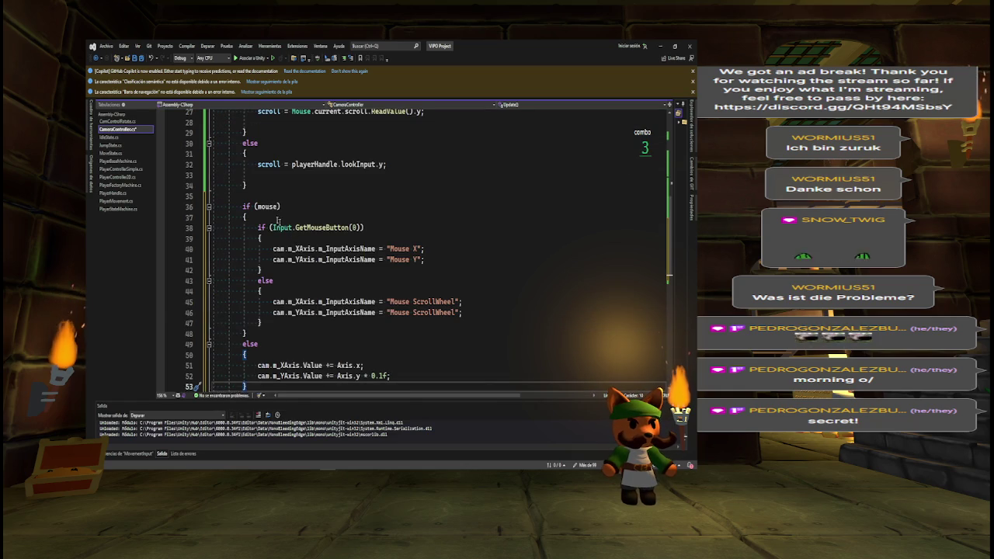
- Move the Mouse X and Mouse Y axis lines into the mouseInput branch after the scroll read
{"action": "mouse_move", "coordinate": [257, 227]}
{"action": "left_mouse_down"}
{"action": "mouse_move", "coordinate": [297, 290]}
{"action": "mouse_move", "coordinate": [297, 250]}
{"action": "mouse_move", "coordinate": [425, 260]}
{"action": "left_mouse_up"}
{"action": "key", "text": "ctrl+c"}
{"action": "left_click", "coordinate": [273, 248]}
{"action": "key", "text": "Delete"}
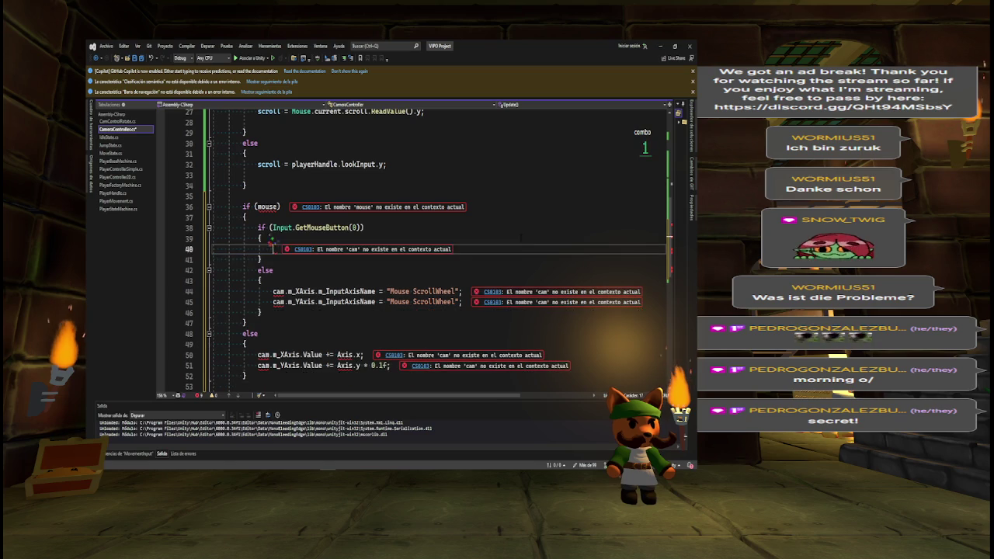
{"action": "scroll", "coordinate": [318, 220], "scroll_direction": "up", "scroll_amount": 3}
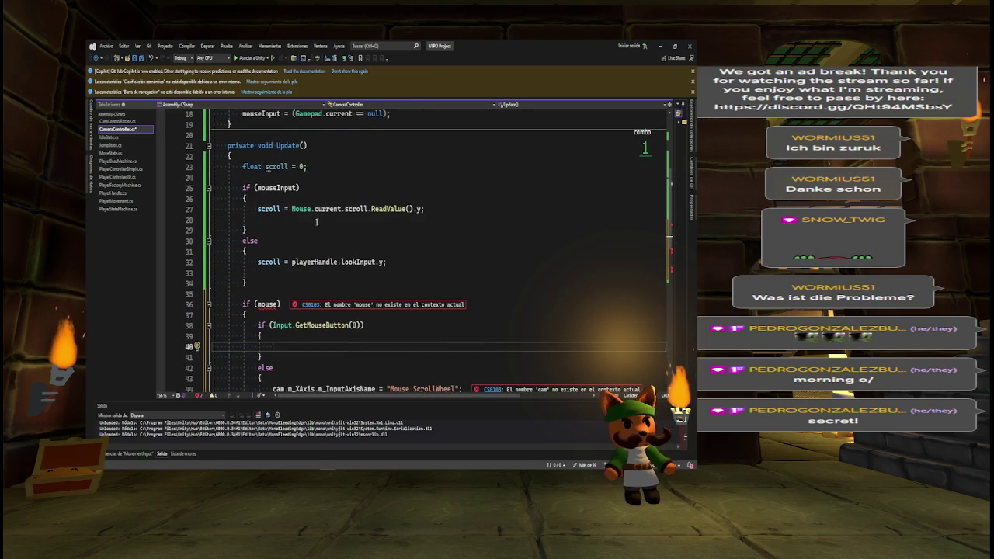
{"action": "left_click", "coordinate": [274, 219]}
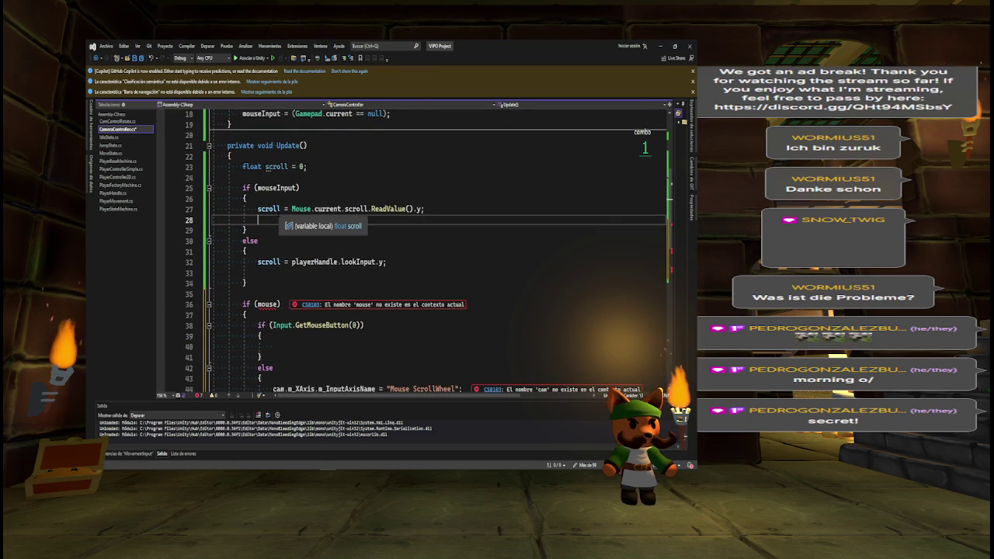
{"action": "key", "text": "Return"}
{"action": "key", "text": "ctrl+v"}
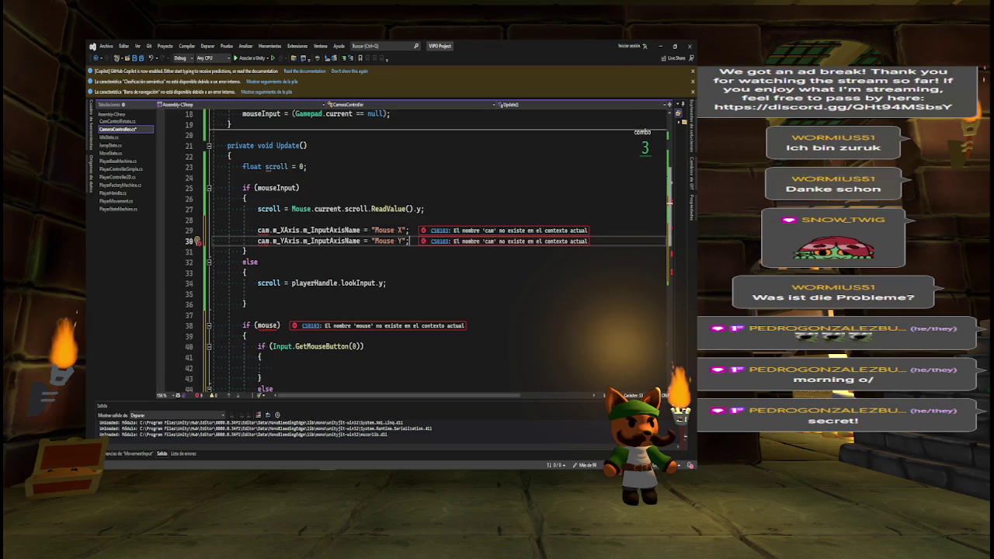
{"action": "scroll", "coordinate": [412, 249], "scroll_direction": "up", "scroll_amount": 6}
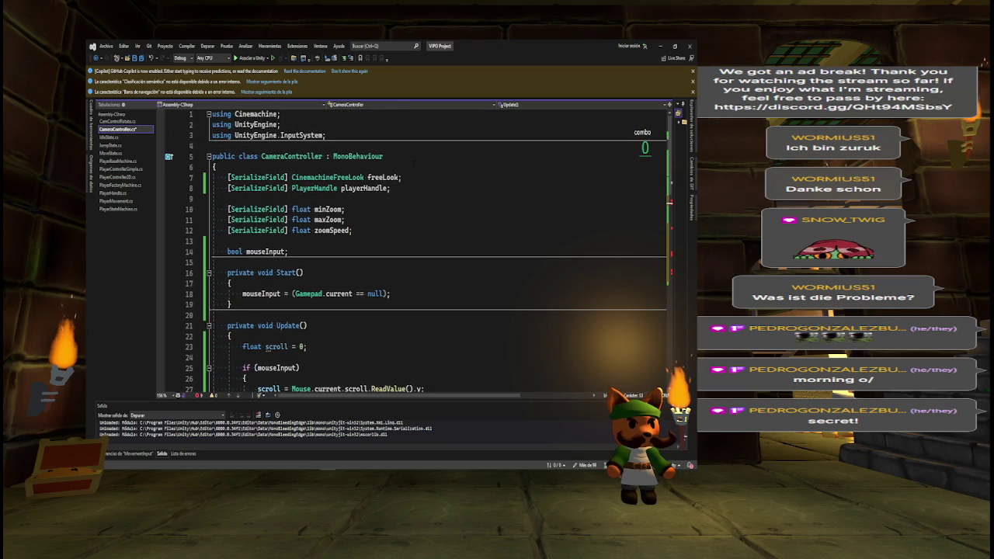
- Replace cam with freeLook on the two axis lines
{"action": "double_click", "coordinate": [383, 177]}
{"action": "key", "text": "ctrl+c"}
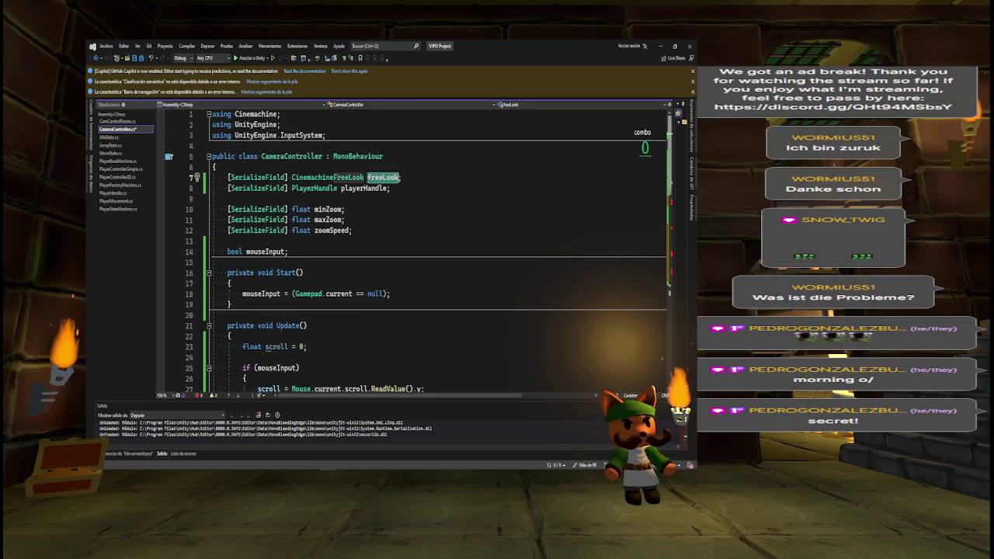
{"action": "scroll", "coordinate": [411, 249], "scroll_direction": "down", "scroll_amount": 6}
{"action": "left_click_drag", "start_coordinate": [258, 220], "coordinate": [270, 231]}
{"action": "key", "text": "ctrl+v"}
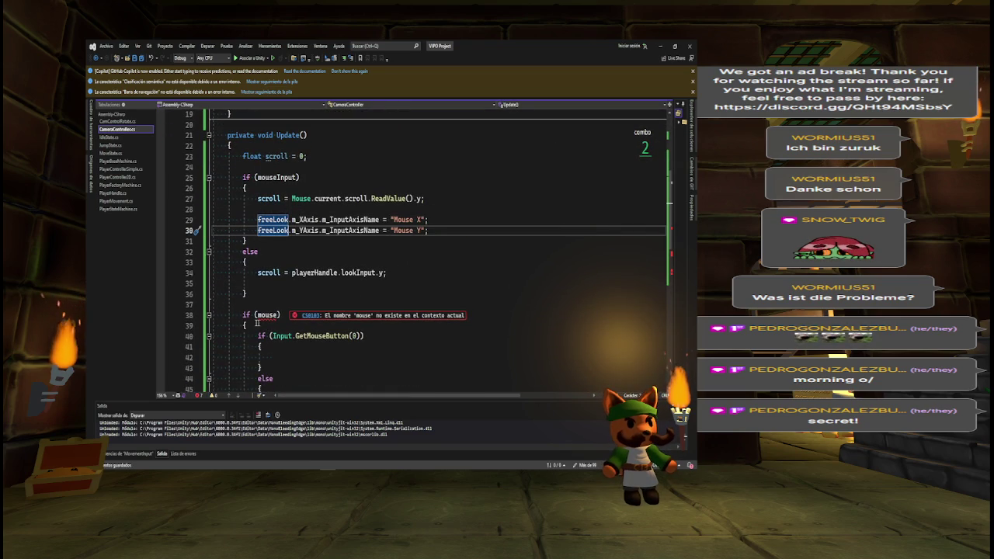
- Collapse the mouse blocks and move the two axis-value lines under the lookInput assignment in the gamepad branch
{"action": "left_click", "coordinate": [208, 337]}
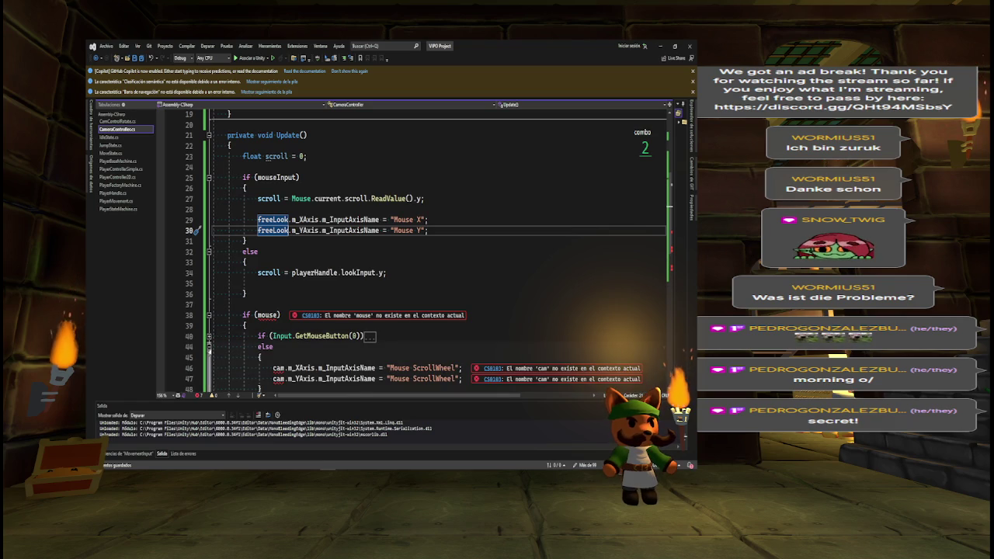
{"action": "left_click", "coordinate": [209, 346]}
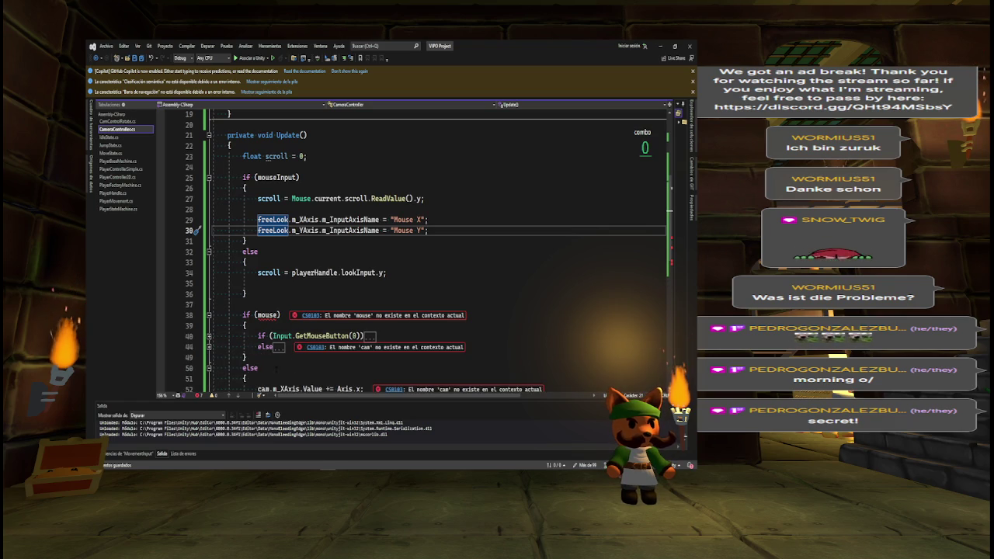
{"action": "scroll", "coordinate": [262, 374], "scroll_direction": "down", "scroll_amount": 2}
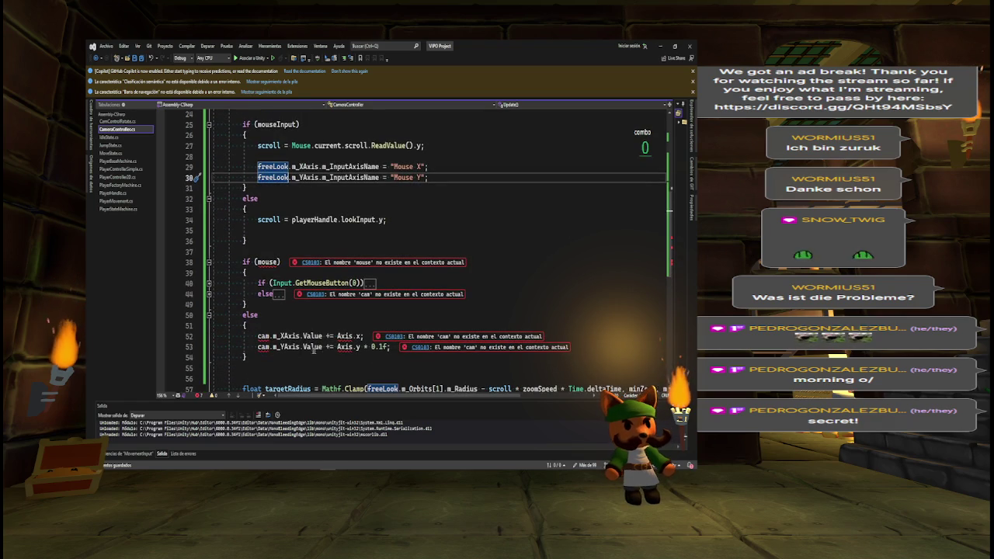
{"action": "left_click_drag", "start_coordinate": [258, 336], "coordinate": [390, 347]}
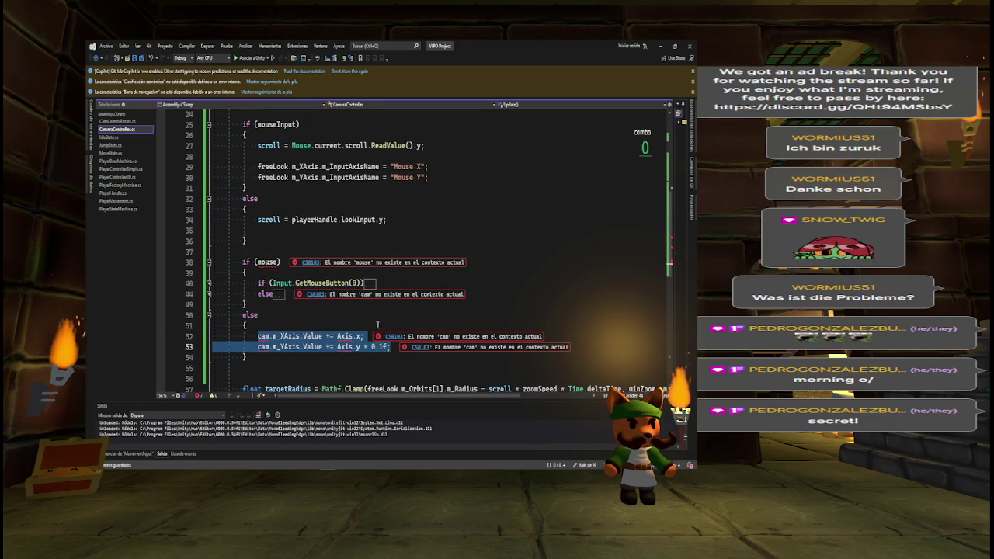
{"action": "key", "text": "ctrl+x"}
{"action": "left_click", "coordinate": [435, 231]}
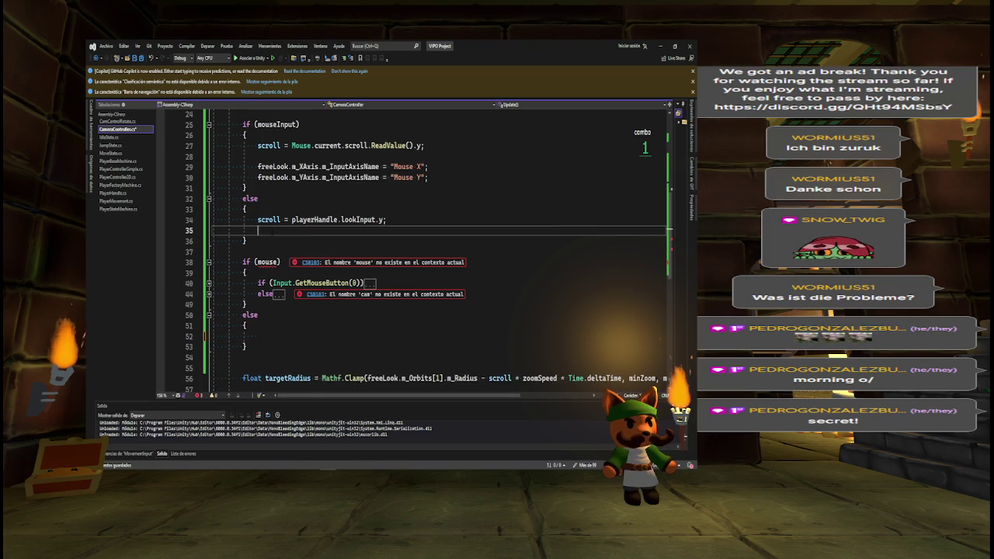
{"action": "key", "text": "ctrl+v"}
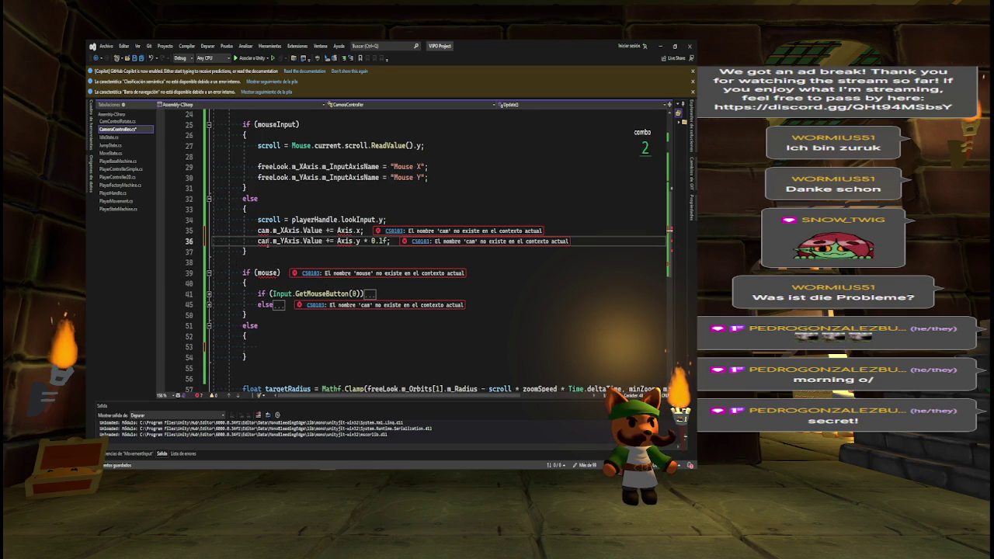
- Rename cam to freeLook on lines 35 and 36
{"action": "double_click", "coordinate": [264, 231]}
{"action": "type", "text": "freeLook"}
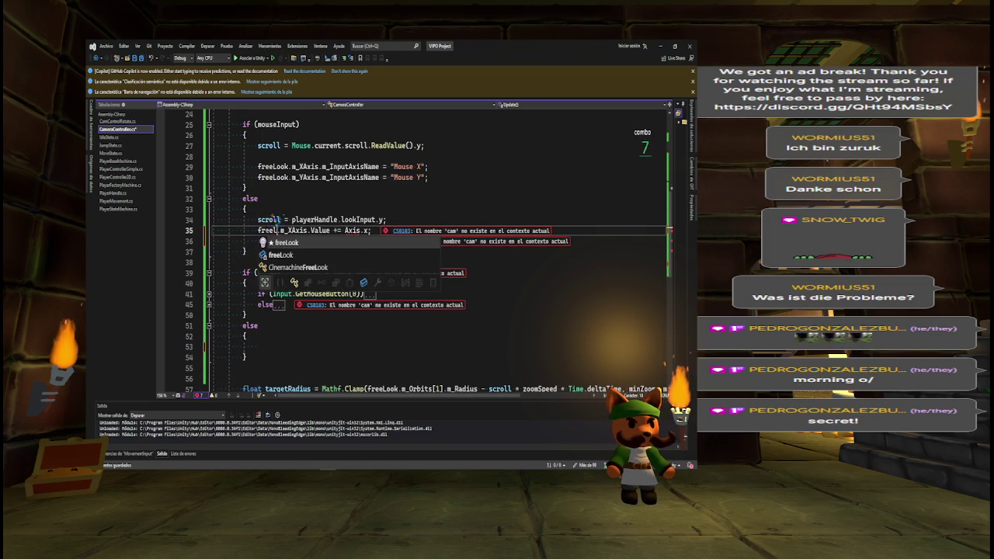
{"action": "double_click", "coordinate": [263, 240]}
{"action": "key", "text": "BackSpace"}
{"action": "type", "text": "freeLook.m_YAxis.Value += Axis.y * 0.1f;"}
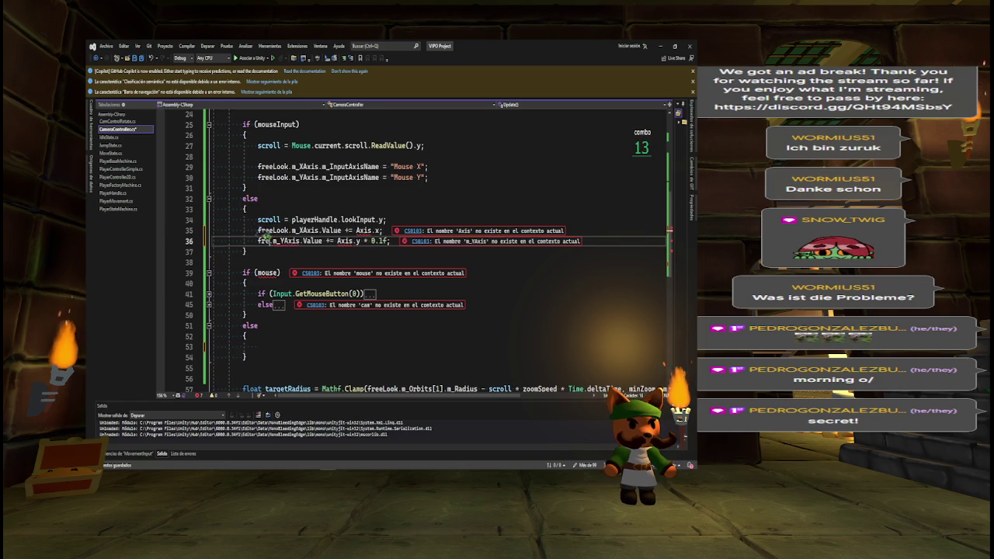
{"action": "key", "text": "Tab"}
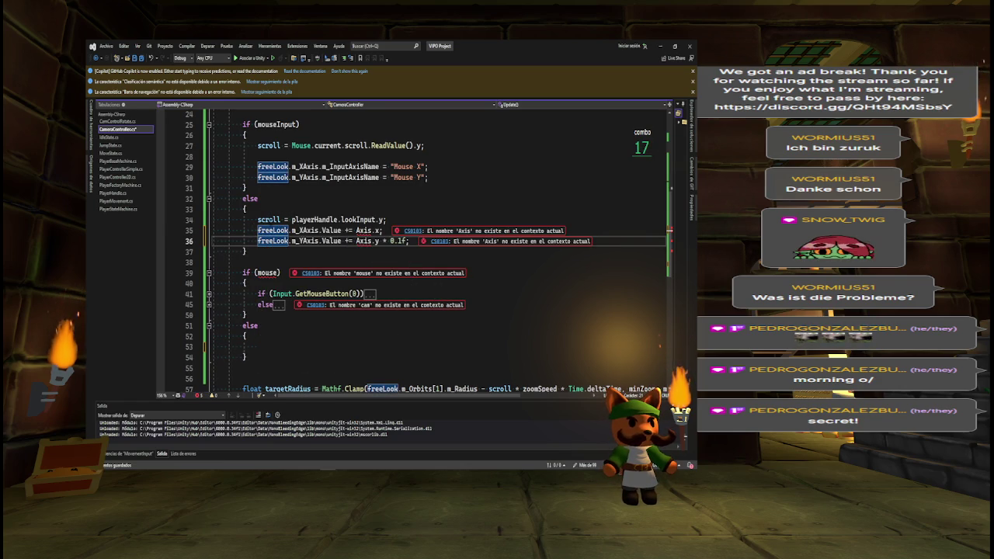
- Replace the undefined Axis on line 35 with playerHandle.lookInput
{"action": "left_click", "coordinate": [272, 220]}
{"action": "left_click", "coordinate": [358, 230]}
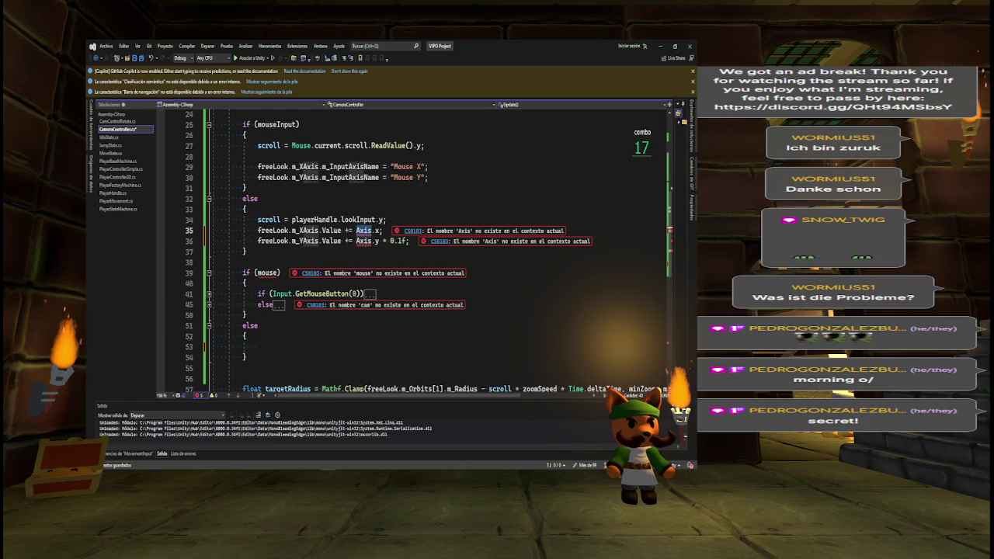
{"action": "double_click", "coordinate": [365, 231]}
{"action": "type", "text": "scroll"}
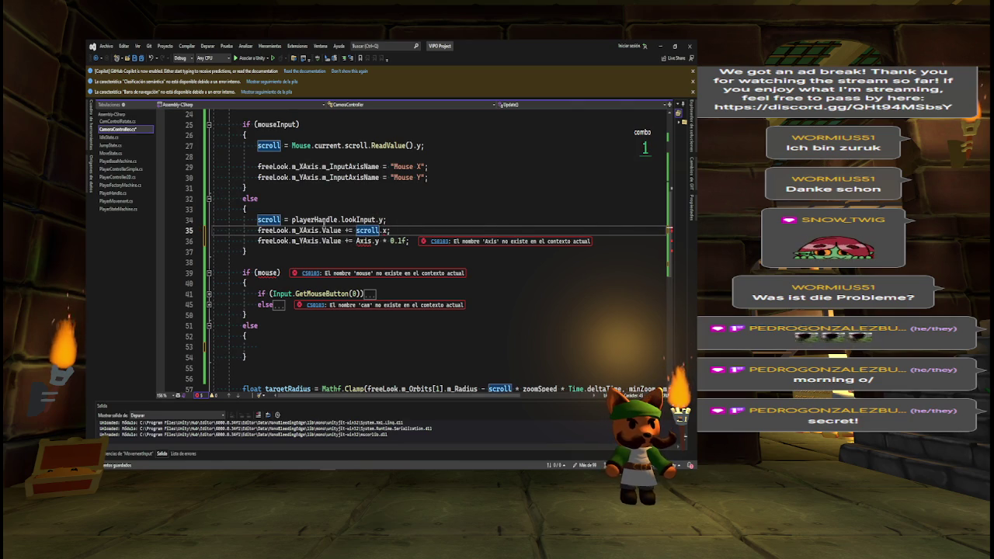
{"action": "left_click_drag", "start_coordinate": [292, 220], "coordinate": [376, 219]}
{"action": "key", "text": "ctrl+c"}
{"action": "double_click", "coordinate": [365, 231]}
{"action": "key", "text": "ctrl+v"}
- Point line 36 at playerHandle.lookInput and delete the old if (mouse)/else block with its blank lines
{"action": "double_click", "coordinate": [363, 241]}
{"action": "key", "text": "ctrl+v"}
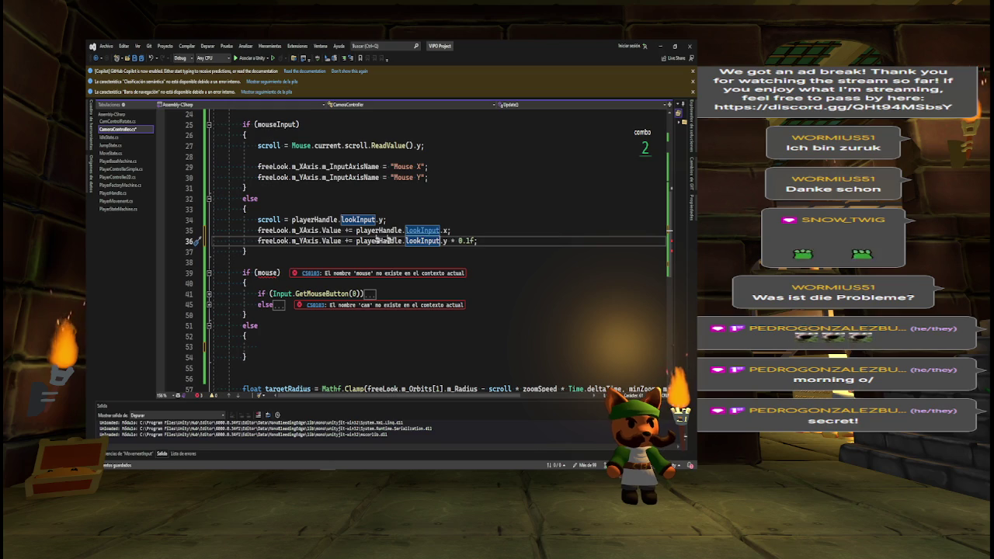
{"action": "mouse_move", "coordinate": [242, 272]}
{"action": "left_mouse_down"}
{"action": "mouse_move", "coordinate": [257, 296]}
{"action": "mouse_move", "coordinate": [260, 357]}
{"action": "left_mouse_up"}
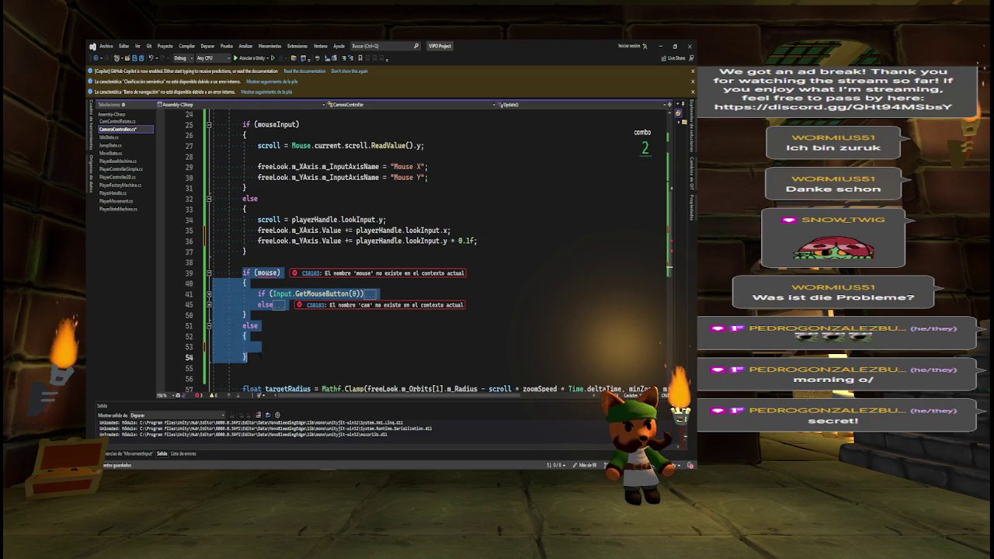
{"action": "key", "text": "Delete"}
{"action": "key", "text": "Home"}
{"action": "key", "text": "Delete"}
{"action": "key", "text": "Delete"}
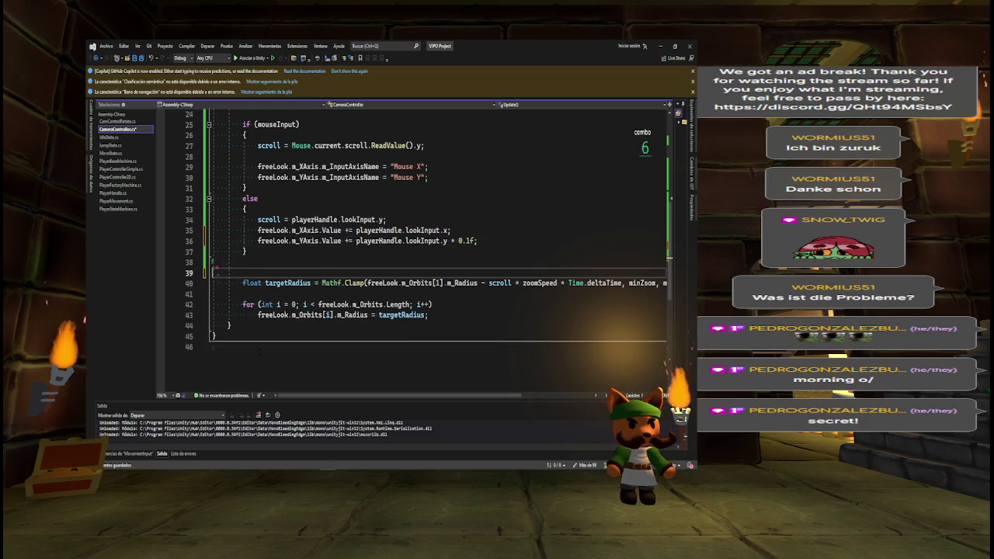
{"action": "key", "text": "BackSpace"}
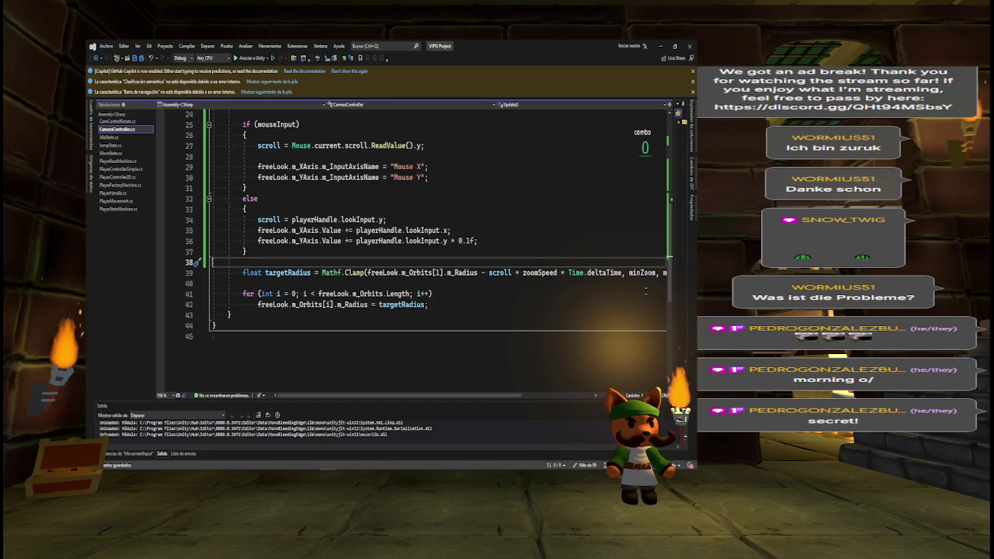
{"action": "scroll", "coordinate": [653, 249], "scroll_direction": "up", "scroll_amount": 2}
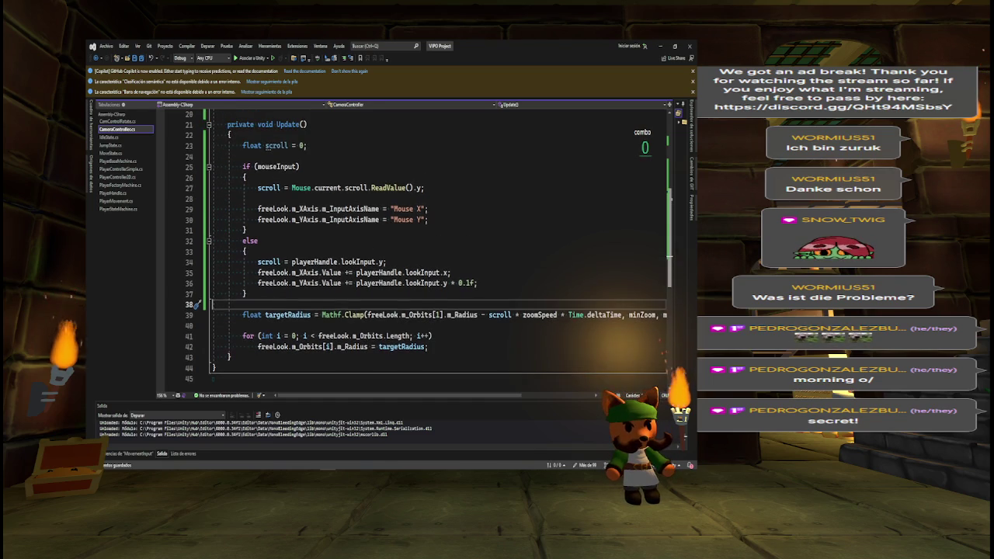
- Multiply both freeLook axis lines by zoomSpeed * Time.deltaTime, replacing the 0.1f multiplier
{"action": "left_click", "coordinate": [575, 268]}
{"action": "key", "text": "BackSpace"}
{"action": "key", "text": "BackSpace"}
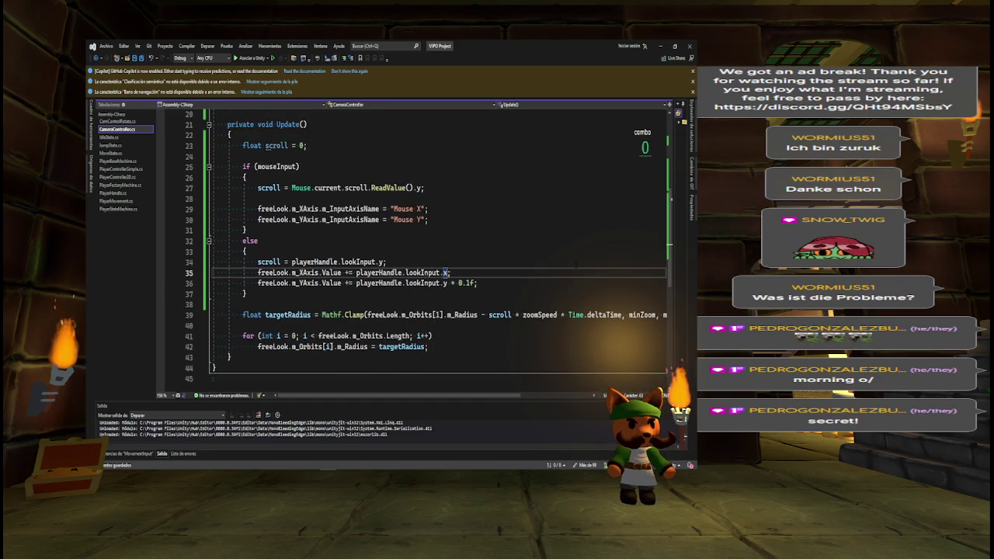
{"action": "type", "text": " * zoom"}
{"action": "key", "text": "Tab"}
{"action": "key", "text": "Down"}
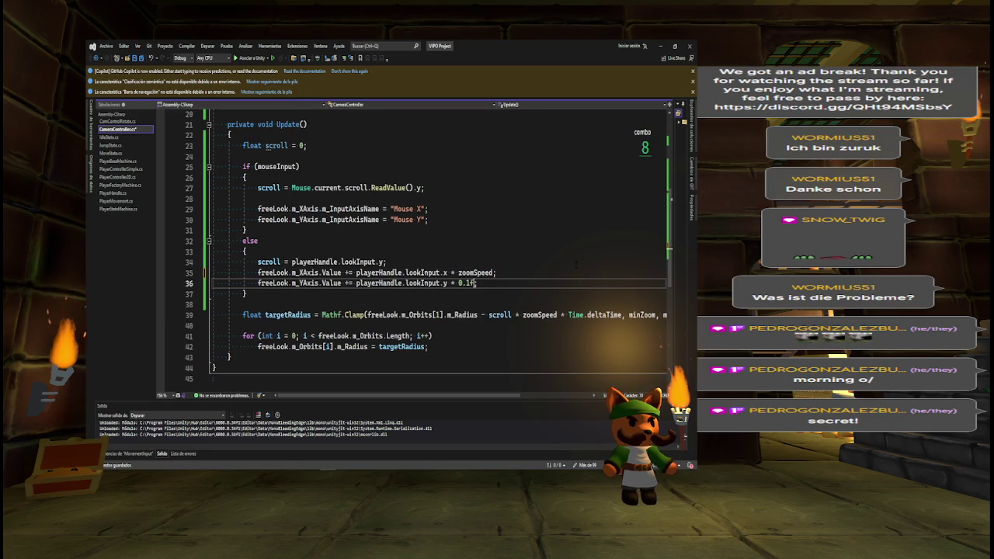
{"action": "key", "text": "BackSpace"}
{"action": "key", "text": "BackSpace"}
{"action": "key", "text": "BackSpace"}
{"action": "type", "text": "ZOOM"}
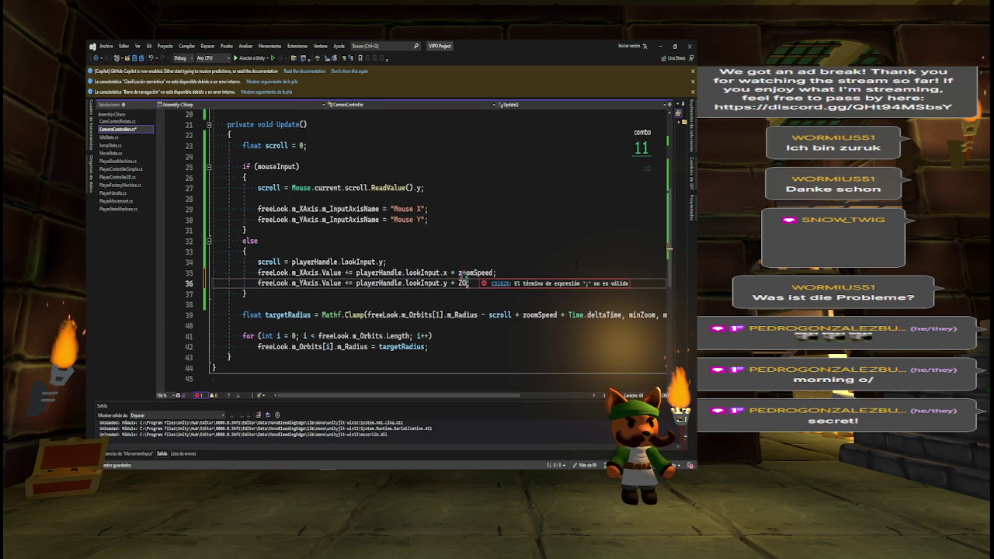
{"action": "key", "text": "Tab"}
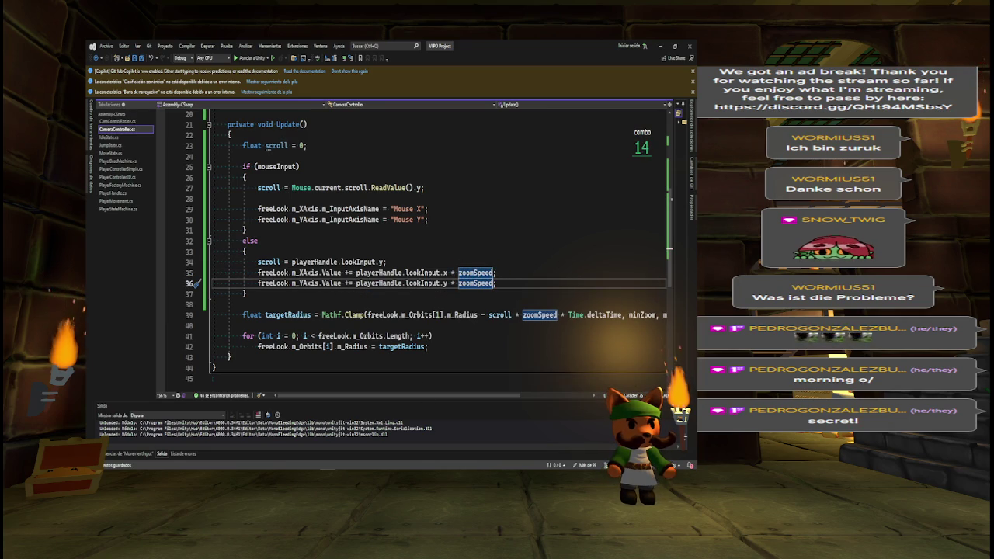
{"action": "left_click_drag", "start_coordinate": [561, 315], "coordinate": [622, 315]}
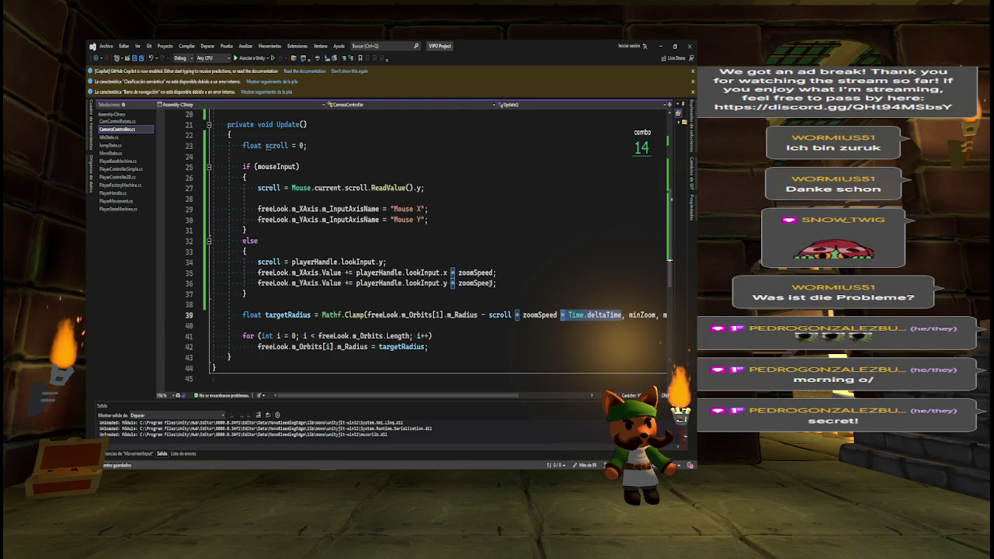
{"action": "left_click", "coordinate": [478, 284]}
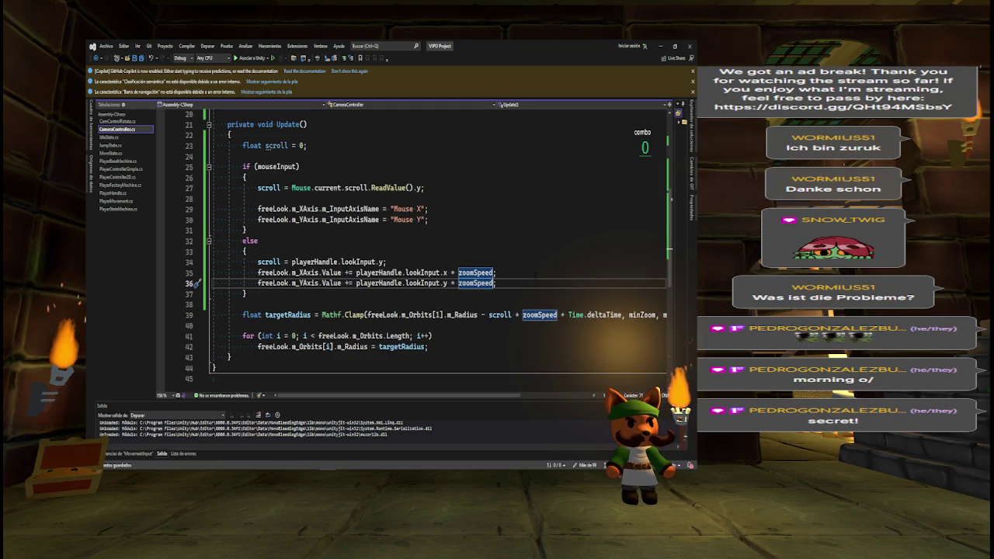
{"action": "key", "text": "ctrl+v"}
{"action": "key", "text": "Up"}
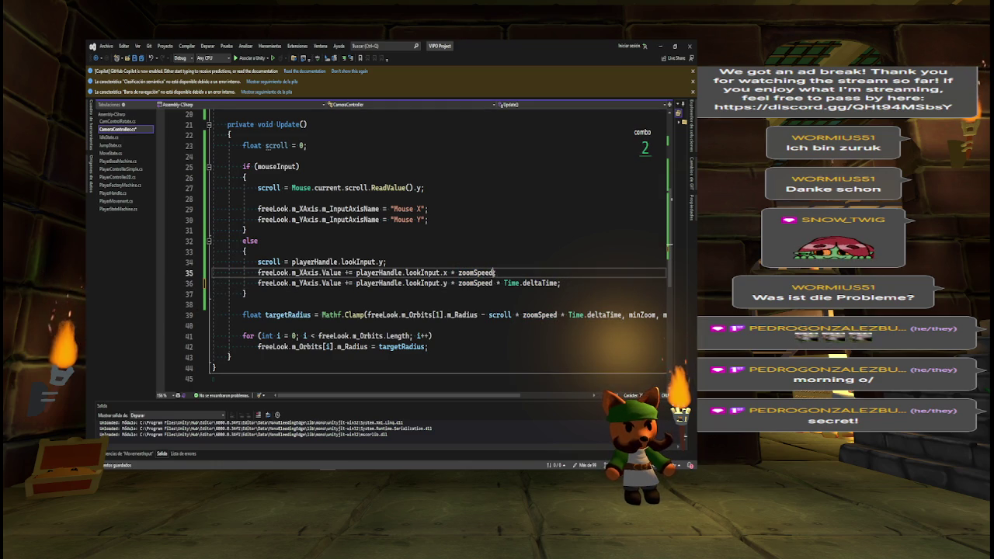
{"action": "scroll", "coordinate": [550, 270], "scroll_direction": "right", "scroll_amount": 3}
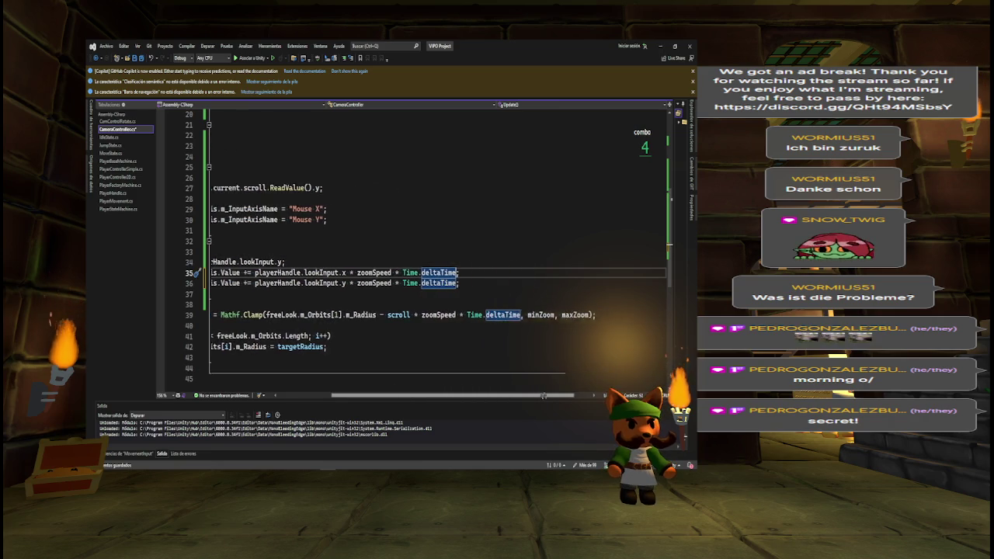
{"action": "scroll", "coordinate": [414, 338], "scroll_direction": "left", "scroll_amount": 3}
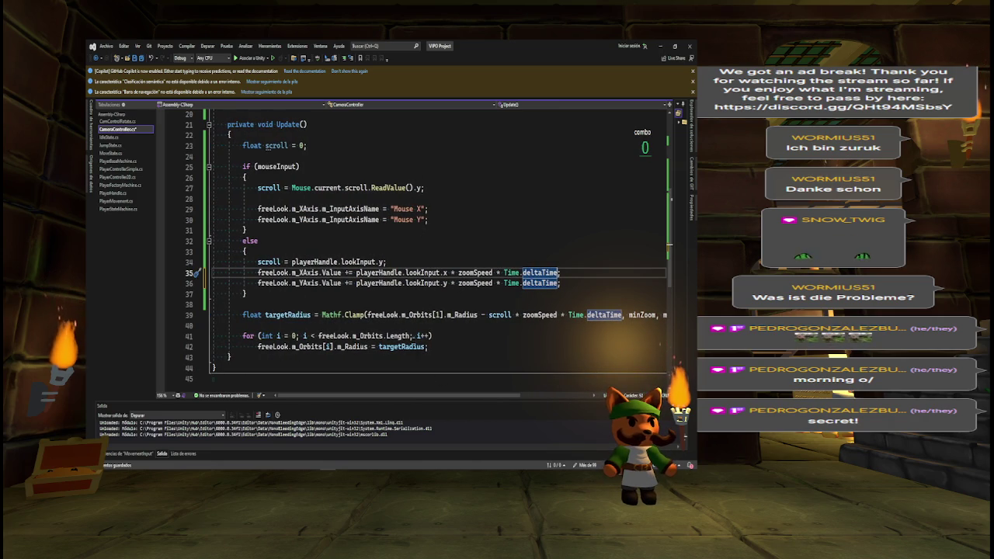
- Delete the targetRadius clamp and the orbit-radius loop from Update
{"action": "mouse_move", "coordinate": [448, 312]}
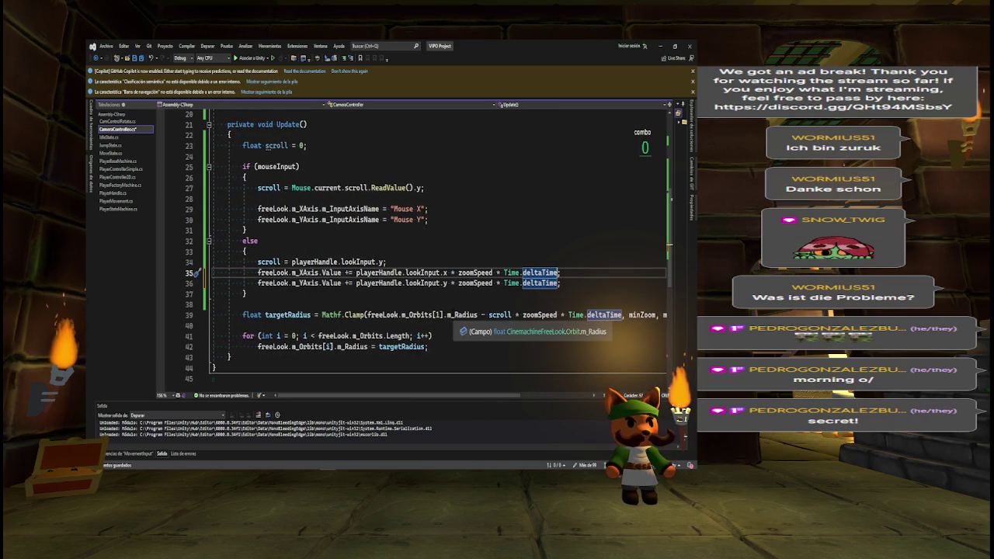
{"action": "mouse_move", "coordinate": [361, 316]}
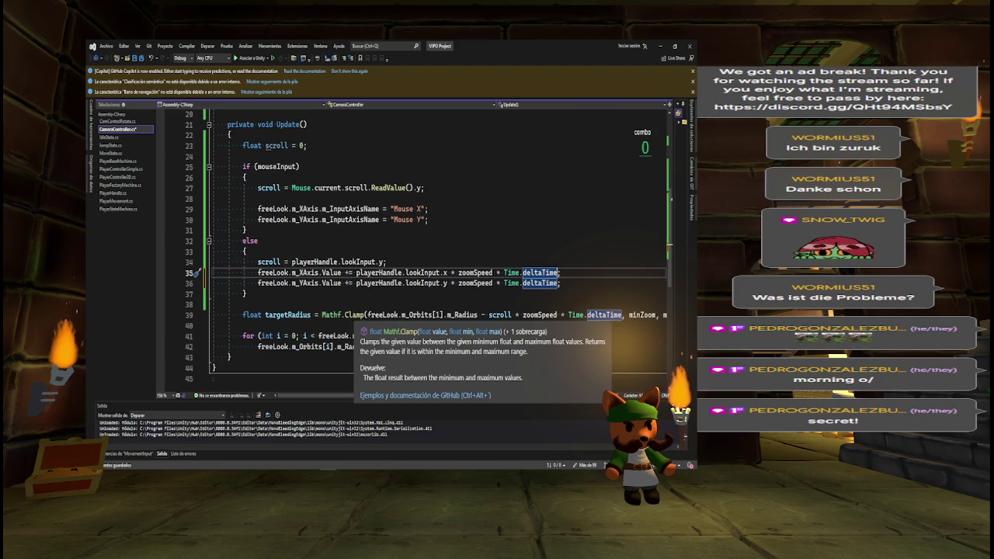
{"action": "mouse_move", "coordinate": [243, 314]}
{"action": "left_mouse_down"}
{"action": "mouse_move", "coordinate": [256, 326]}
{"action": "mouse_move", "coordinate": [453, 346]}
{"action": "left_mouse_up"}
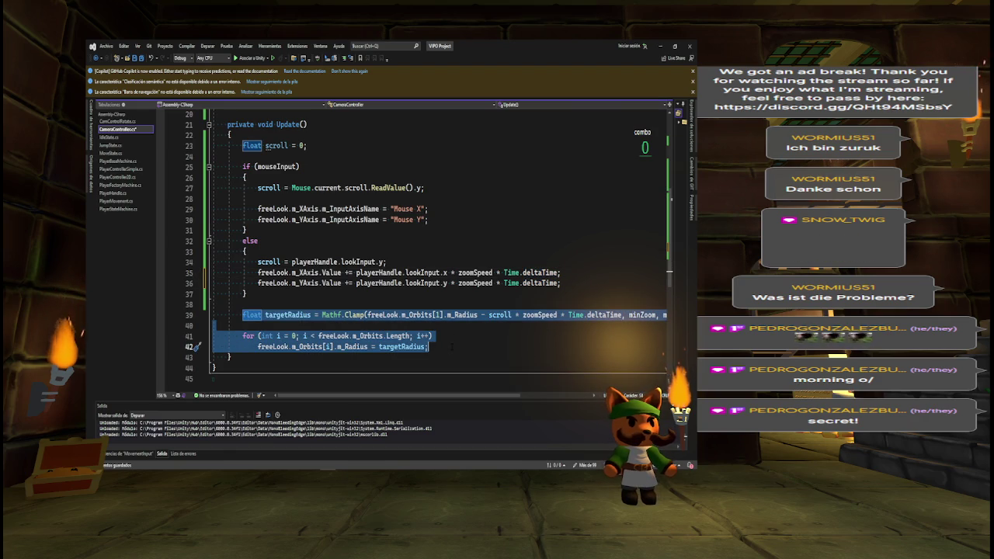
{"action": "key", "text": "BackSpace"}
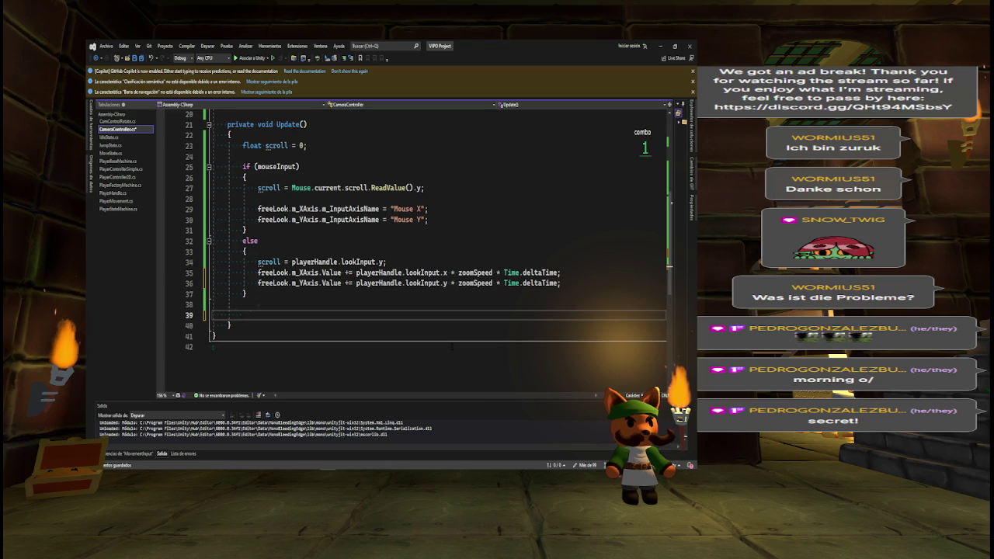
- Delete the scroll = playerHandle.lookInput.y line, restoring the accidentally removed mouse-scroll line
{"action": "key", "text": "BackSpace"}
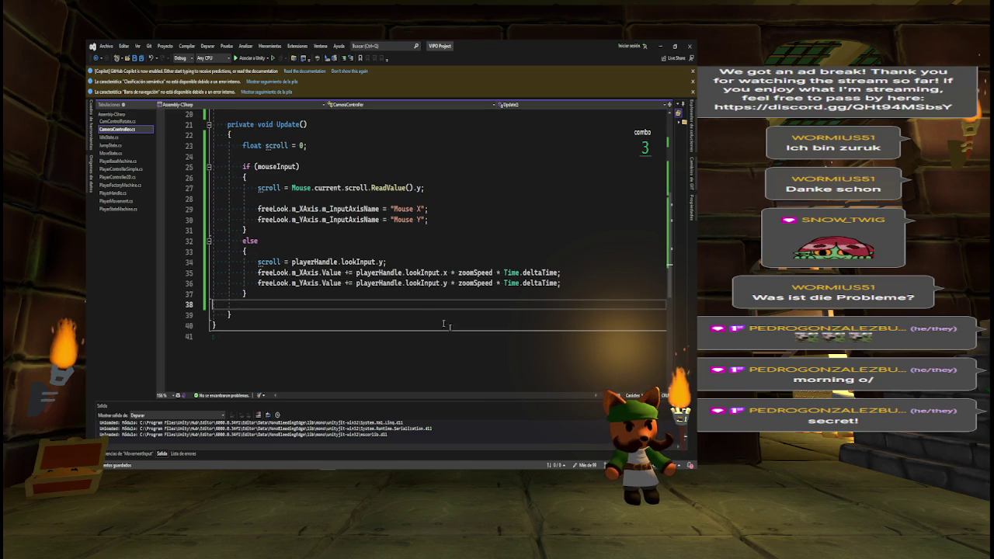
{"action": "key", "text": "Up"}
{"action": "key", "text": "Up"}
{"action": "key", "text": "Up"}
{"action": "key", "text": "shift+End"}
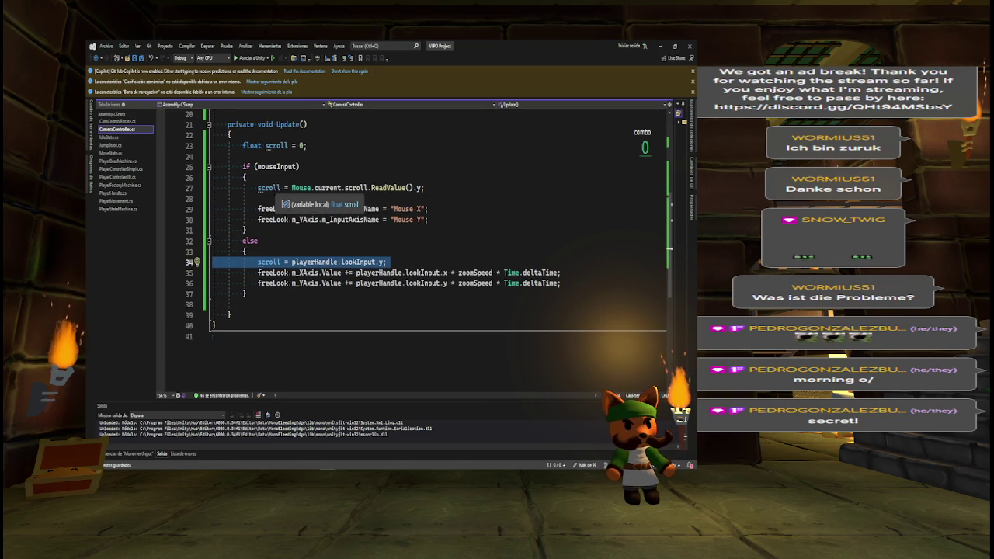
{"action": "key", "text": "Delete"}
{"action": "key", "text": "Delete"}
{"action": "key", "text": "Up"}
{"action": "key", "text": "Up"}
{"action": "key", "text": "Up"}
{"action": "key", "text": "shift+End"}
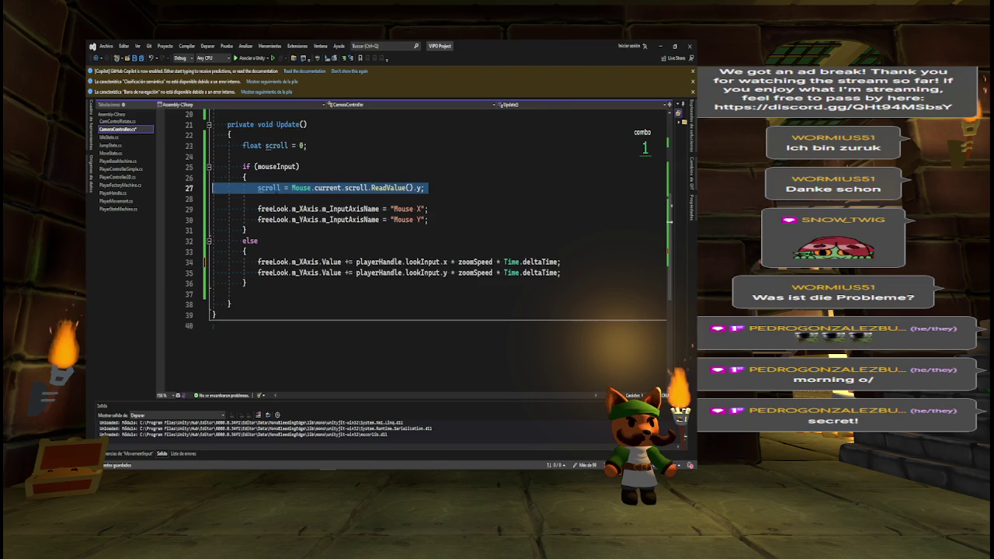
{"action": "key", "text": "Delete"}
{"action": "key", "text": "Delete"}
{"action": "key", "text": "Delete"}
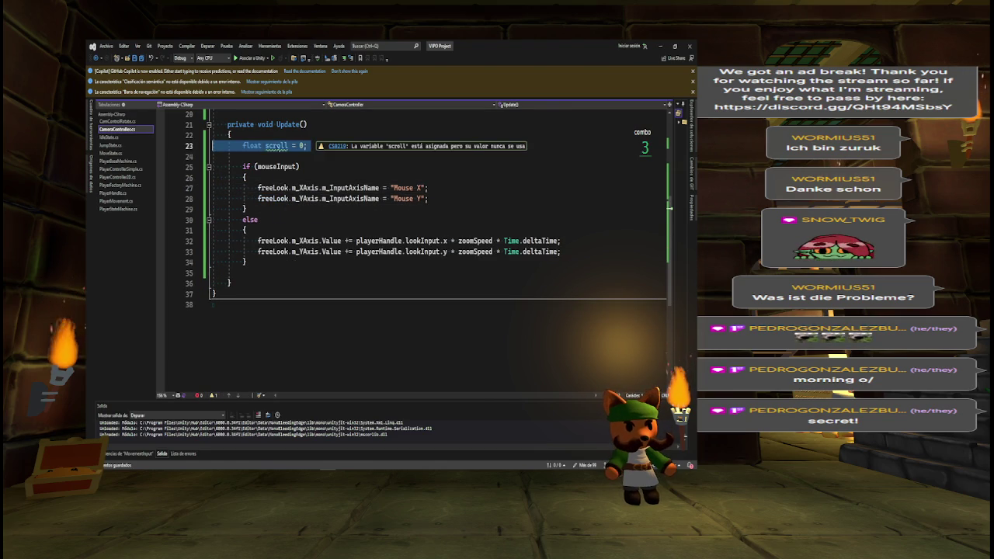
{"action": "key", "text": "ctrl+z"}
{"action": "key", "text": "ctrl+z"}
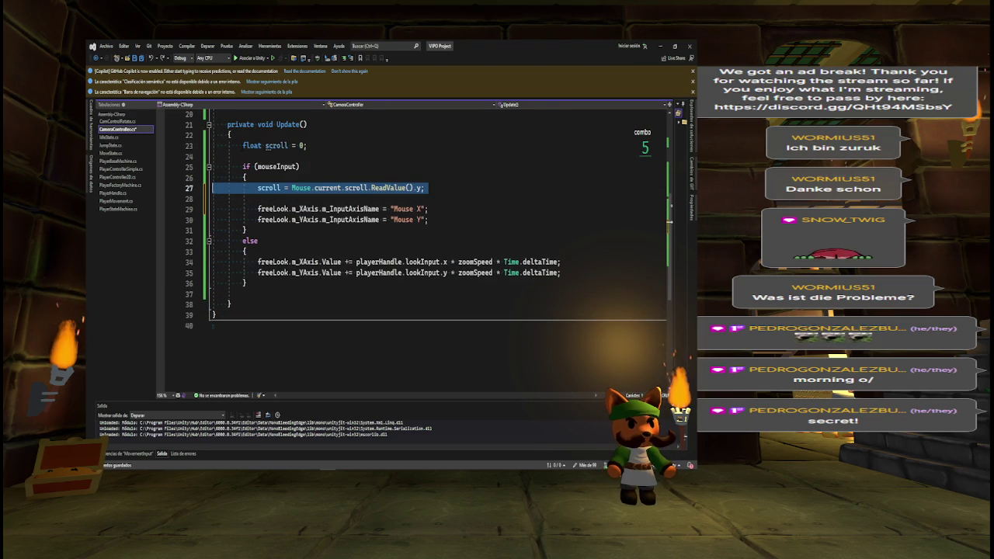
- Review the float scroll declaration in Update, then return to the Unity Editor
{"action": "left_click", "coordinate": [253, 145]}
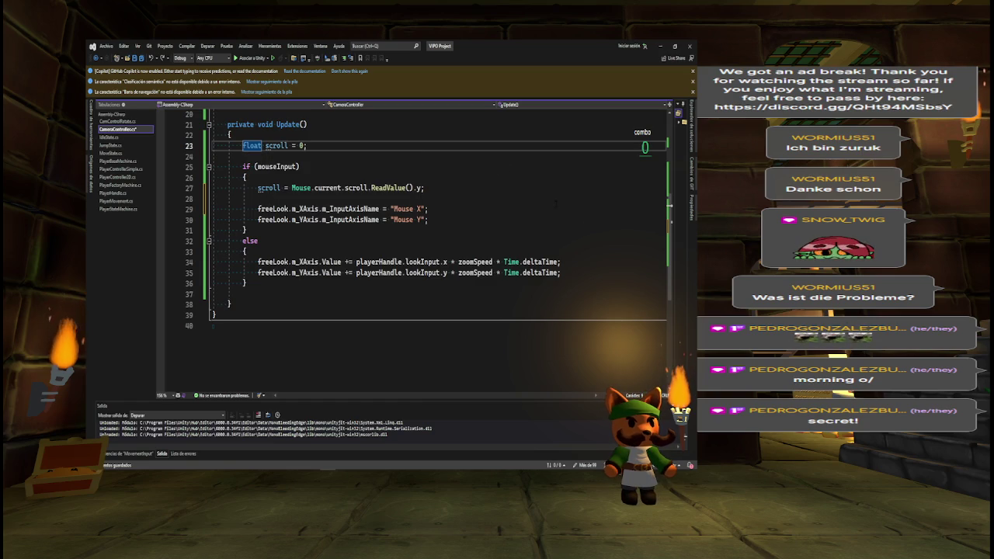
{"action": "scroll", "coordinate": [435, 233], "scroll_direction": "up", "scroll_amount": 5}
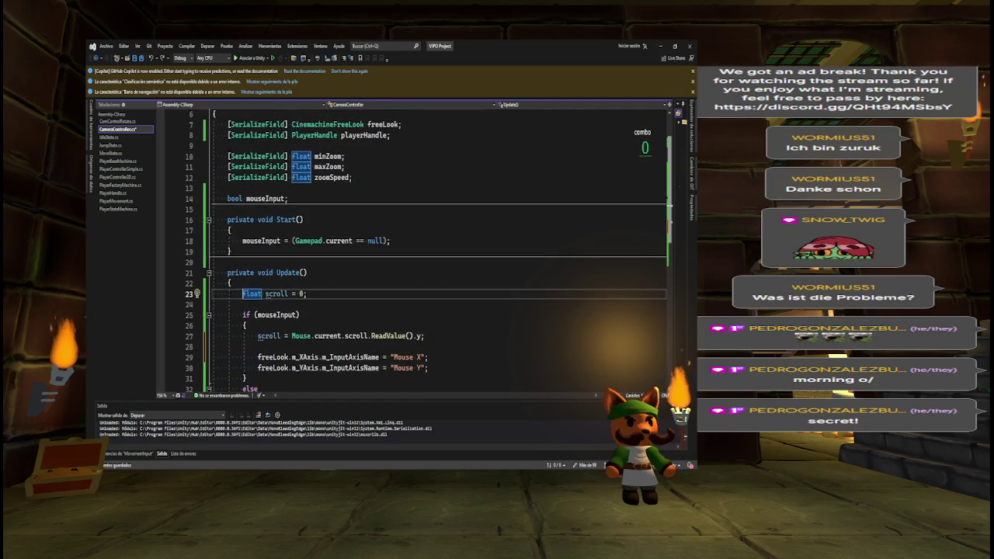
{"action": "scroll", "coordinate": [435, 248], "scroll_direction": "up", "scroll_amount": 2}
{"action": "scroll", "coordinate": [435, 249], "scroll_direction": "down", "scroll_amount": 3}
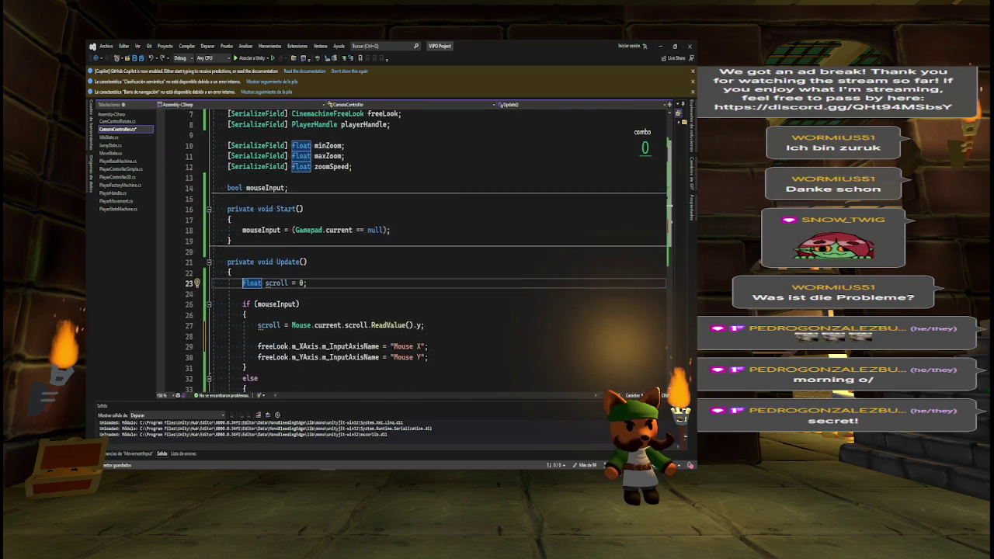
{"action": "scroll", "coordinate": [579, 195], "scroll_direction": "down", "scroll_amount": 1}
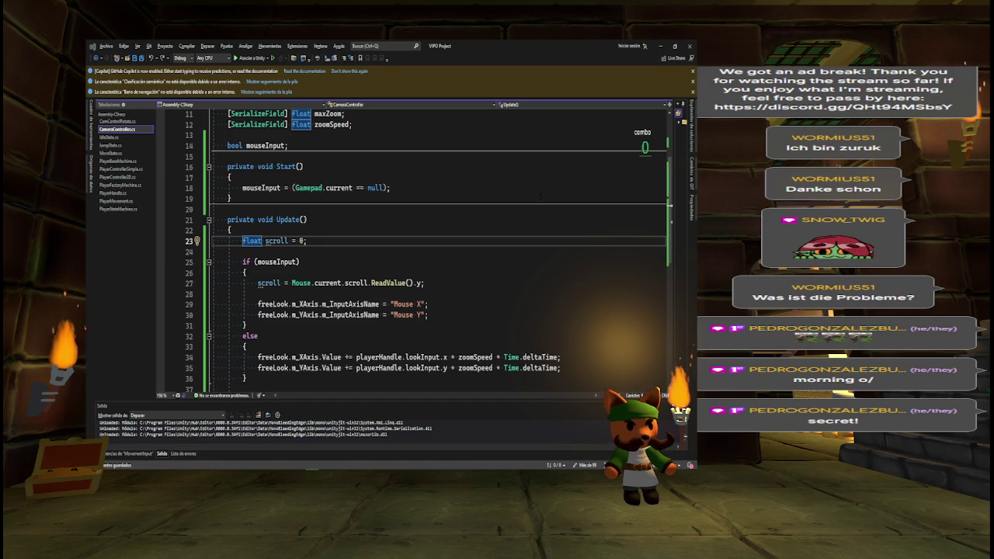
{"action": "key", "text": "alt+Tab"}
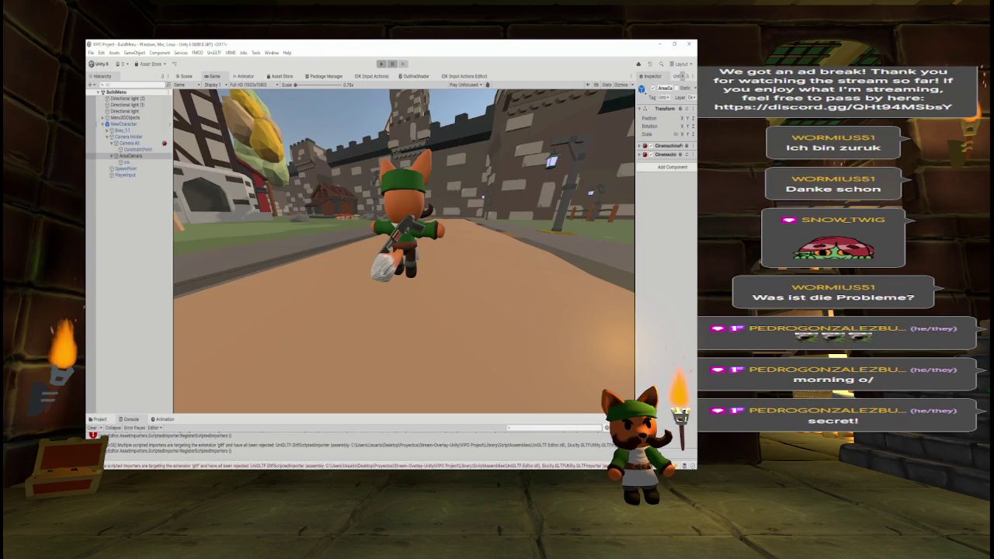
- Inspect Camera Alt and Camera Holder, widen the Inspector, and select AreaCamera in the Scene view
{"action": "left_click", "coordinate": [128, 142]}
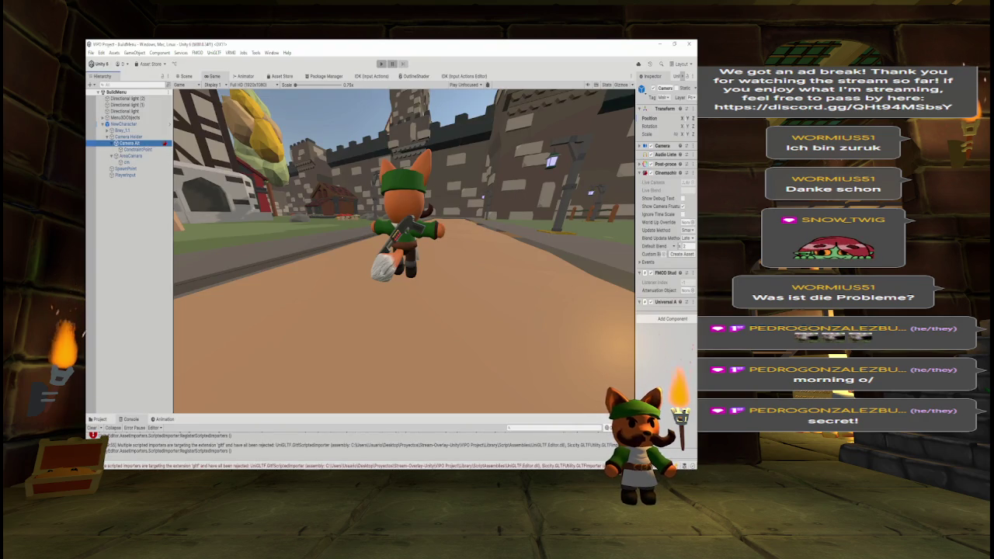
{"action": "left_click", "coordinate": [129, 137]}
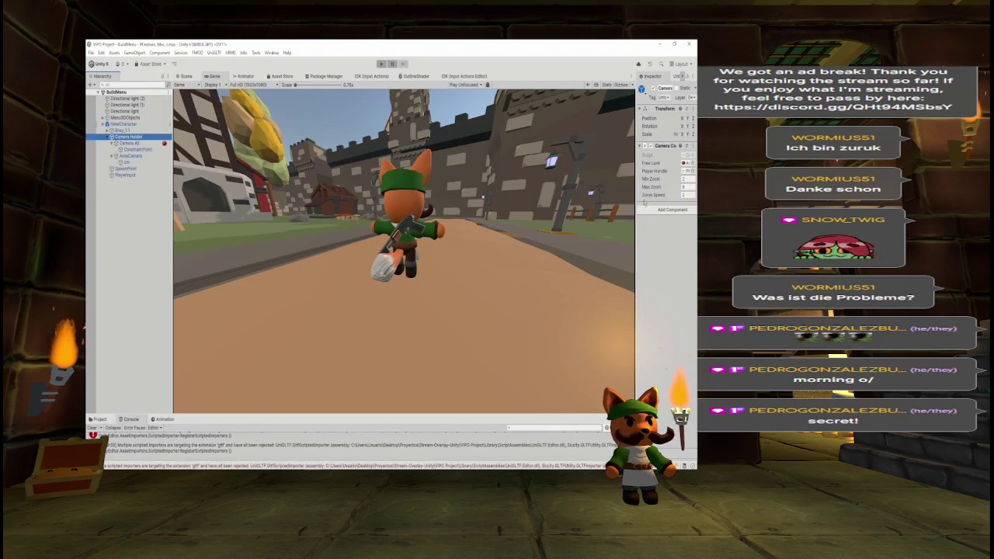
{"action": "left_click_drag", "start_coordinate": [635, 194], "coordinate": [514, 196]}
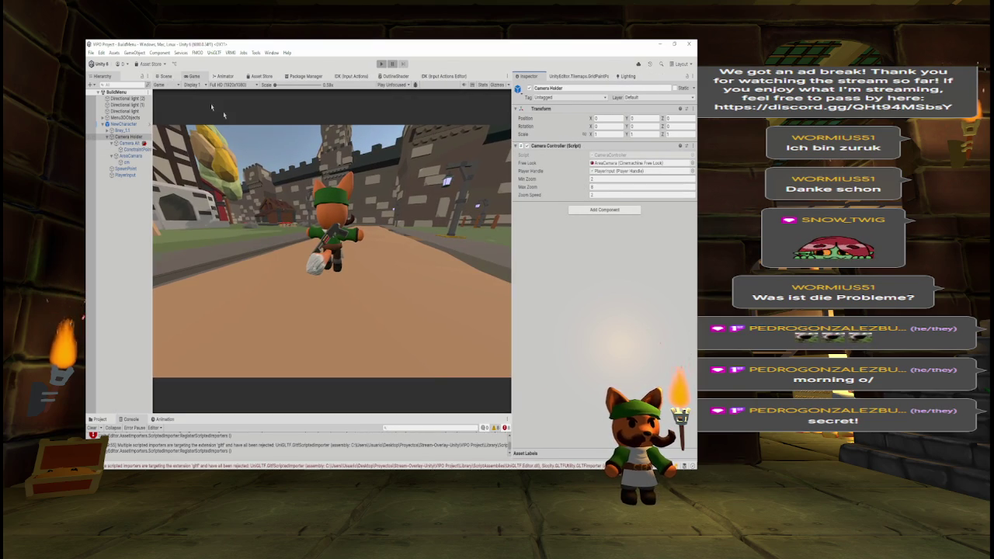
{"action": "left_click", "coordinate": [165, 76]}
{"action": "left_click", "coordinate": [129, 156]}
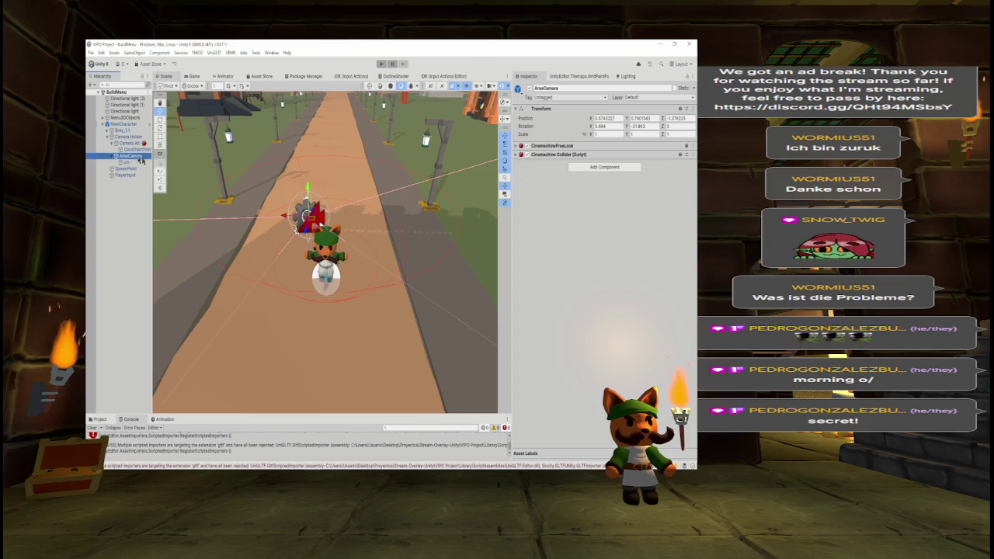
- Set AreaCamera's FreeLook orbits: bottom radius 1.5, middle height 1.25 and radius 2, top radius 3
{"action": "mouse_move", "coordinate": [264, 256]}
{"action": "left_mouse_down"}
{"action": "mouse_move", "coordinate": [264, 184]}
{"action": "mouse_move", "coordinate": [205, 195]}
{"action": "mouse_move", "coordinate": [211, 174]}
{"action": "left_mouse_up"}
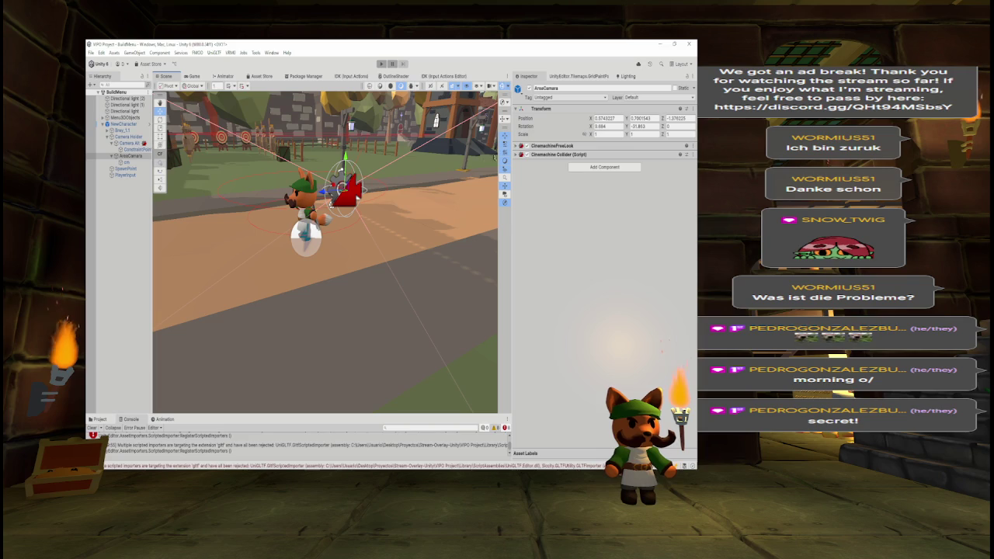
{"action": "left_click", "coordinate": [544, 146]}
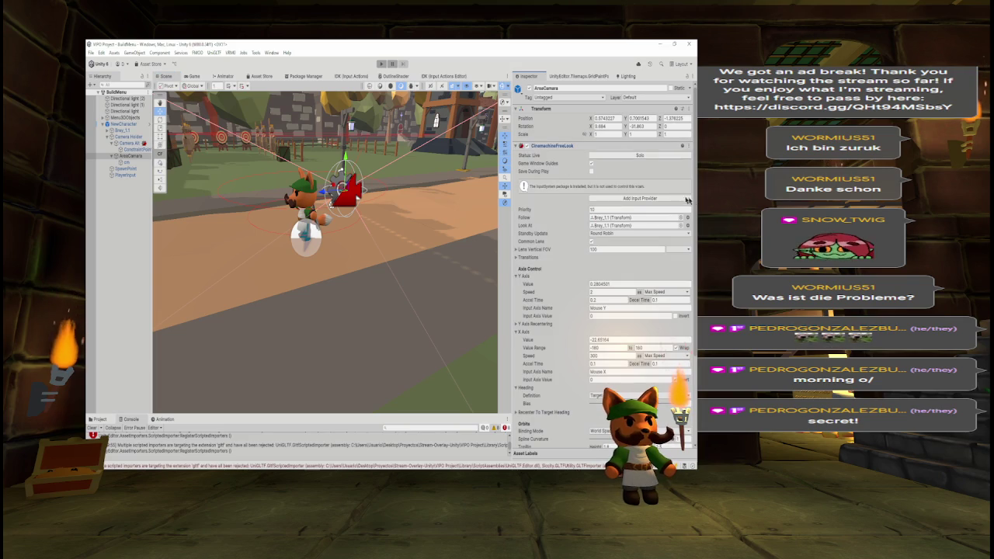
{"action": "scroll", "coordinate": [687, 264], "scroll_direction": "down", "scroll_amount": 5}
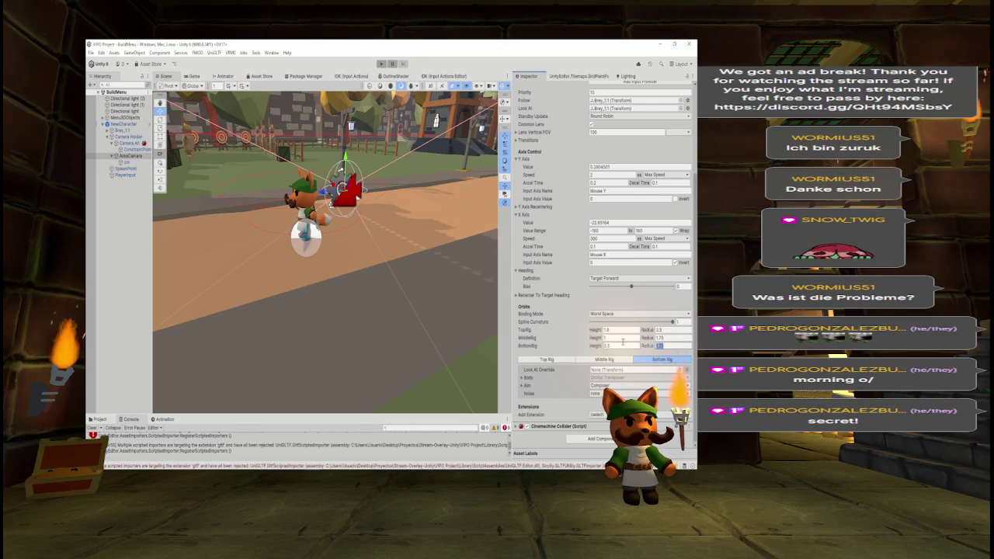
{"action": "type", "text": "1.5"}
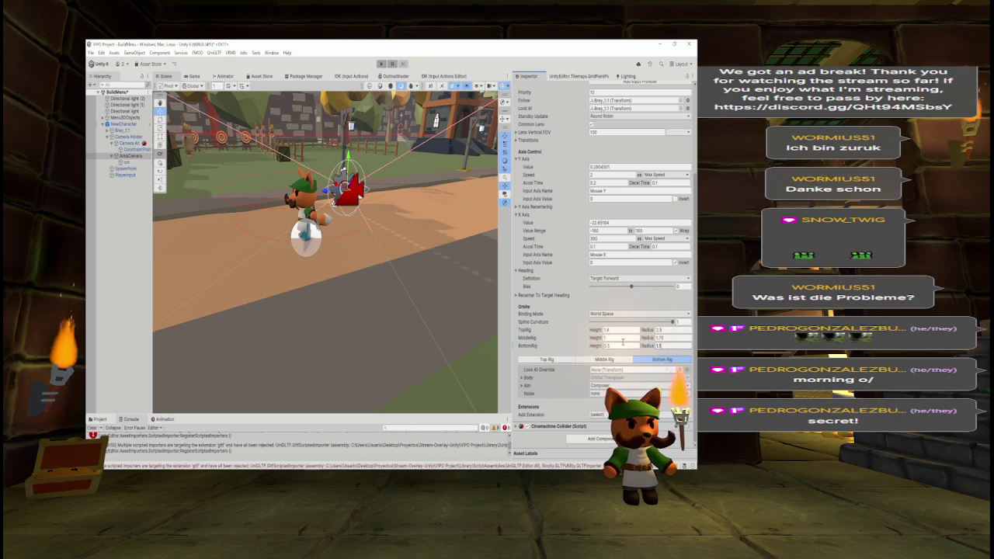
{"action": "key", "text": "shift+Tab"}
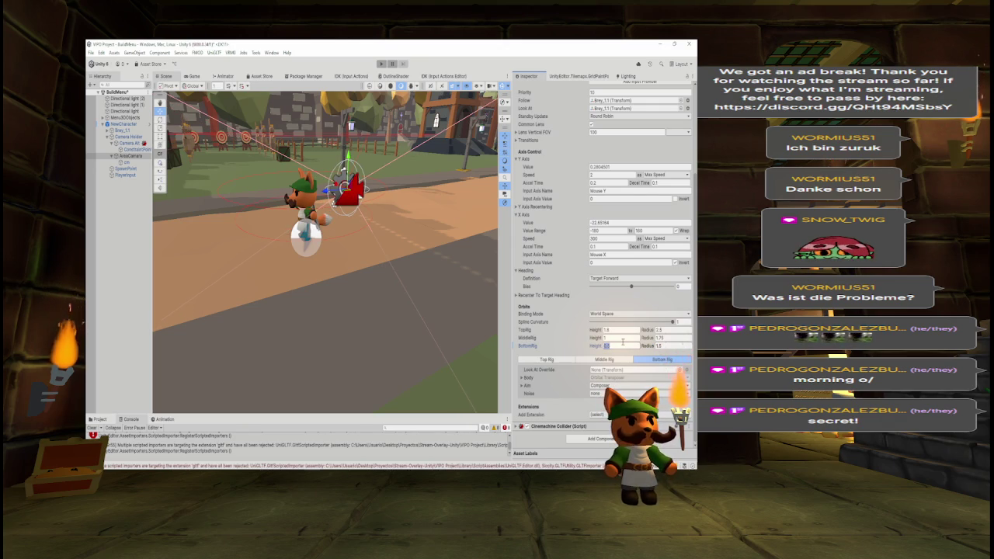
{"action": "mouse_move", "coordinate": [365, 256]}
{"action": "left_mouse_down"}
{"action": "mouse_move", "coordinate": [388, 239]}
{"action": "mouse_move", "coordinate": [438, 229]}
{"action": "mouse_move", "coordinate": [414, 249]}
{"action": "mouse_move", "coordinate": [423, 245]}
{"action": "left_mouse_up"}
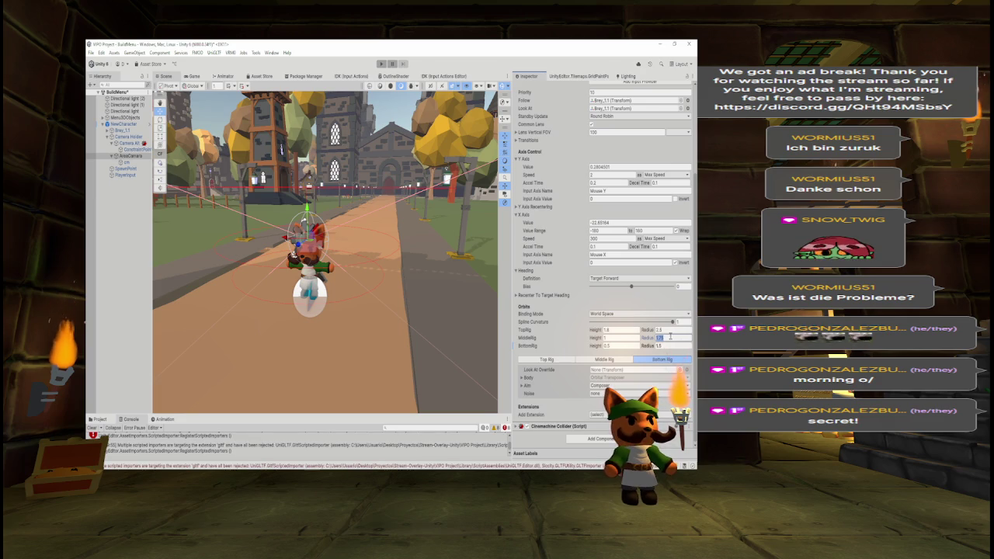
{"action": "type", "text": "2"}
{"action": "left_click", "coordinate": [627, 339]}
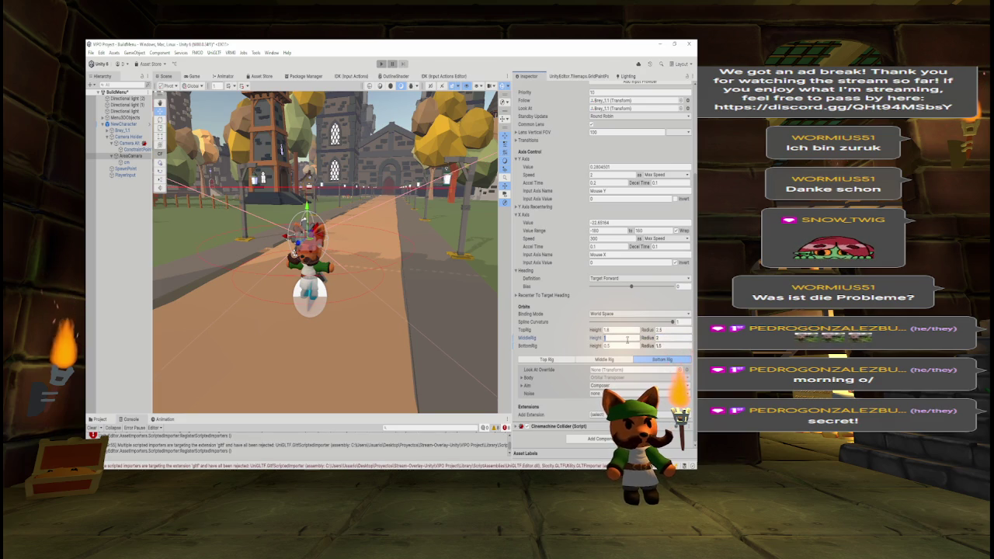
{"action": "type", "text": ".25"}
{"action": "left_click_drag", "start_coordinate": [477, 280], "coordinate": [680, 330]}
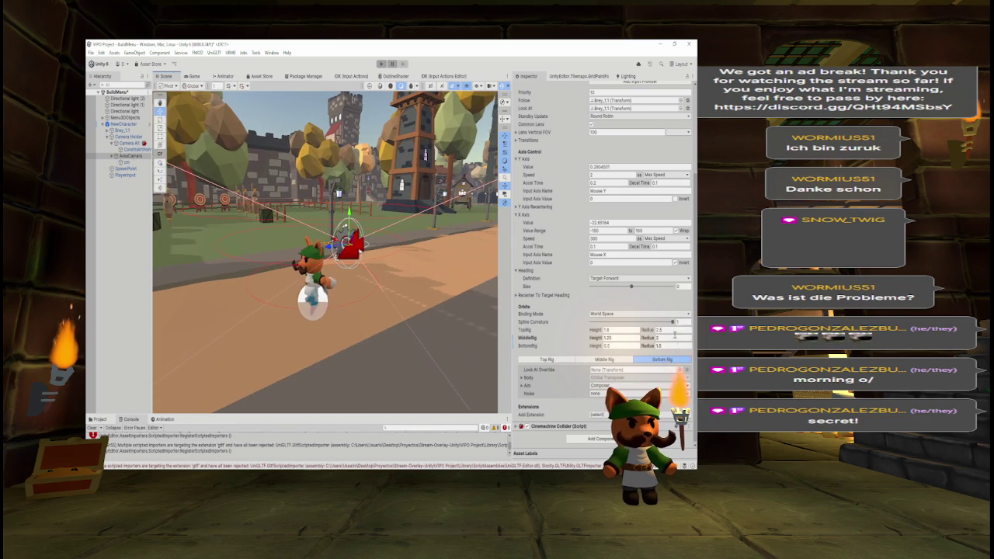
{"action": "left_click", "coordinate": [672, 331]}
{"action": "type", "text": "3"}
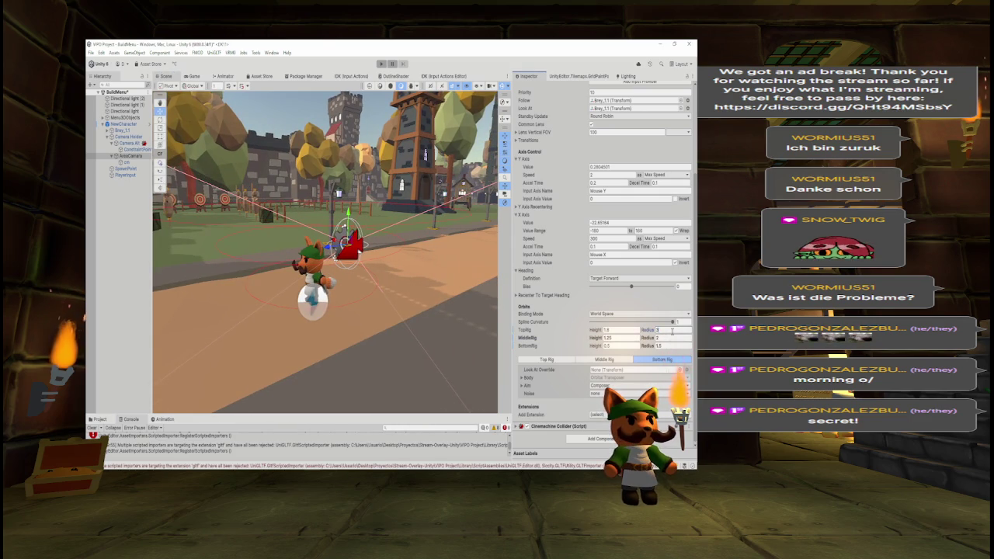
{"action": "type", "text": "2"}
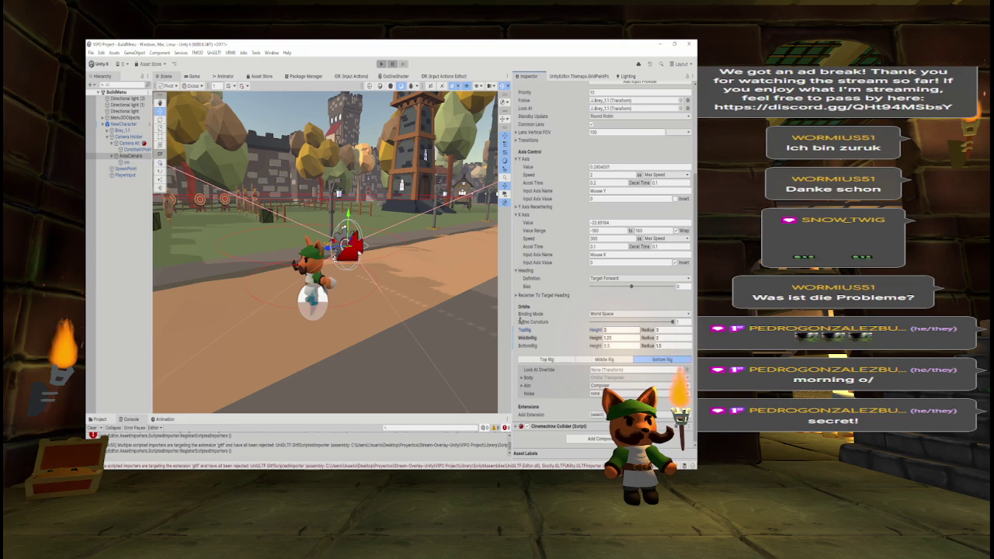
- Run the game in the Game view and start editing Camera Holder's Zoom Speed
{"action": "left_click", "coordinate": [194, 76]}
{"action": "left_click", "coordinate": [380, 63]}
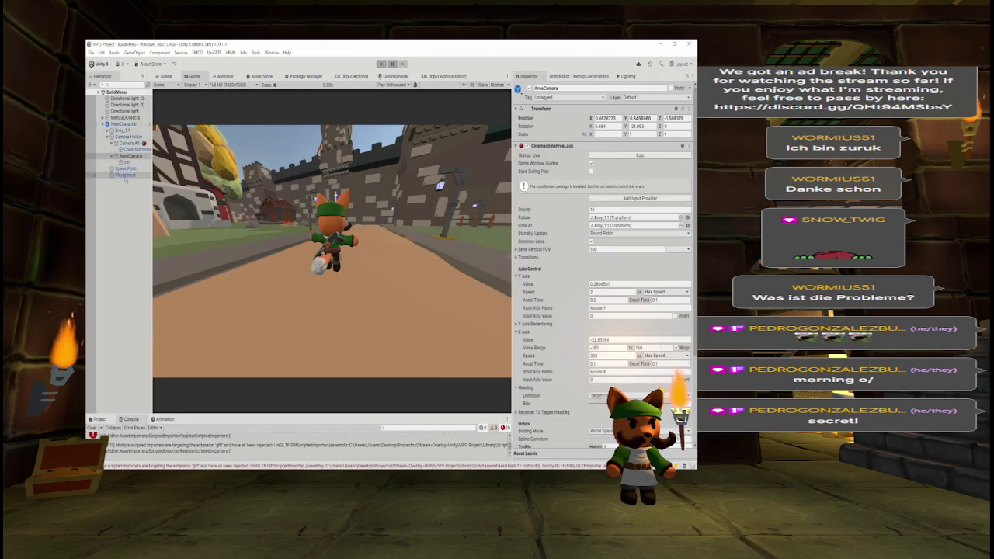
{"action": "left_click", "coordinate": [126, 136]}
{"action": "left_click", "coordinate": [611, 195]}
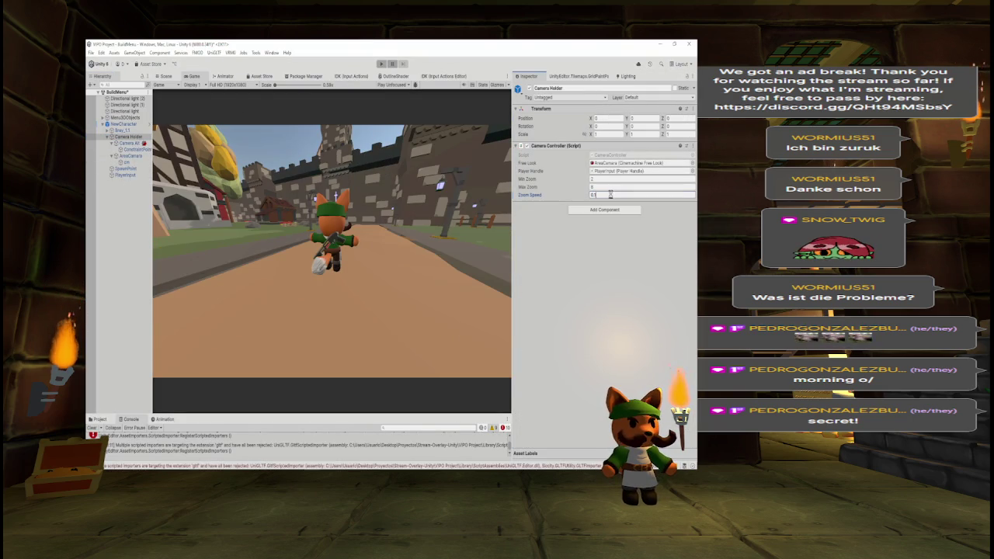
- Apply the lower Zoom Speed, play, enlarge the Game view and move the character with W+A
{"action": "key", "text": "ctrl+p"}
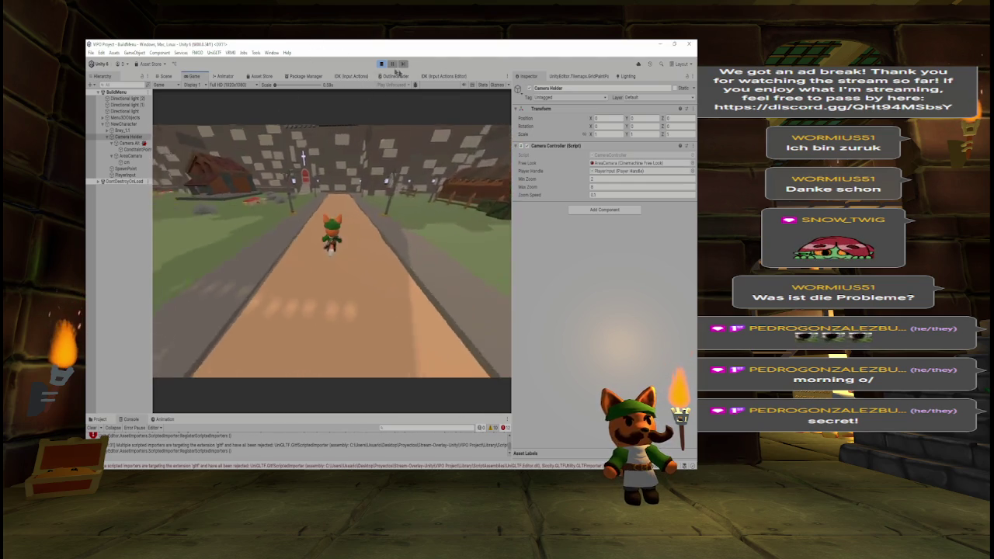
{"action": "left_click_drag", "start_coordinate": [510, 88], "coordinate": [619, 118]}
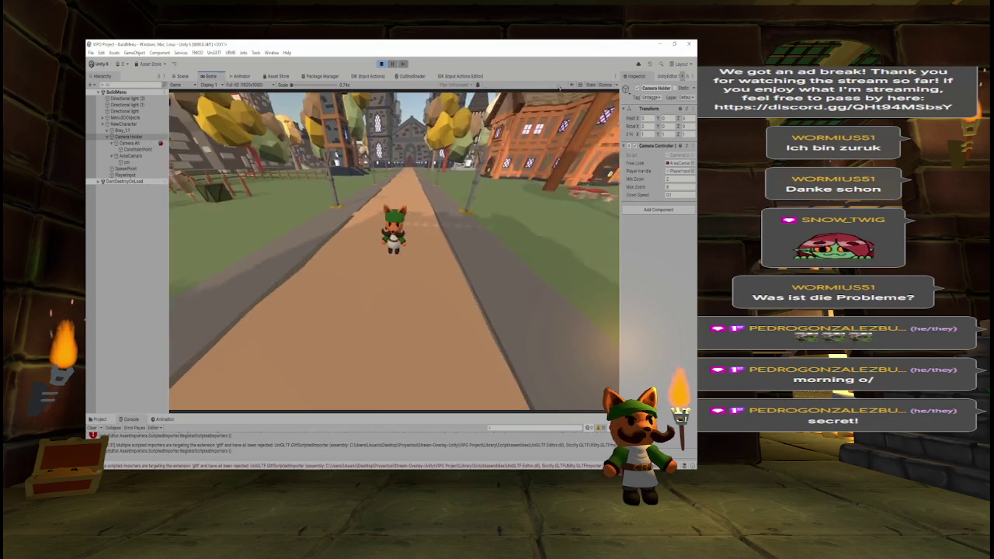
{"action": "key", "text": "w+a"}
{"action": "type", "text": "0.0"}
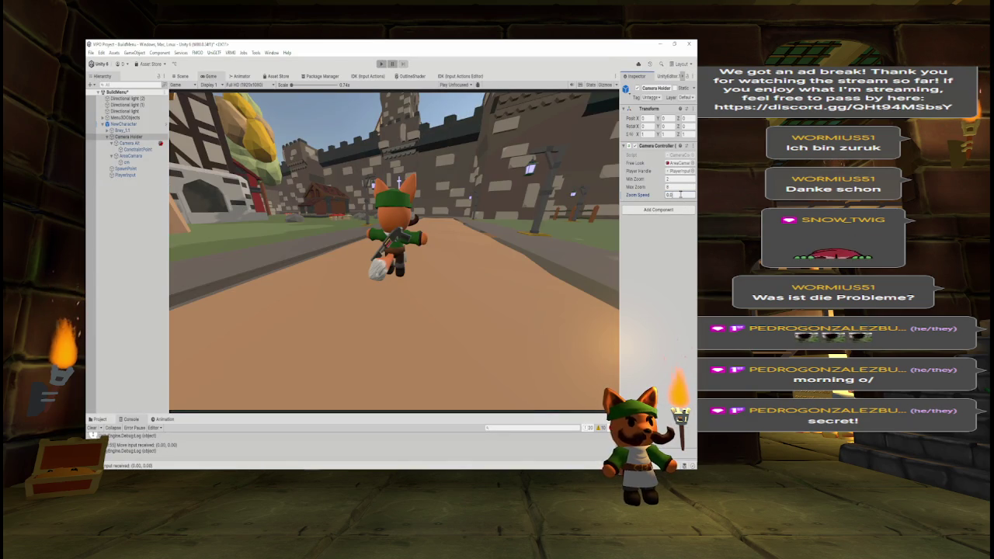
- Restart Play mode with the new zoom speed and run the character toward and away from the camera
{"action": "type", "text": "1"}
{"action": "left_click", "coordinate": [381, 64]}
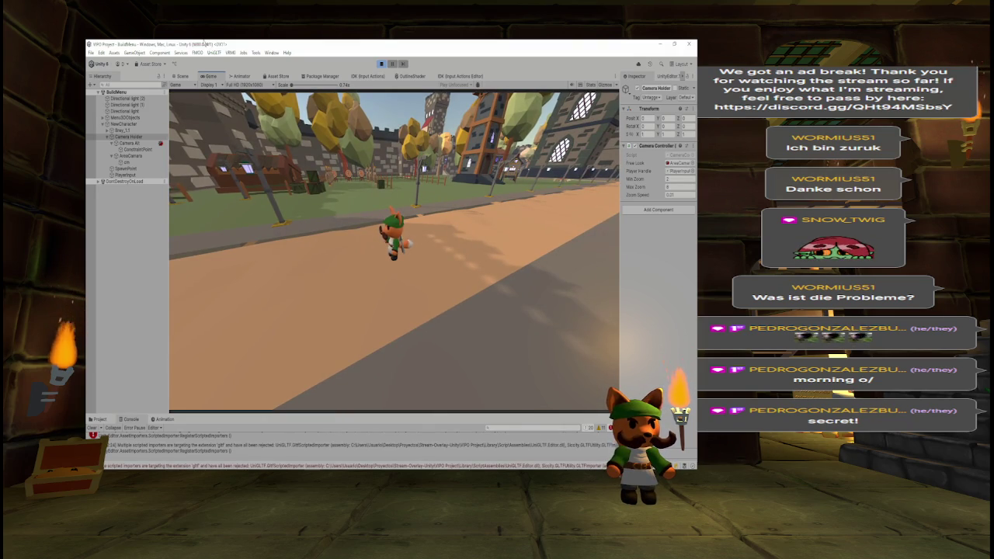
{"action": "key", "text": "s"}
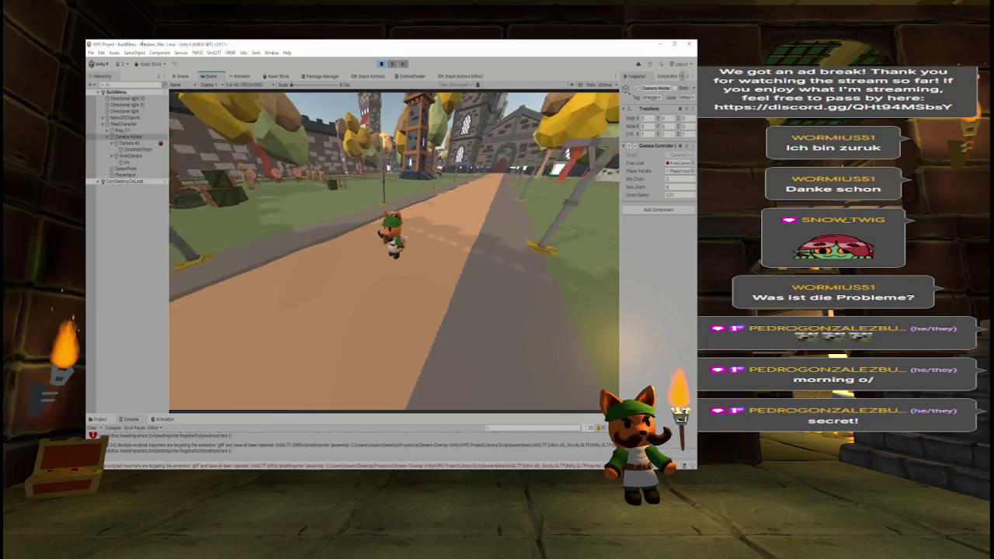
{"action": "key", "text": "s"}
{"action": "key", "text": "w"}
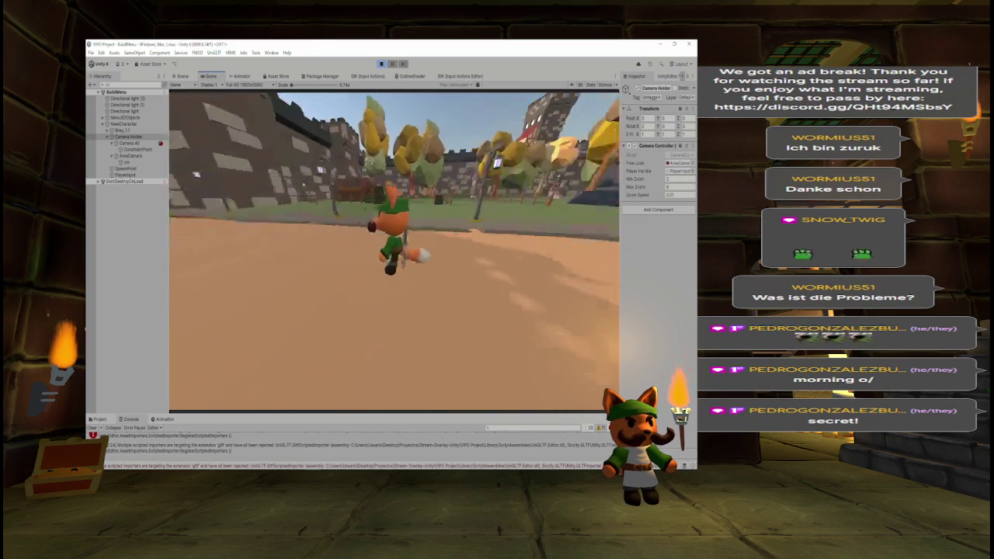
{"action": "key", "text": "s"}
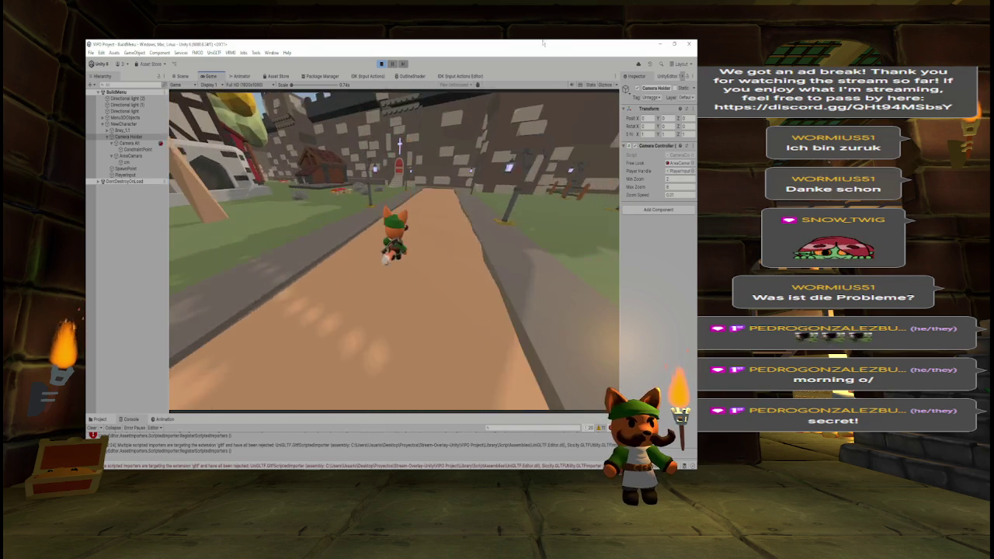
{"action": "key", "text": "s"}
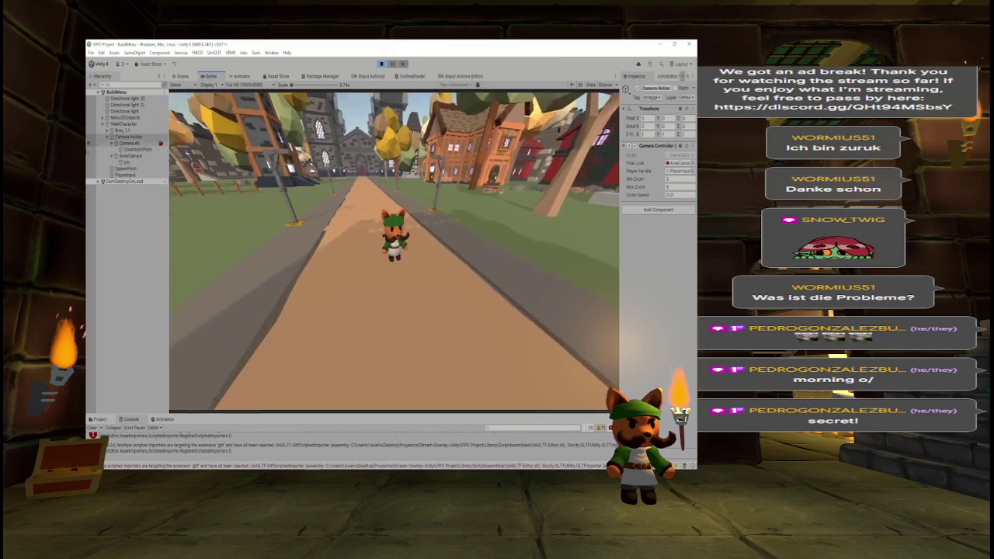
- Run the character up and along the town street toward the castle, watching the camera follow
{"action": "key", "text": "w"}
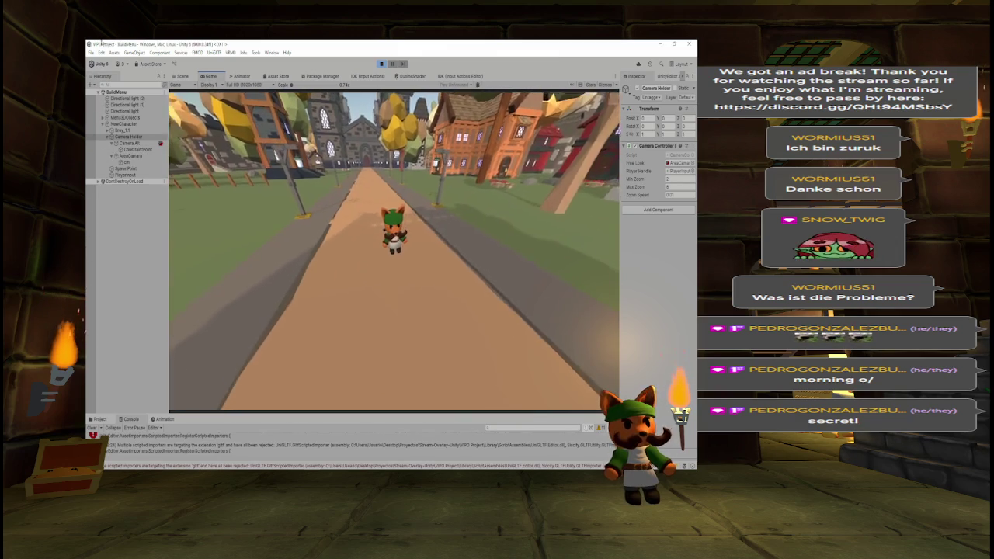
{"action": "key", "text": "a"}
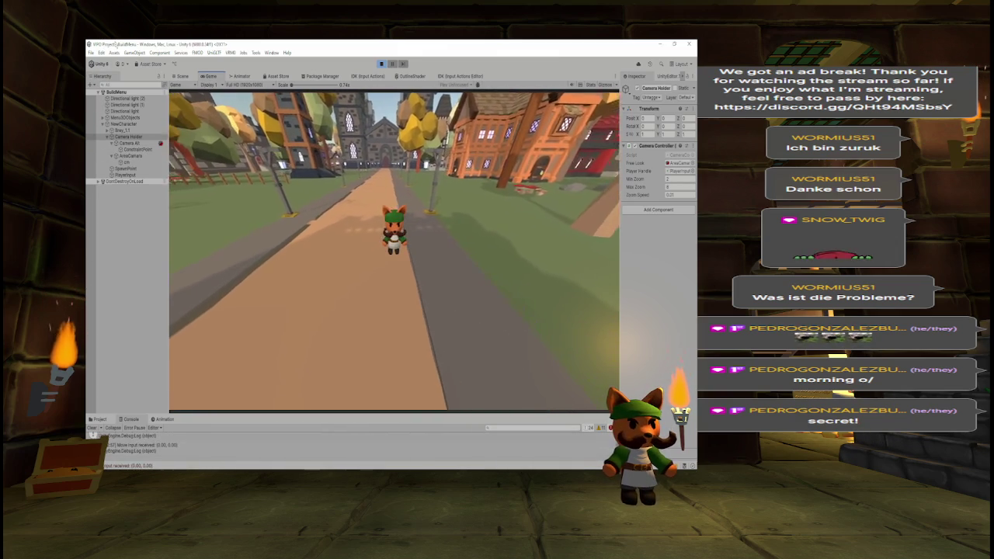
{"action": "key", "text": "w"}
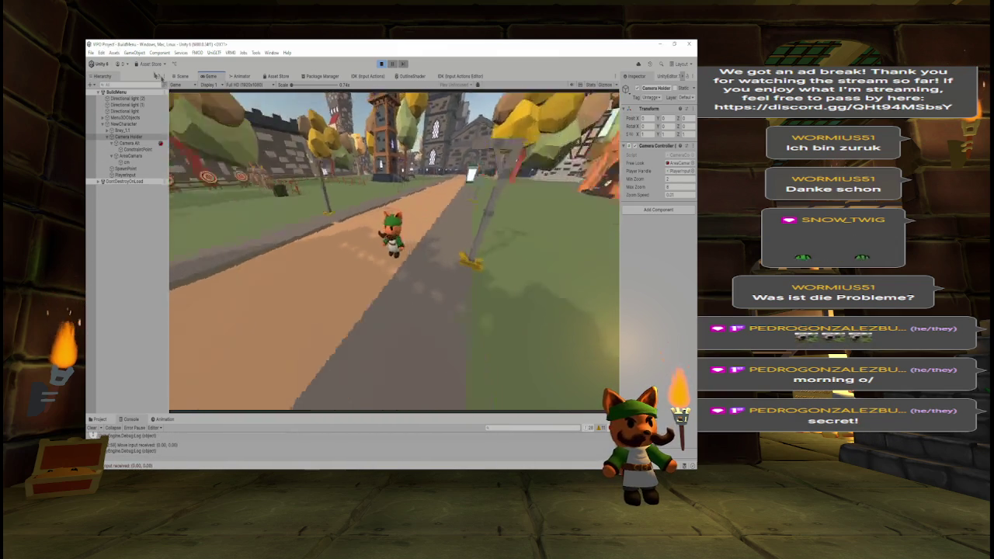
{"action": "key", "text": "w"}
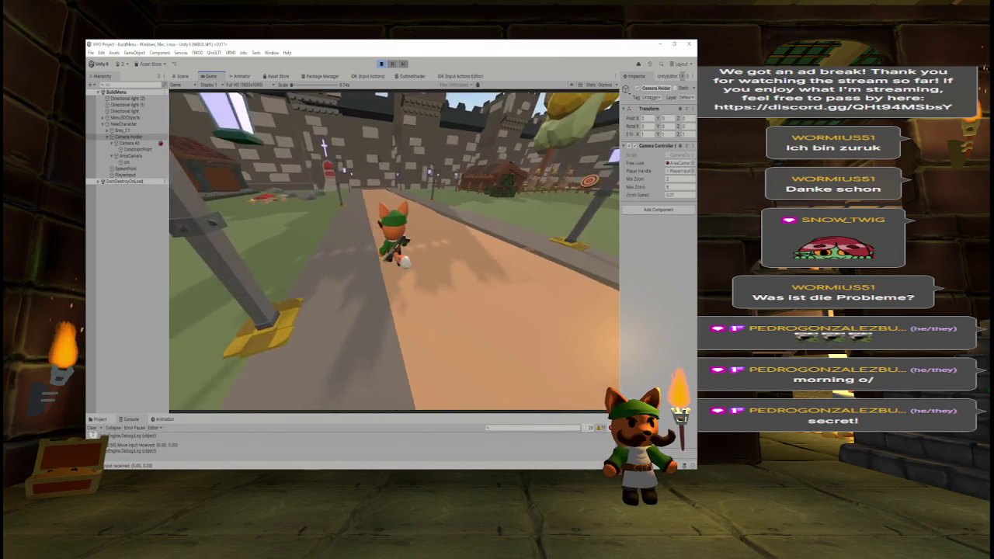
{"action": "key", "text": "w"}
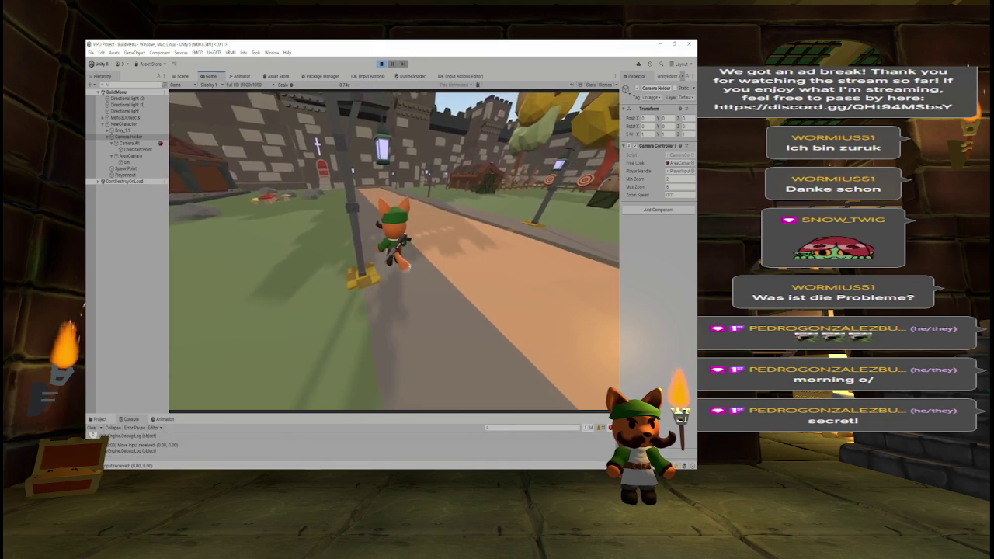
{"action": "key", "text": "w"}
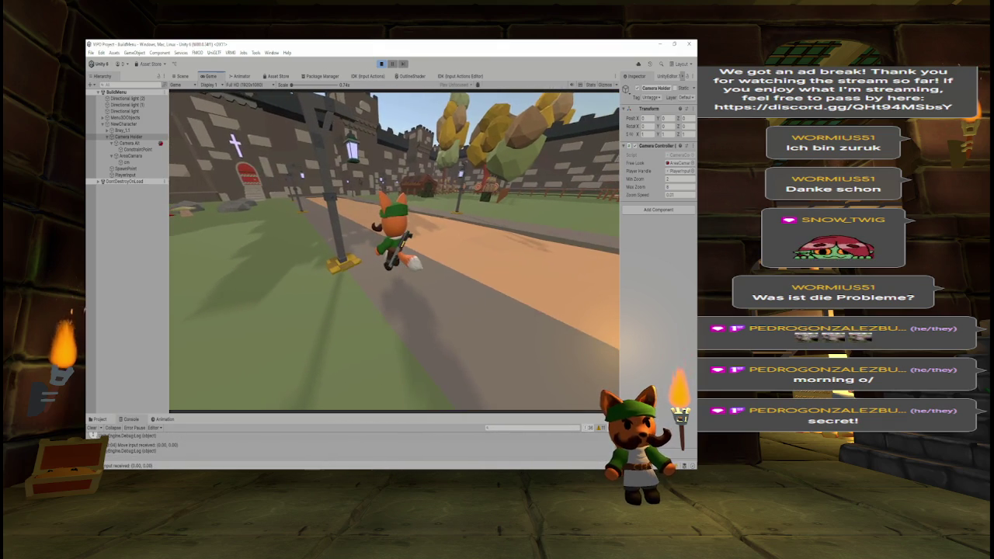
{"action": "key", "text": "w"}
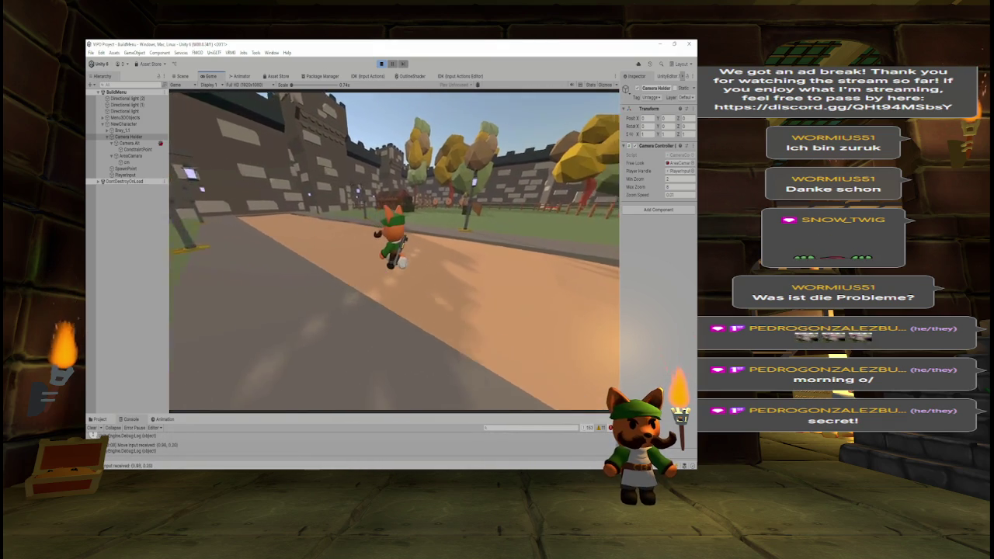
{"action": "key", "text": "w"}
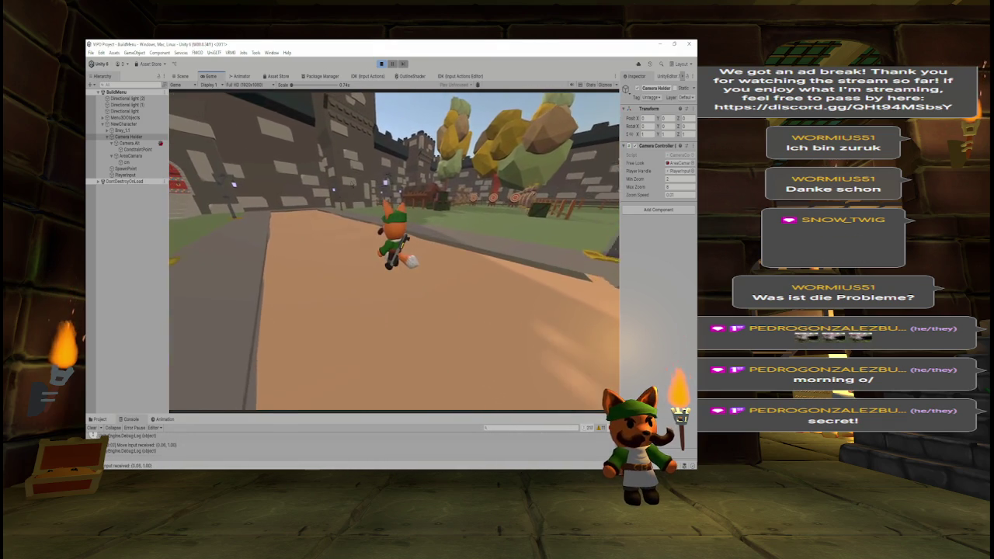
{"action": "key", "text": "w"}
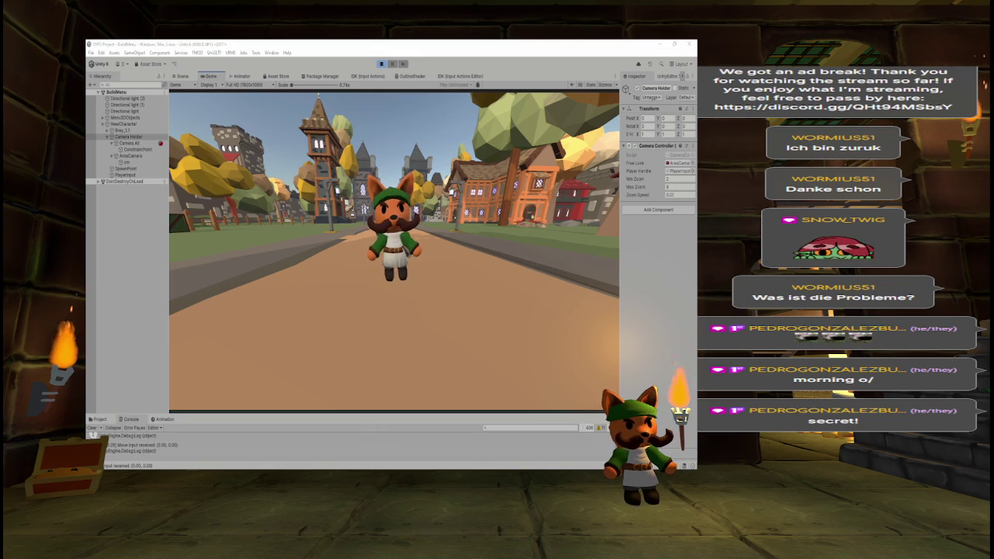
- Zoom the camera in and out with the mouse wheel while running the character through town
{"action": "key", "text": "d"}
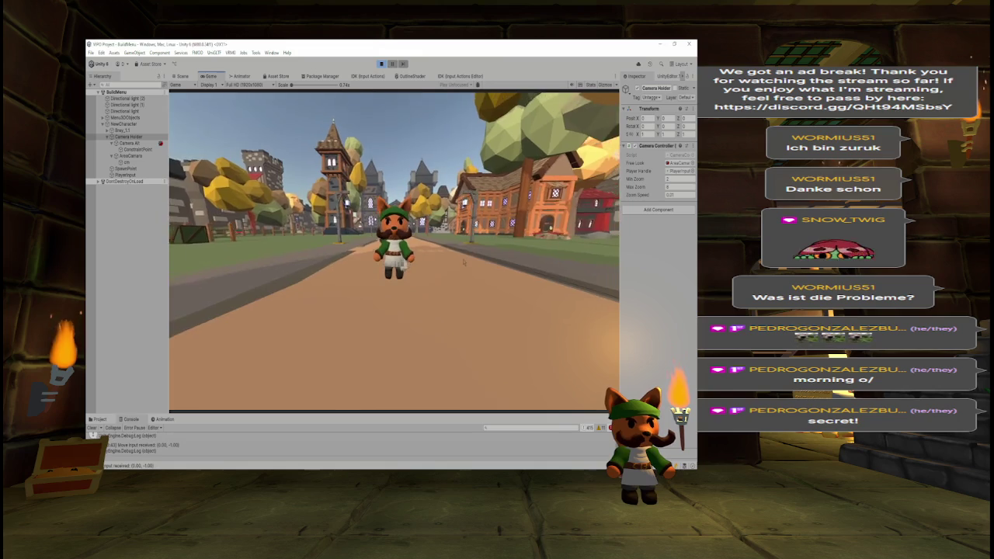
{"action": "scroll", "coordinate": [464, 262], "scroll_direction": "up", "scroll_amount": 3}
{"action": "scroll", "coordinate": [464, 263], "scroll_direction": "down", "scroll_amount": 3}
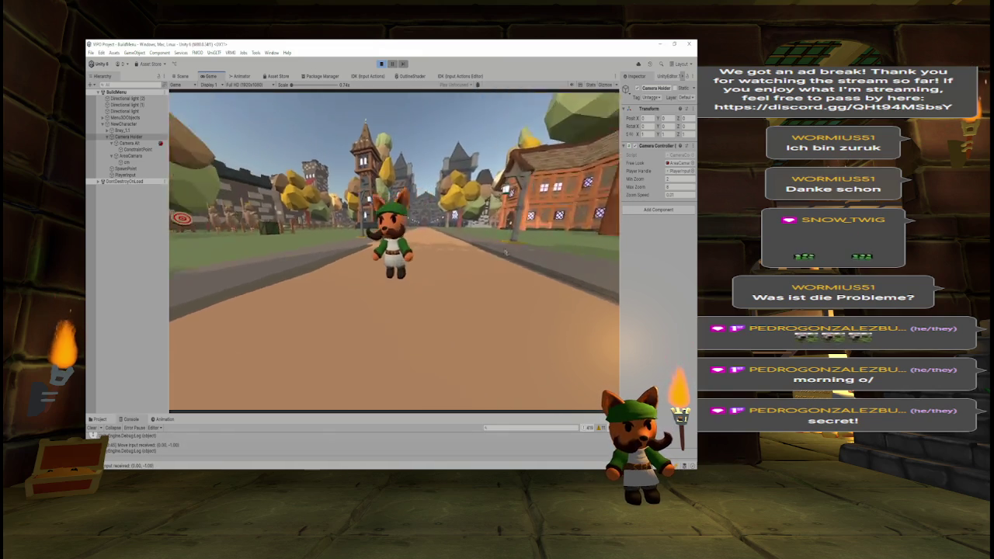
{"action": "key", "text": "s"}
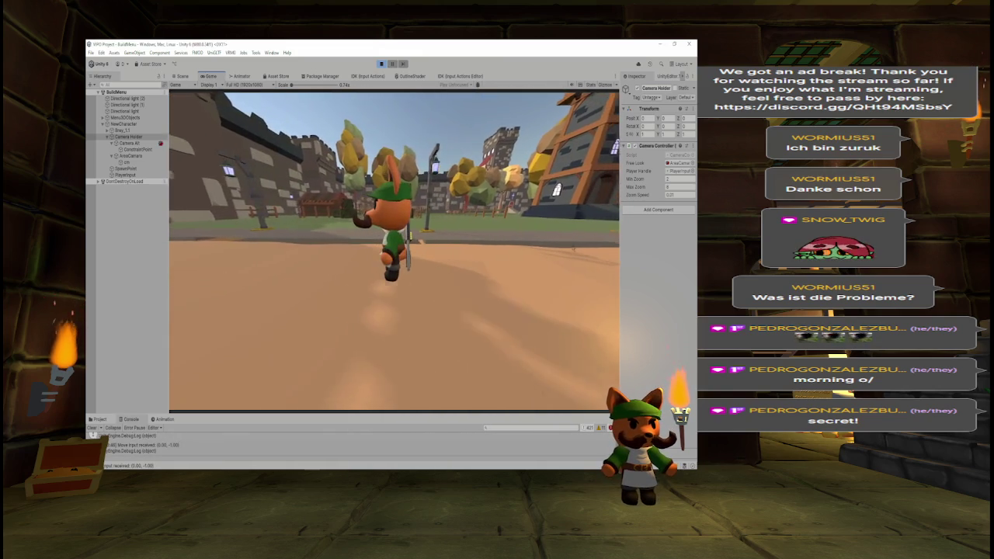
{"action": "key", "text": "w"}
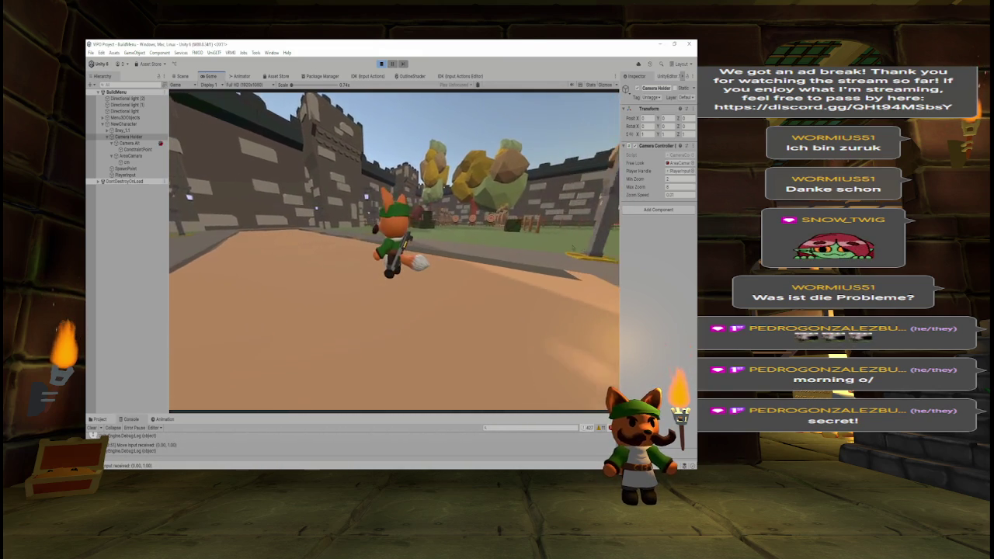
{"action": "key", "text": "a"}
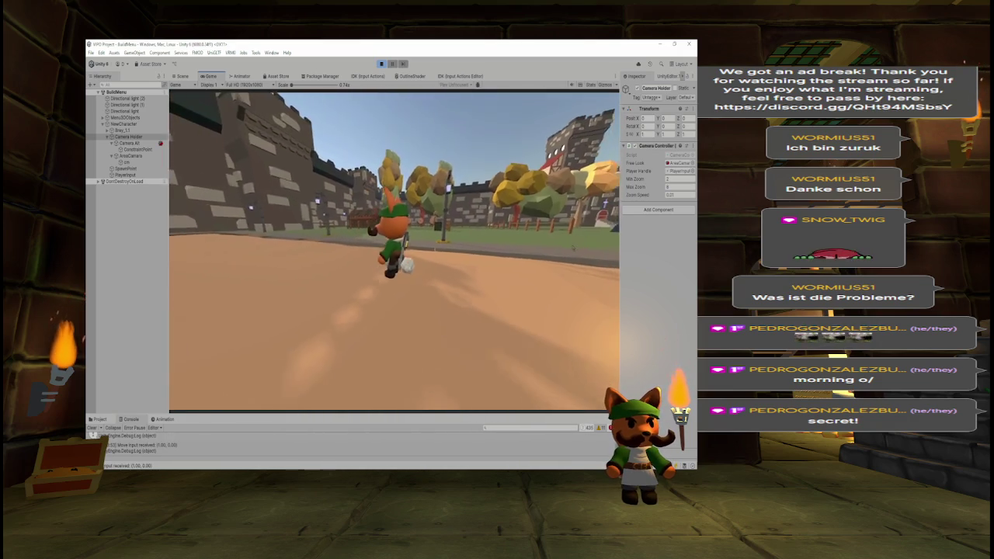
{"action": "key", "text": "space"}
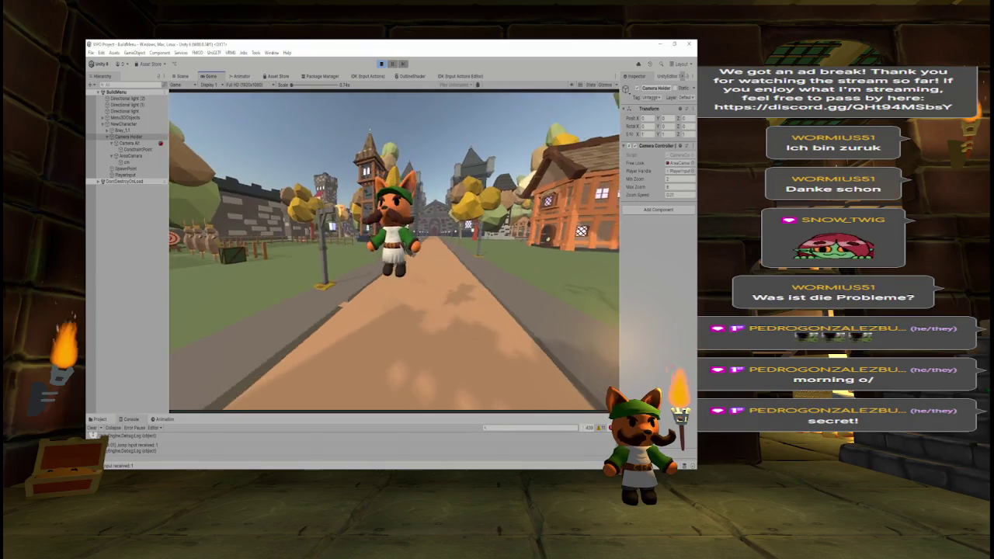
{"action": "key", "text": "w"}
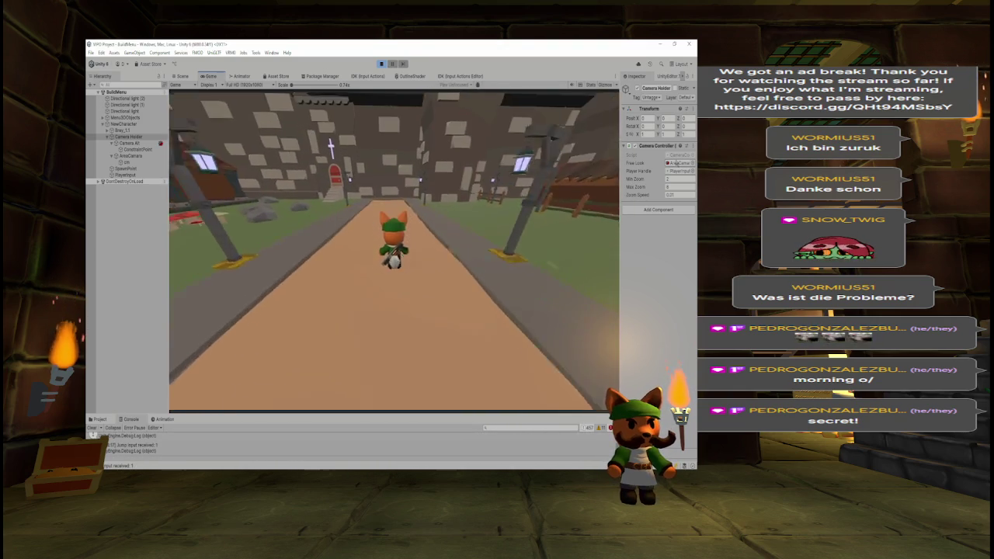
- Jump the character repeatedly while running back and forth along the street
{"action": "key", "text": "space"}
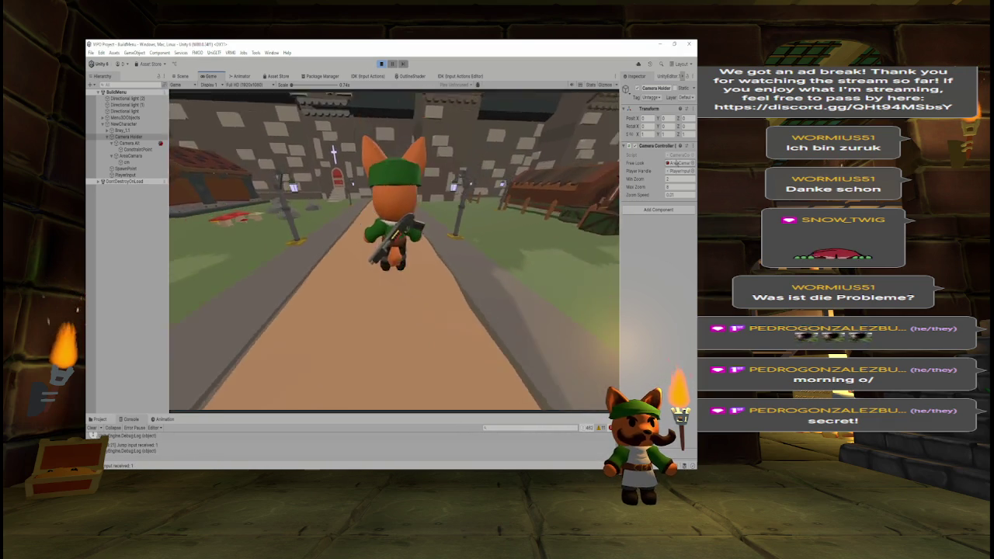
{"action": "key", "text": "w"}
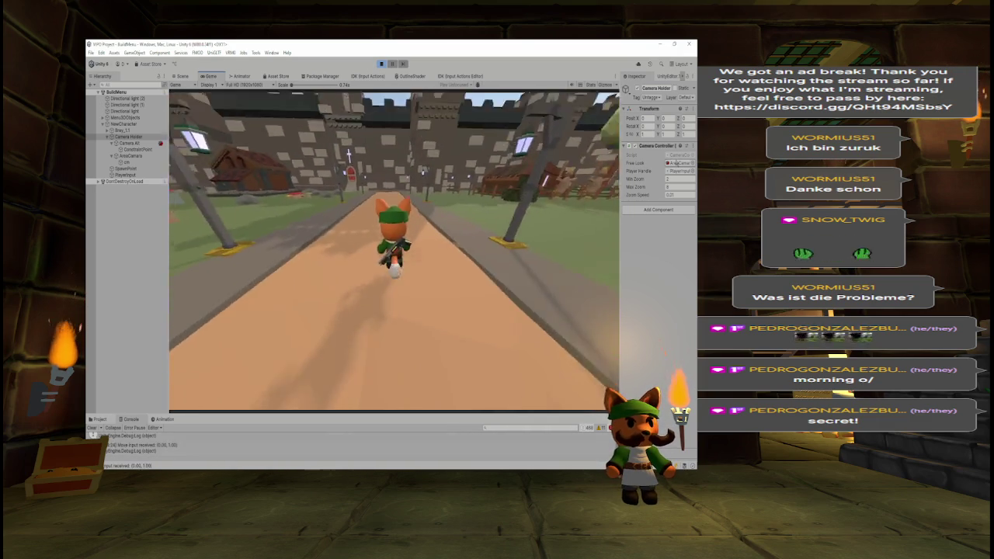
{"action": "key", "text": "space"}
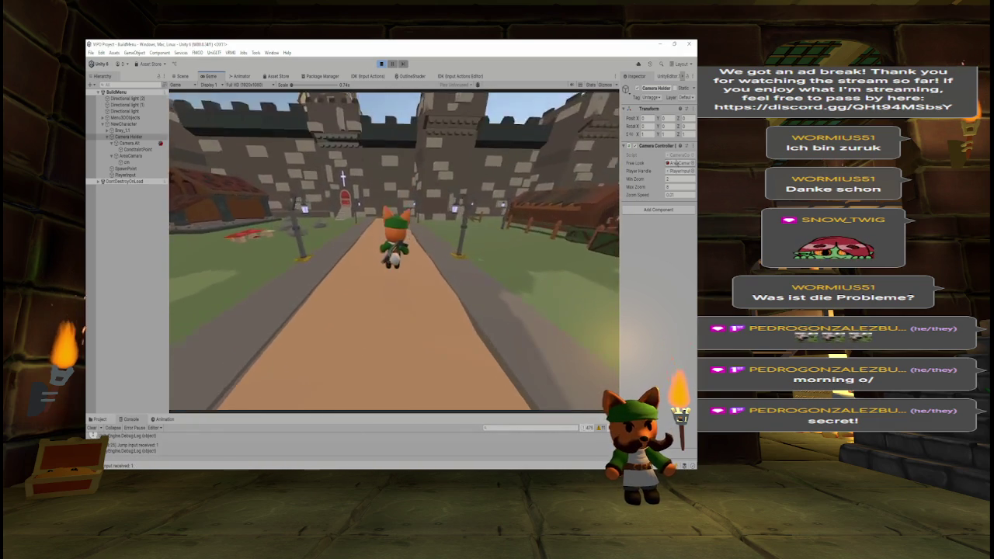
{"action": "key", "text": "s"}
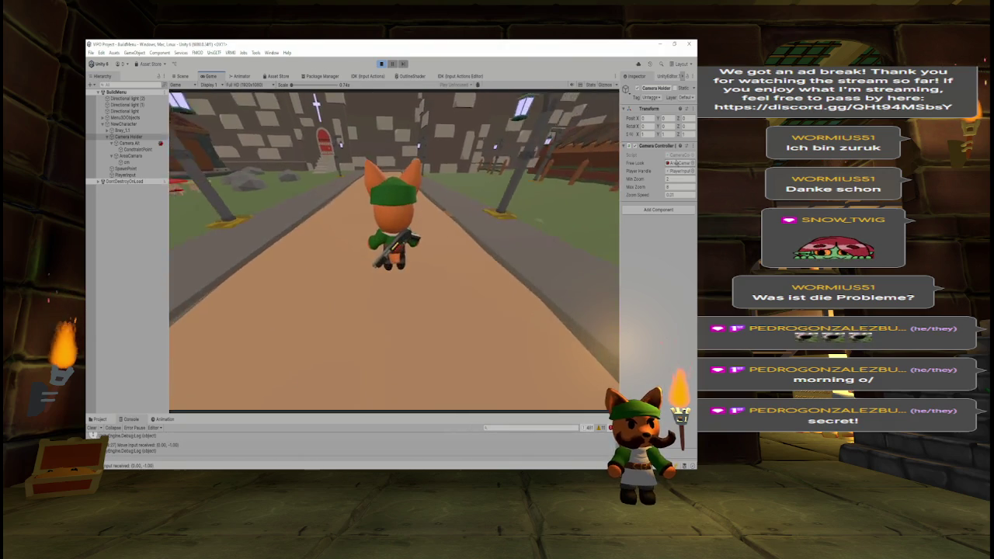
{"action": "key", "text": "space"}
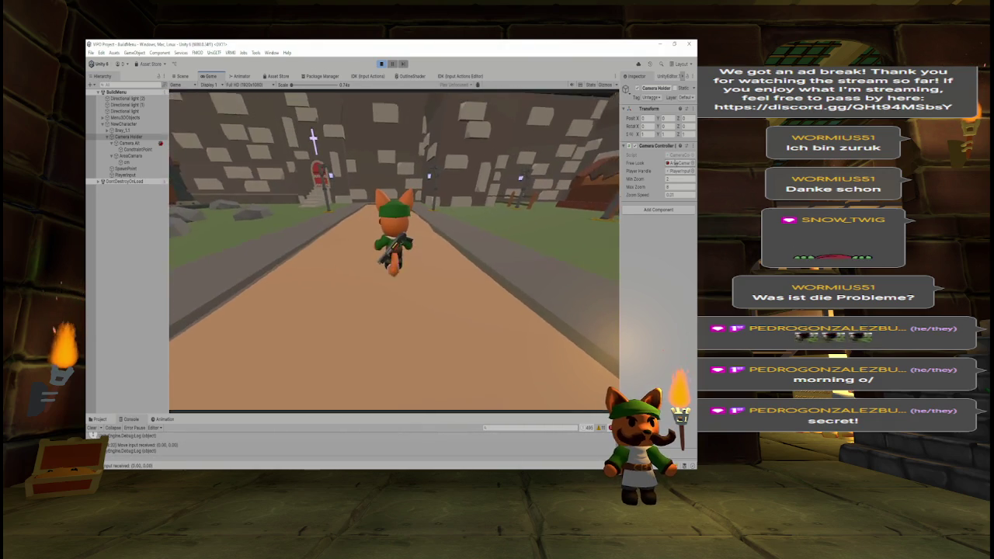
{"action": "key", "text": "d"}
{"action": "key", "text": "space"}
{"action": "key", "text": "s"}
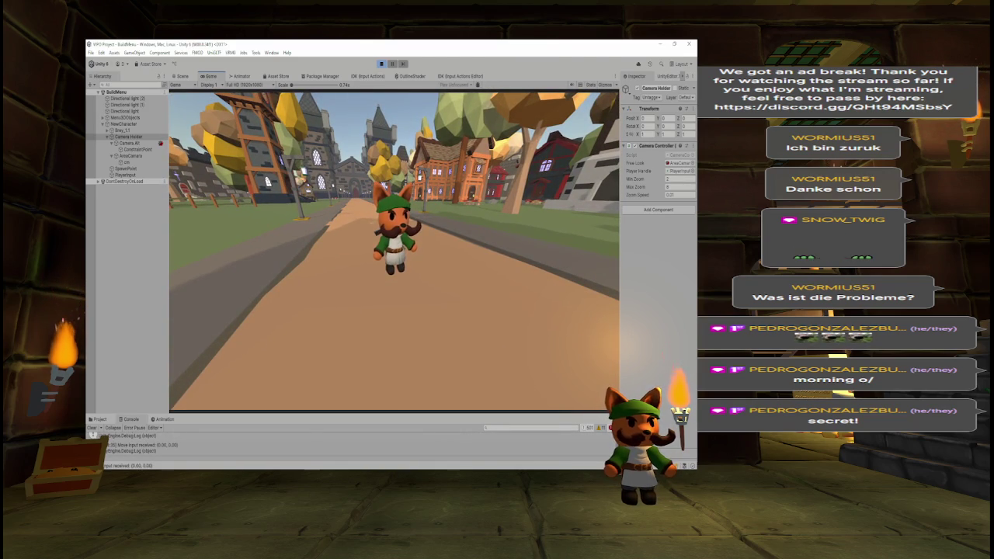
{"action": "key", "text": "w"}
{"action": "key", "text": "s"}
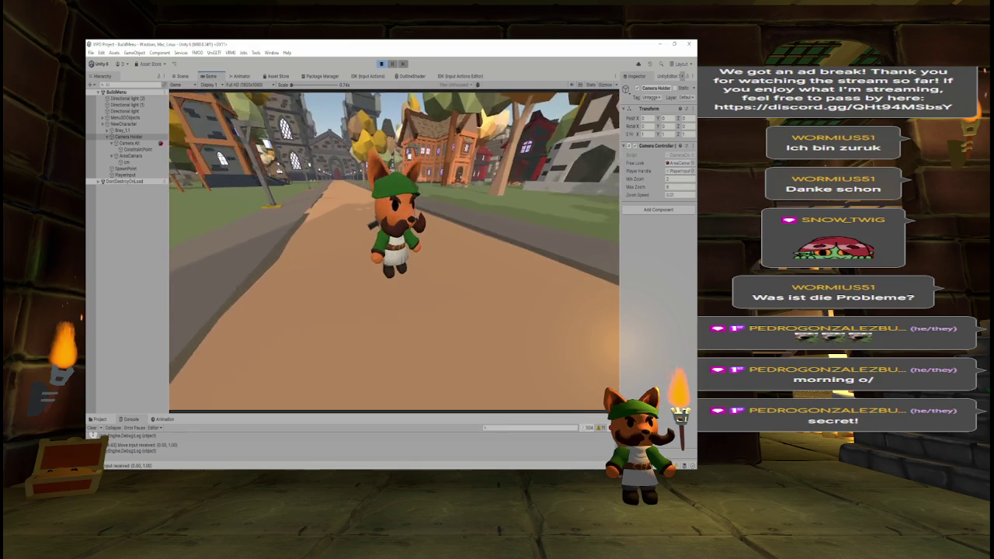
{"action": "key", "text": "s"}
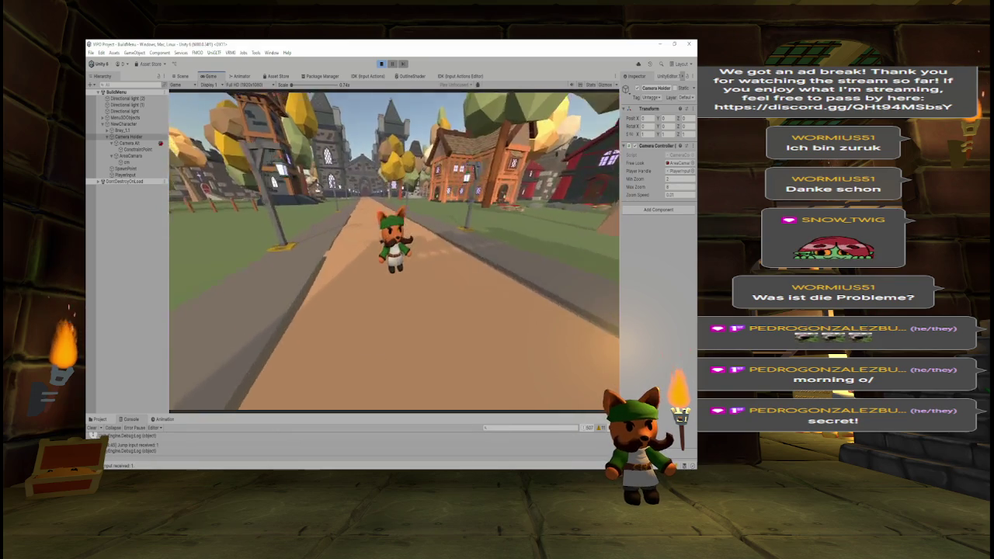
{"action": "key", "text": "space"}
{"action": "key", "text": "space"}
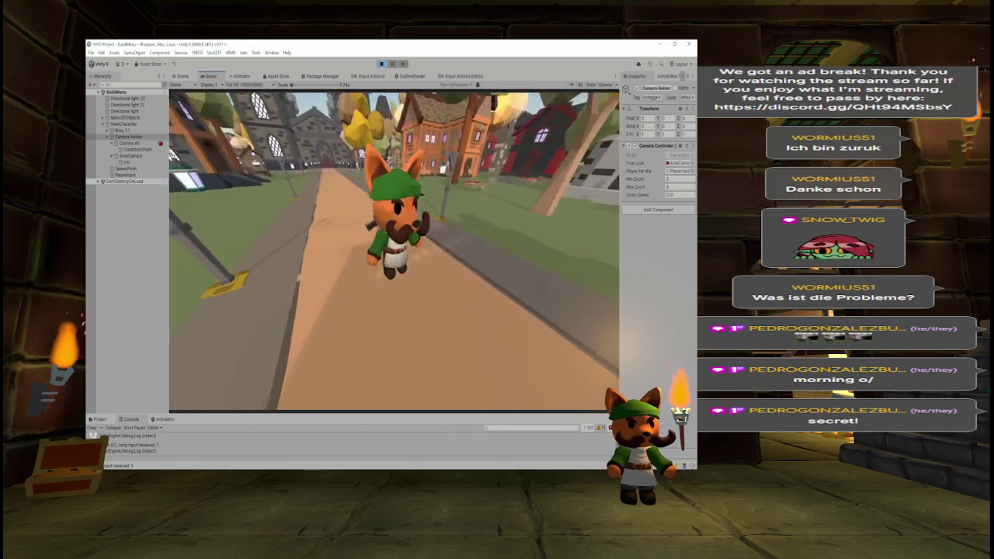
{"action": "key", "text": "w"}
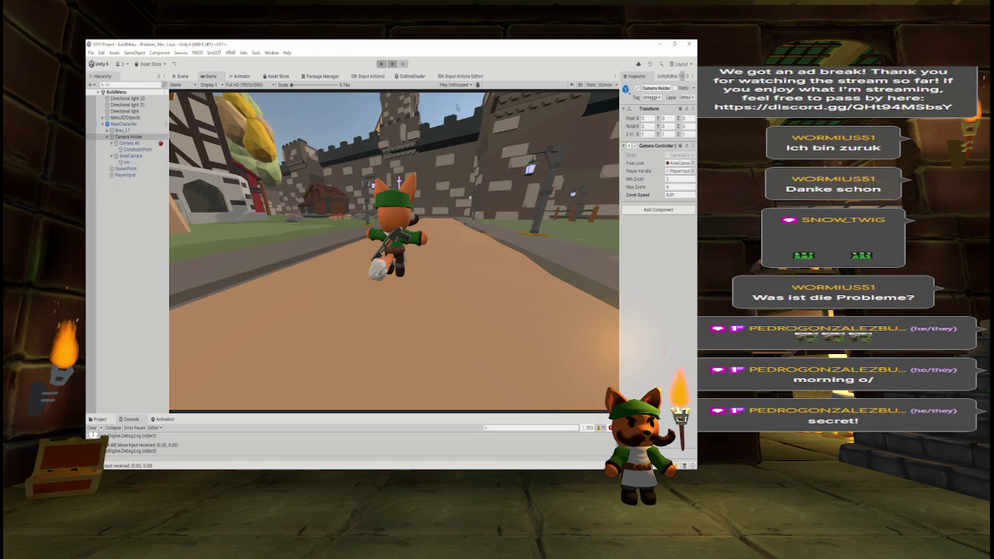
{"action": "key", "text": "alt+Tab"}
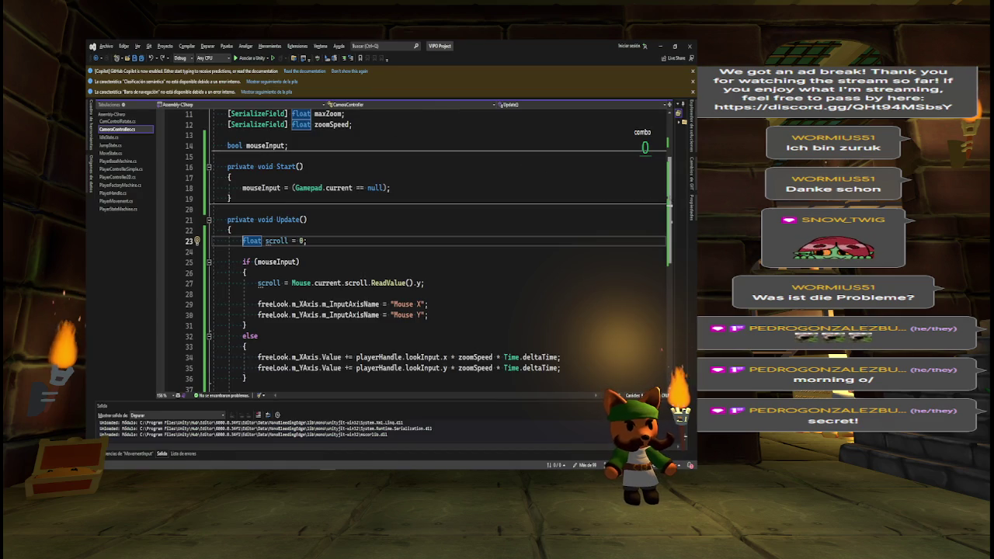
- Rename the zoomSpeed field to zoomSpeed_X and add a zoomSpeed_Y field below it
{"action": "scroll", "coordinate": [412, 248], "scroll_direction": "up", "scroll_amount": 3}
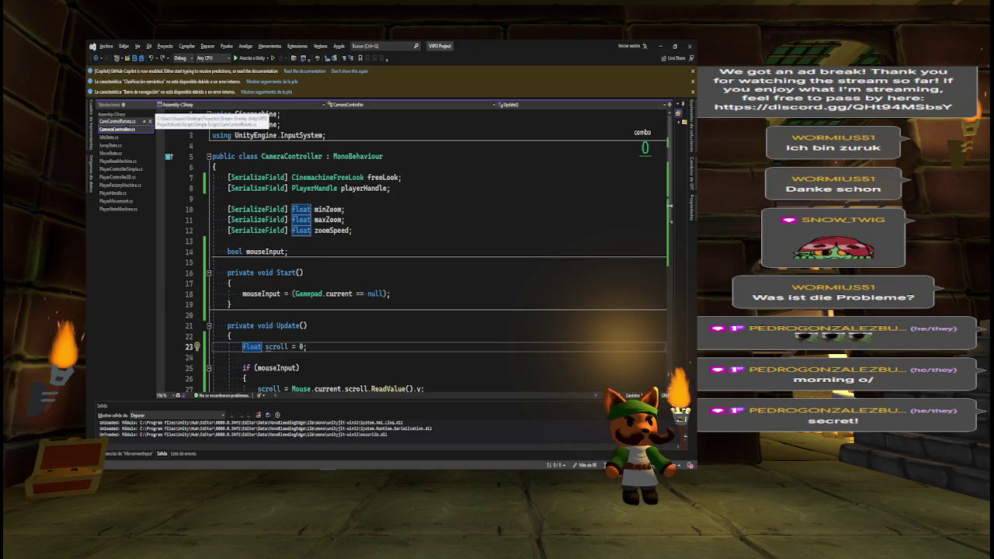
{"action": "left_click_drag", "start_coordinate": [213, 208], "coordinate": [344, 220]}
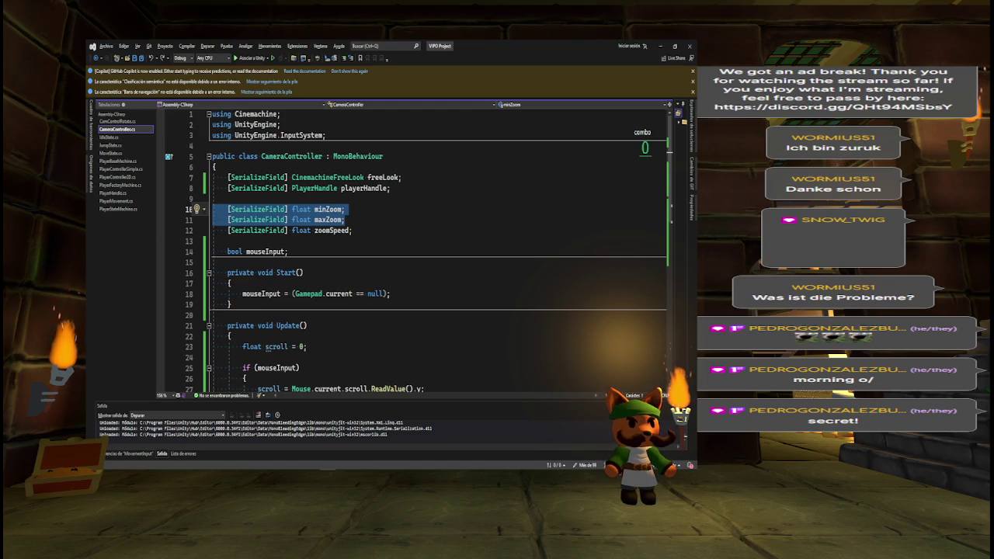
{"action": "left_click", "coordinate": [349, 220]}
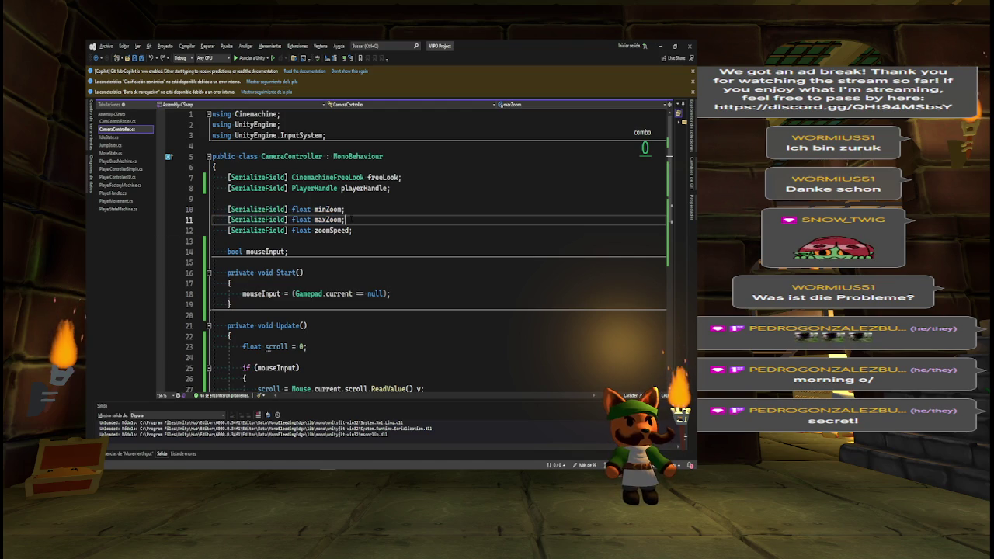
{"action": "key", "text": "Return"}
{"action": "key", "text": "Down"}
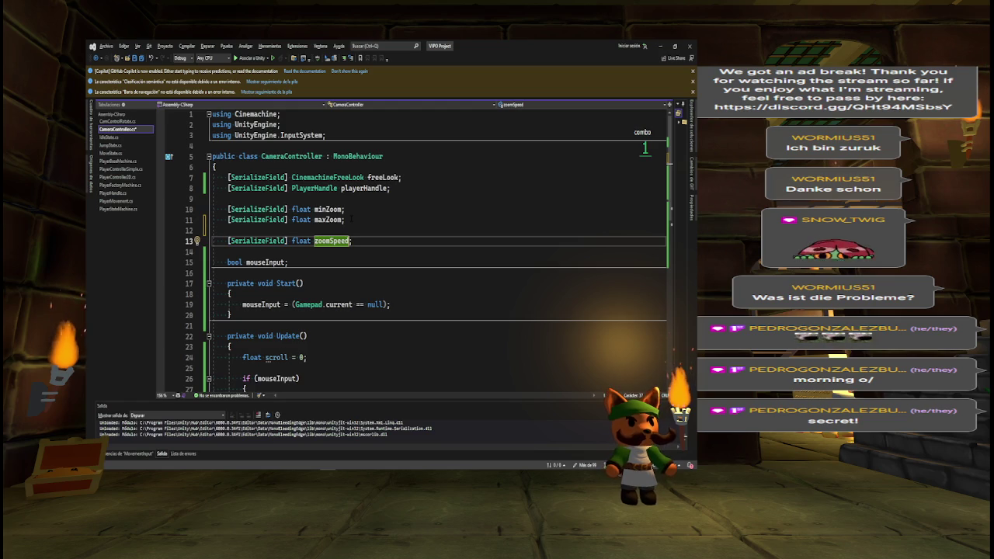
{"action": "key", "text": "ctrl+r"}
{"action": "key", "text": "ctrl+r"}
{"action": "key", "text": "End"}
{"action": "type", "text": "x"}
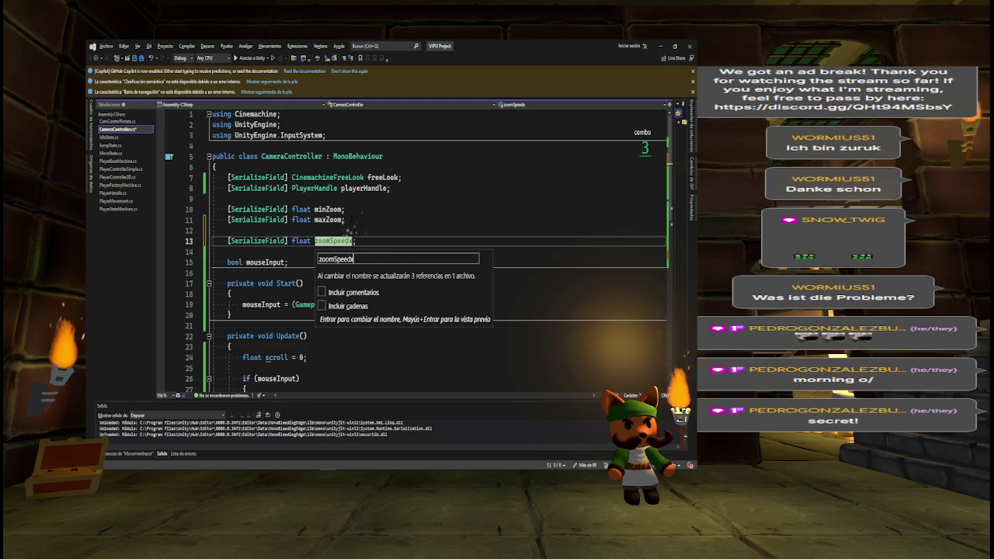
{"action": "key", "text": "BackSpace"}
{"action": "type", "text": "_X"}
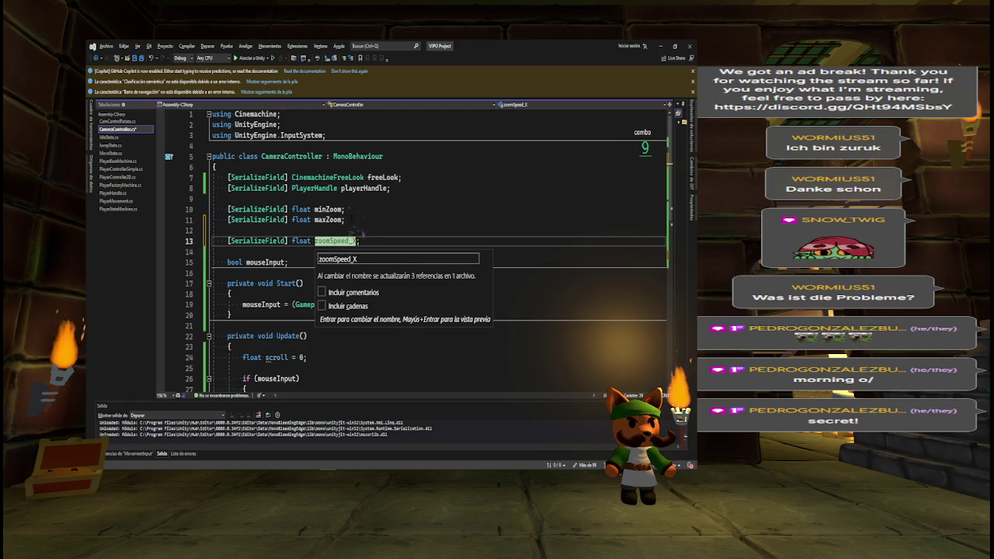
{"action": "key", "text": "Return"}
{"action": "key", "text": "End"}
{"action": "key", "text": "Return"}
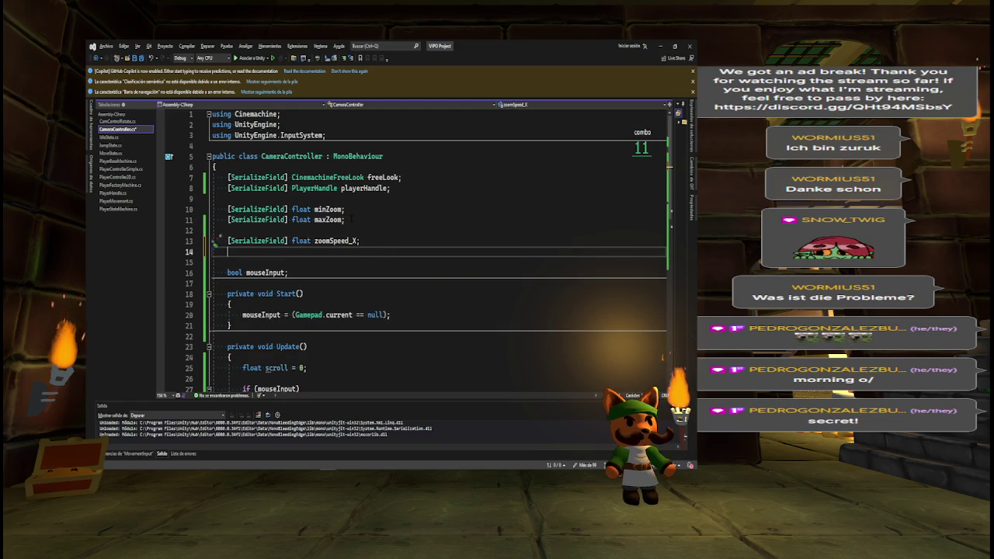
{"action": "key", "text": "Tab"}
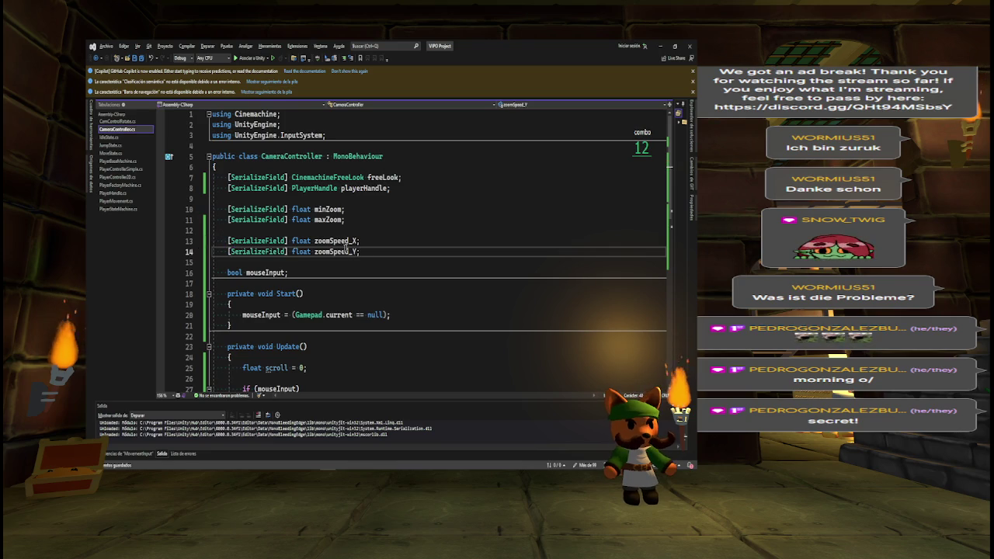
- Make the vertical freeLook axis line 37 use zoomSpeed_Y instead of zoomSpeed_X
{"action": "scroll", "coordinate": [417, 250], "scroll_direction": "down", "scroll_amount": 6}
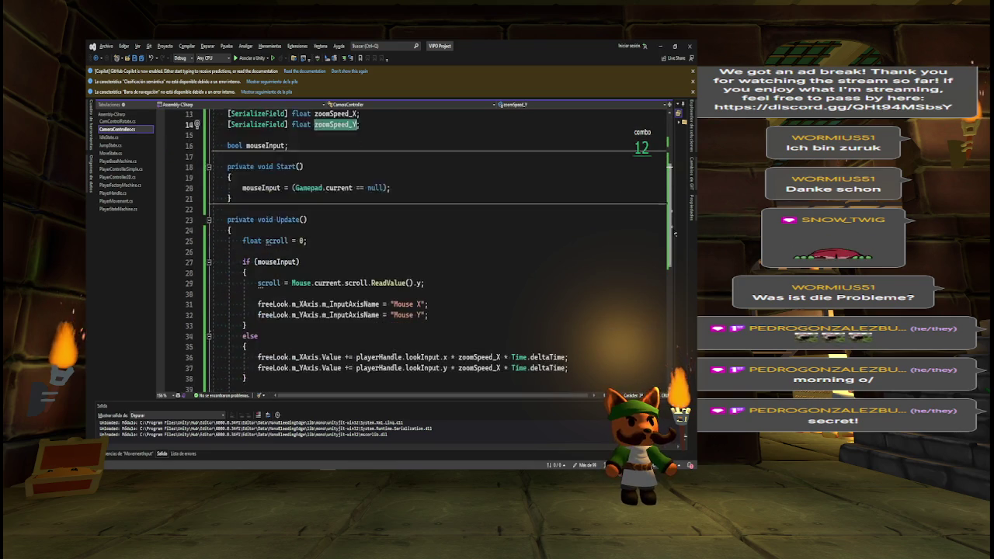
{"action": "left_click", "coordinate": [500, 304]}
{"action": "key", "text": "BackSpace"}
{"action": "type", "text": "Y"}
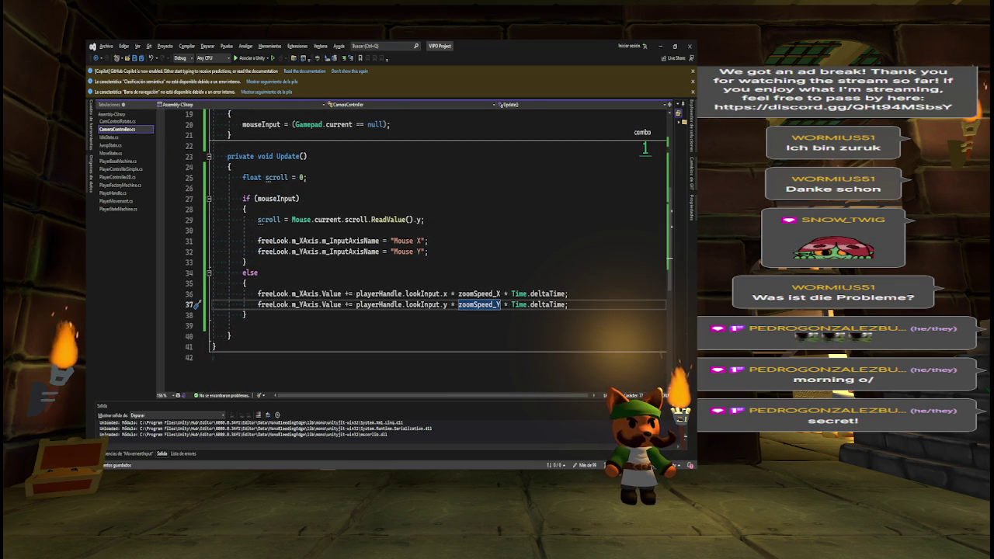
{"action": "left_click_drag", "start_coordinate": [212, 220], "coordinate": [212, 230]}
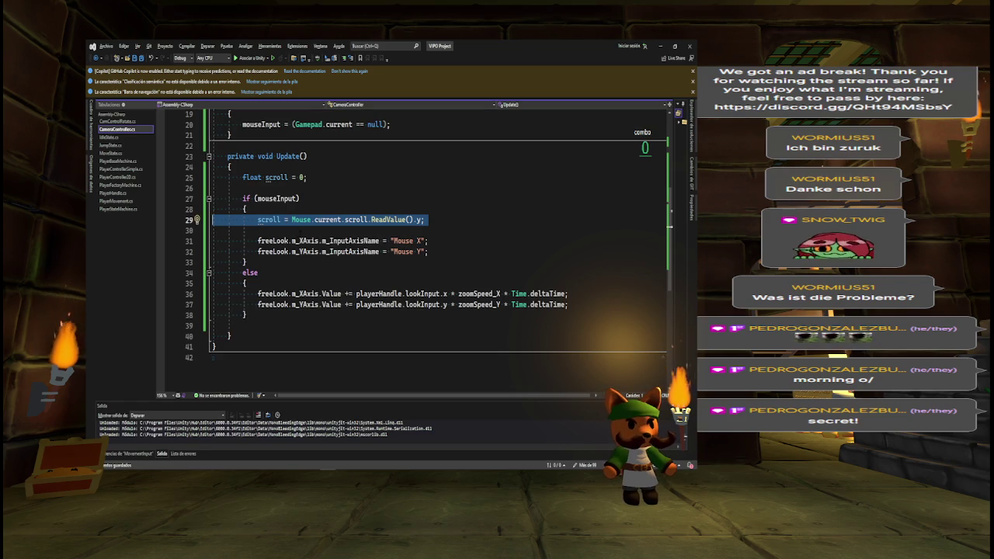
{"action": "left_click", "coordinate": [233, 220]}
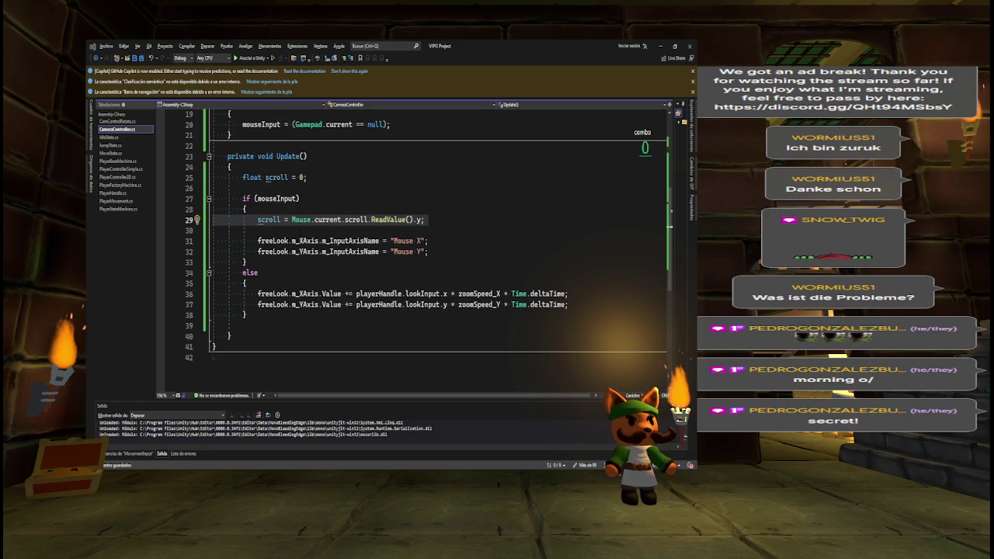
{"action": "key", "text": "alt+Tab"}
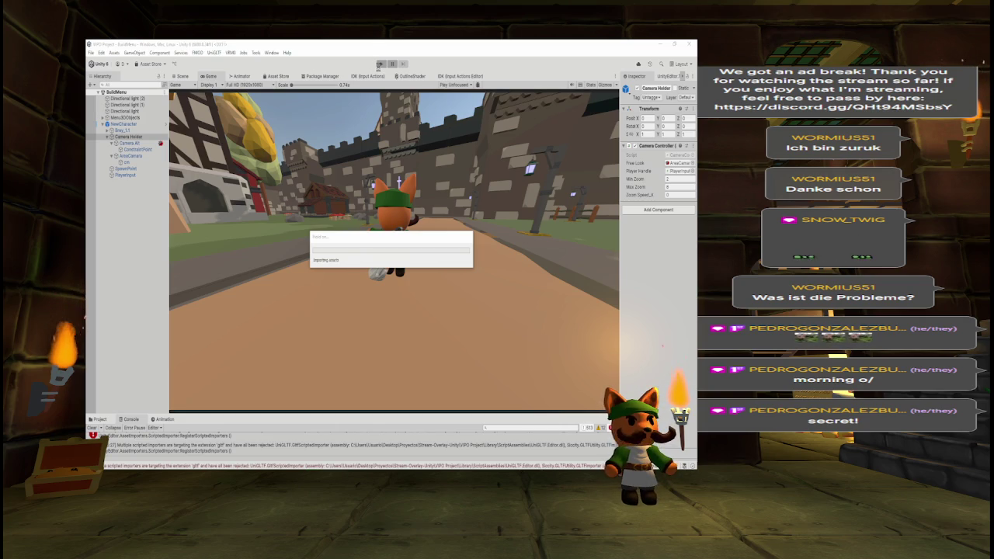
- Play-test the recompiled camera, stop Play mode, and clear the selection in the script
{"action": "left_click", "coordinate": [380, 64]}
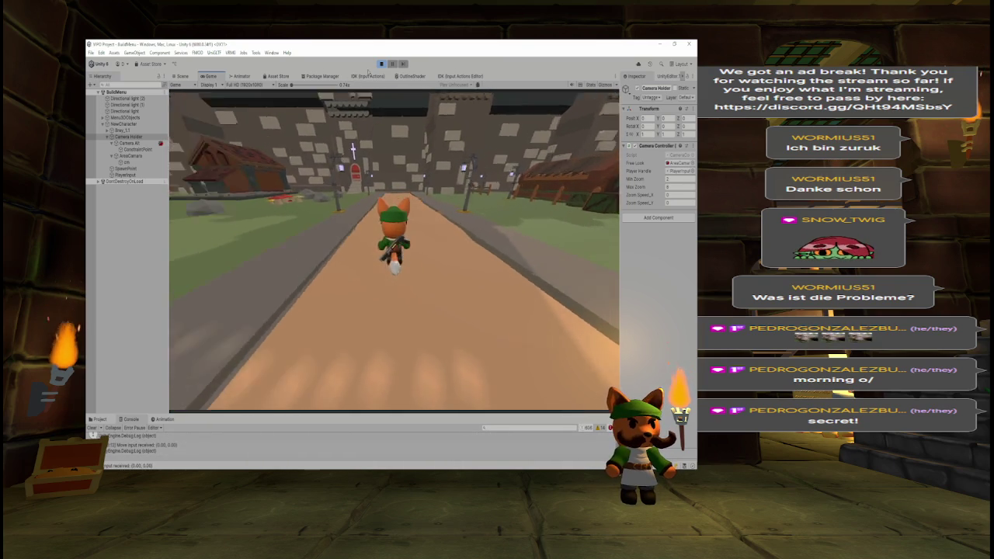
{"action": "left_click", "coordinate": [380, 63]}
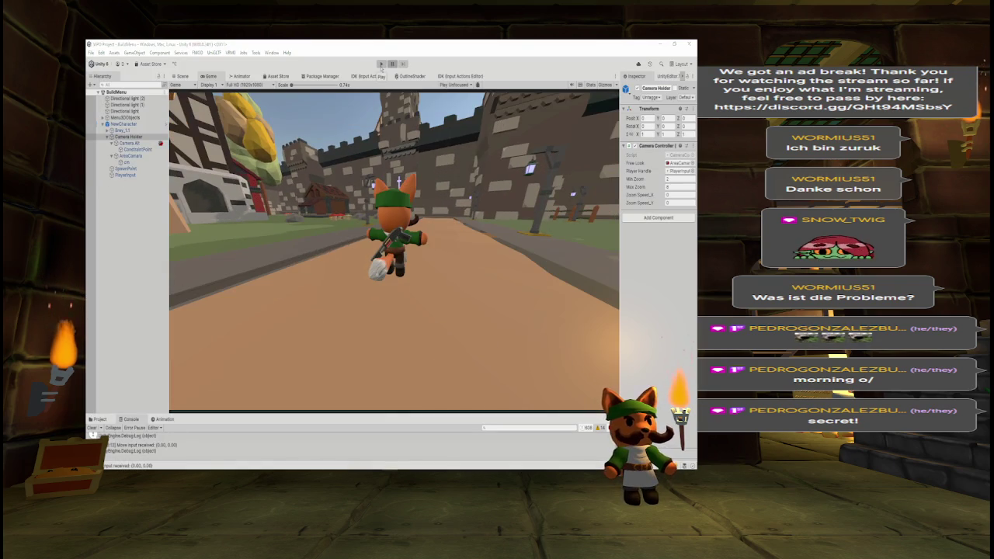
{"action": "key", "text": "alt+Tab"}
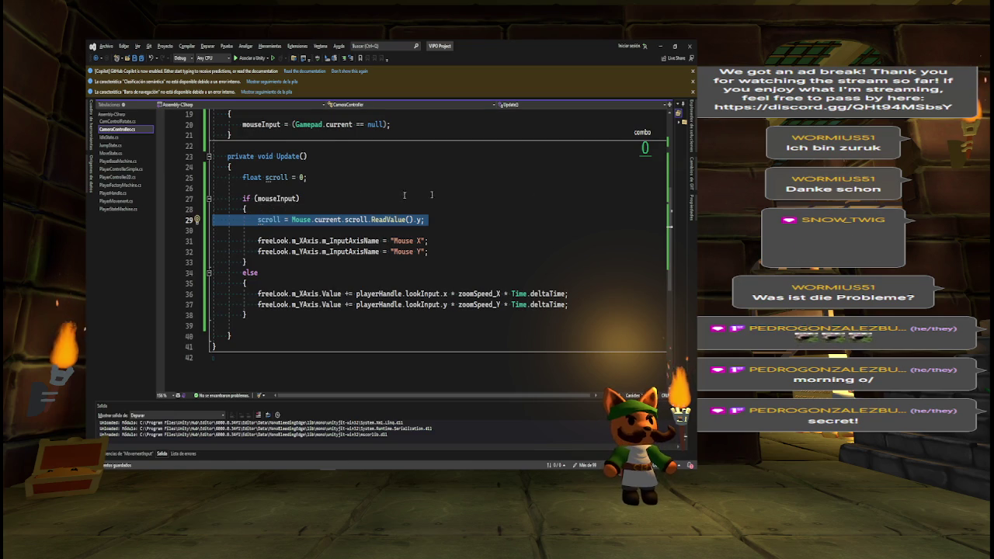
{"action": "left_click", "coordinate": [424, 219]}
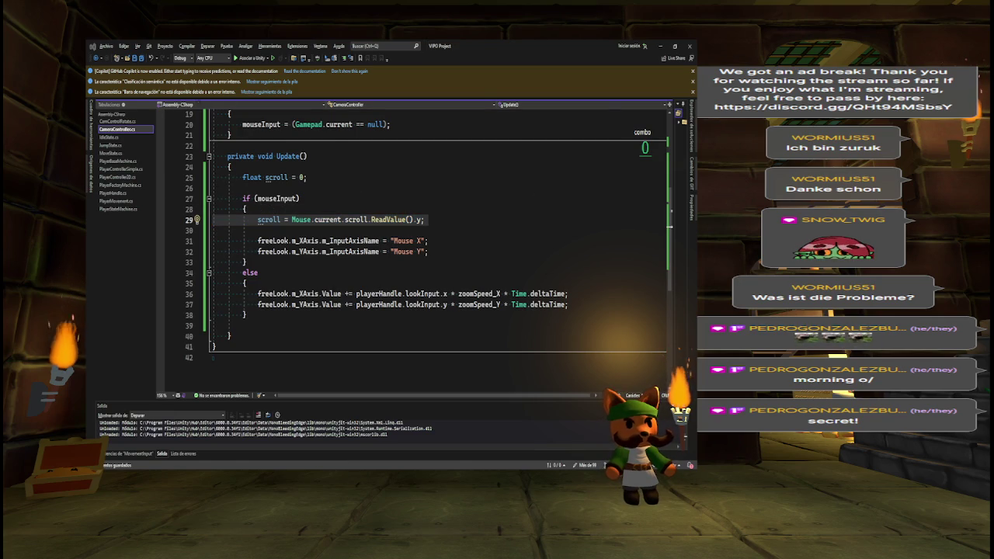
- Back in Unity, bring up the Input Actions editor and the project assets panel
{"action": "key", "text": "alt+Tab"}
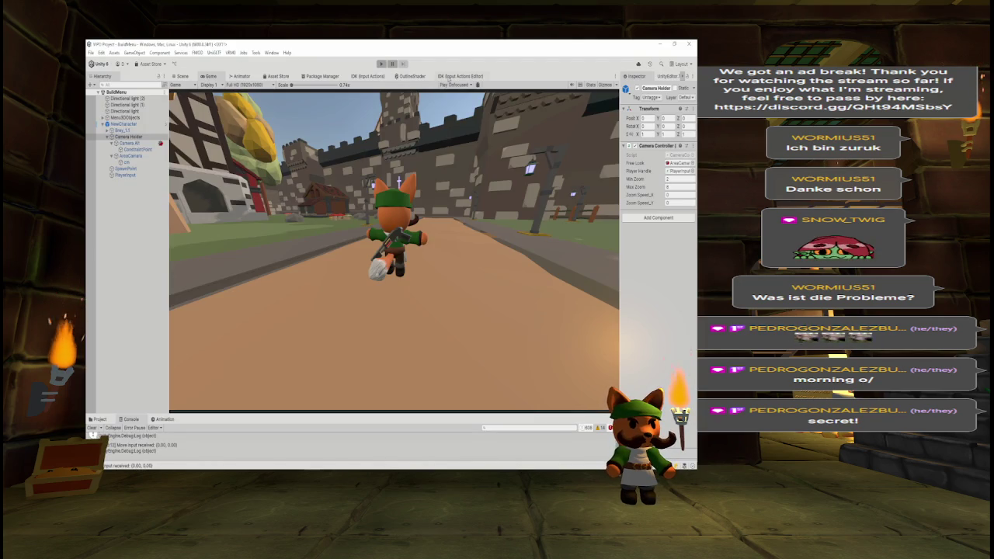
{"action": "left_click", "coordinate": [460, 76]}
{"action": "left_click", "coordinate": [98, 419]}
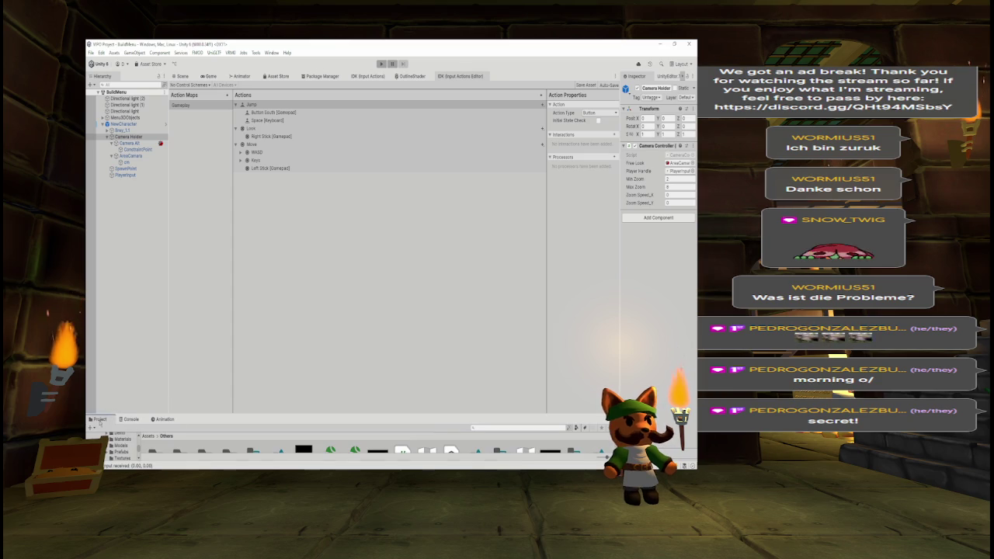
- Open Controller_Input and select the Player map's Look action binding Right Stick [Gamepad]
{"action": "left_click_drag", "start_coordinate": [422, 414], "coordinate": [433, 332]}
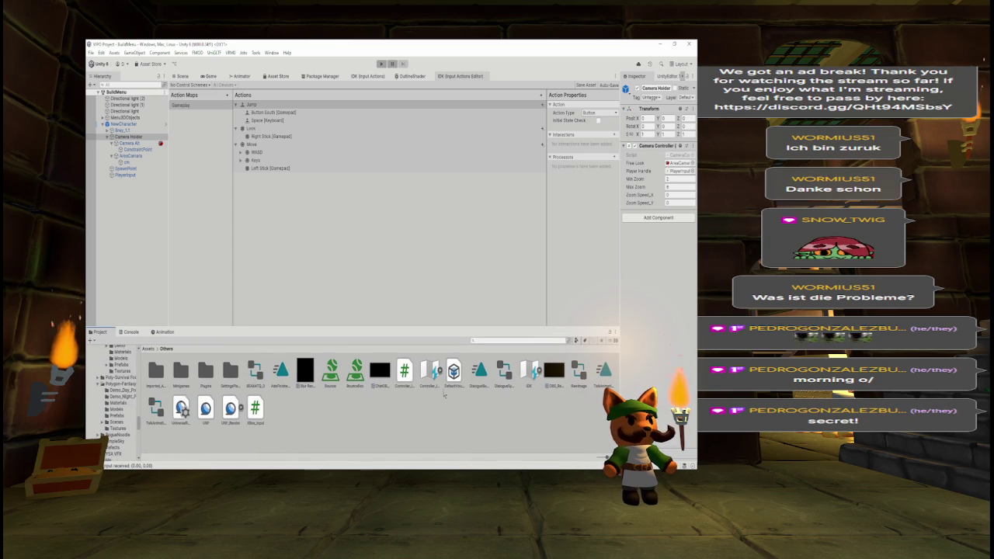
{"action": "double_click", "coordinate": [429, 372]}
{"action": "left_click", "coordinate": [198, 105]}
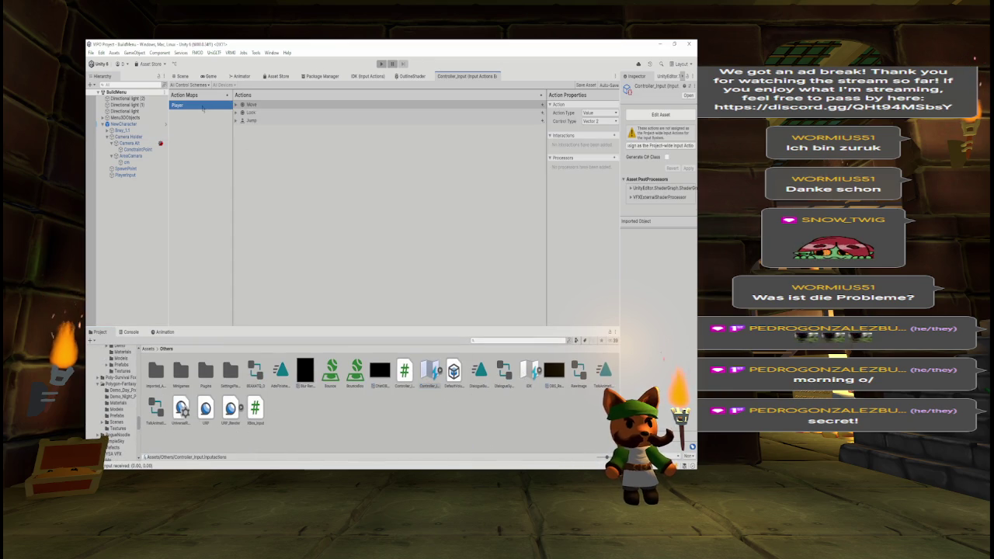
{"action": "left_click", "coordinate": [287, 114]}
{"action": "key", "text": "Right"}
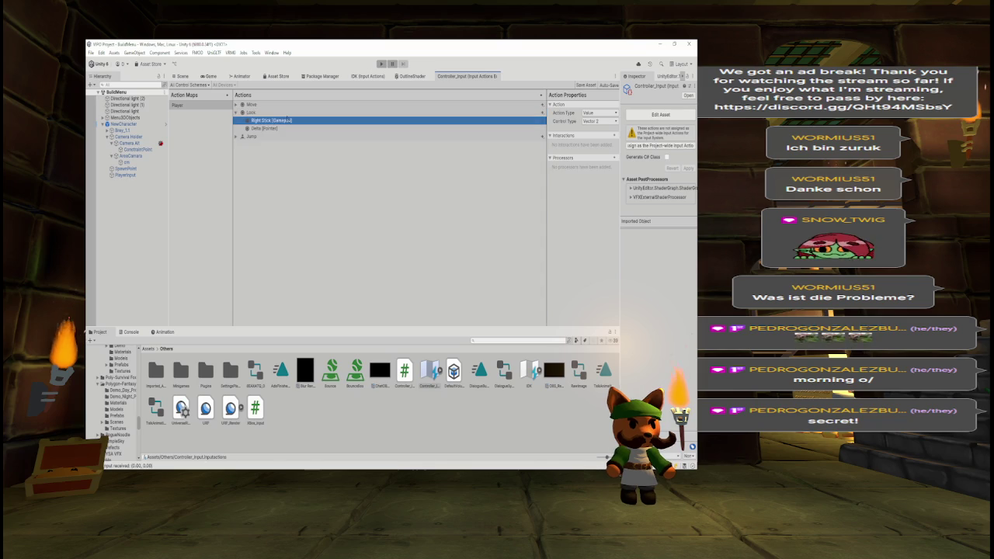
{"action": "key", "text": "Down"}
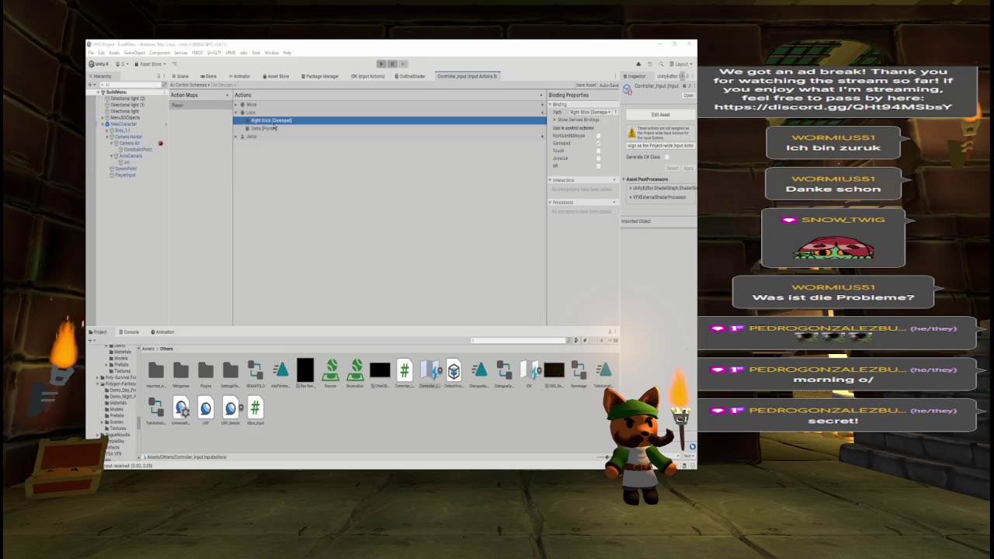
{"action": "key", "text": "alt+Tab"}
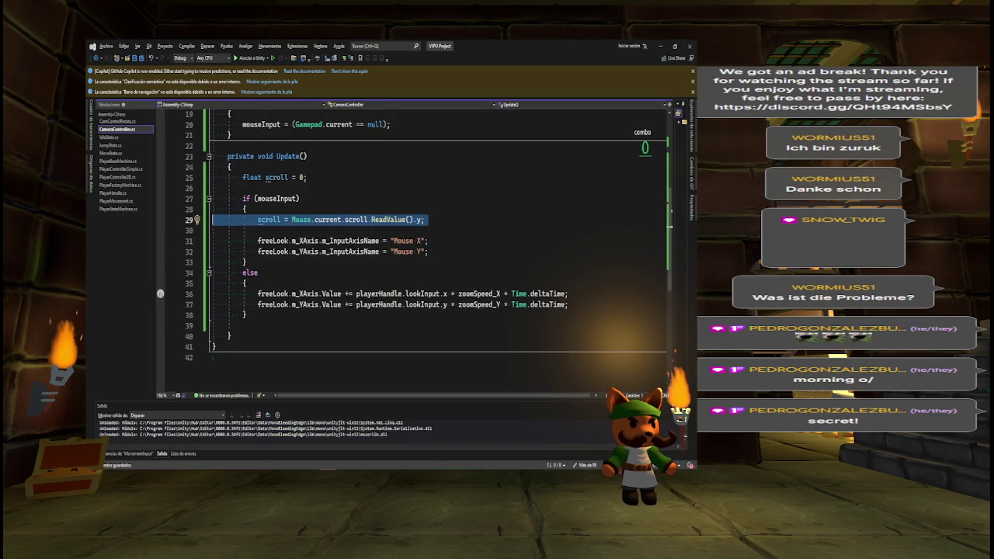
- Add an if (scroll != 0) block updating freeLook after line 32, discarding a trial 'Value =' edit
{"action": "mouse_move", "coordinate": [307, 241]}
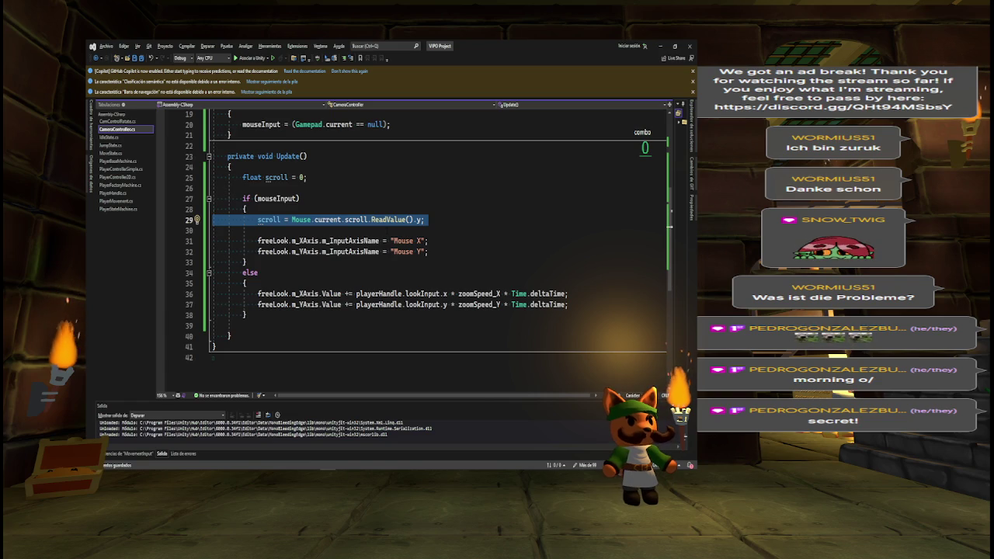
{"action": "double_click", "coordinate": [269, 219]}
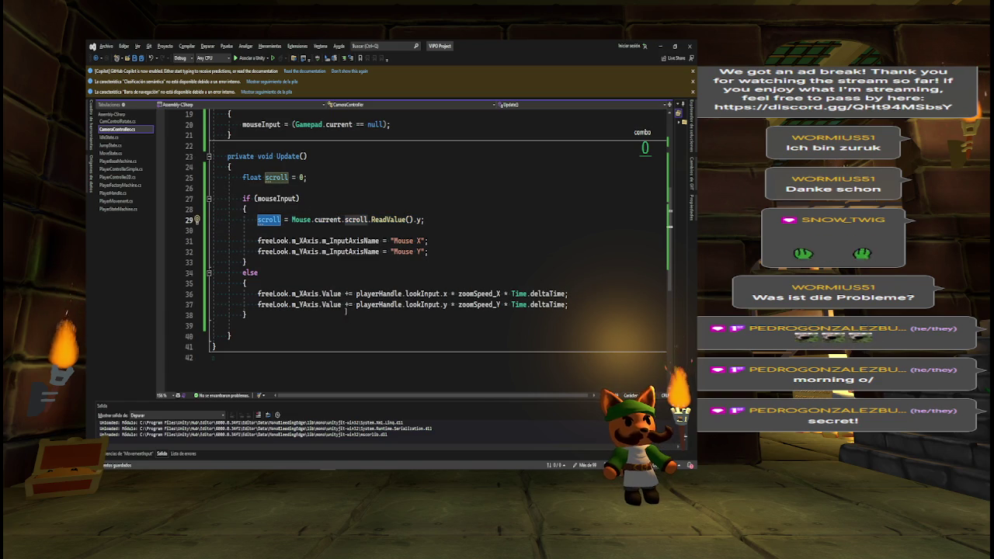
{"action": "double_click", "coordinate": [350, 241]}
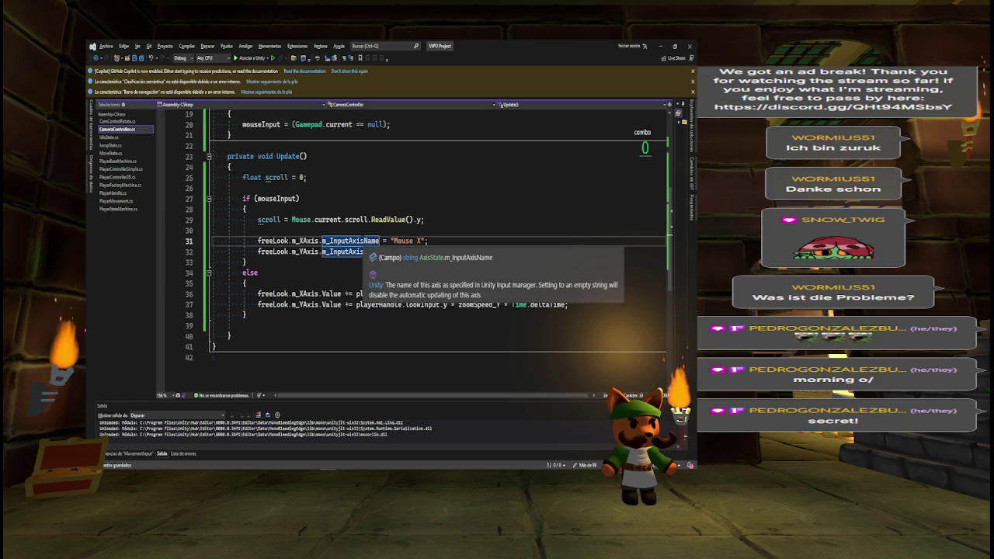
{"action": "key", "text": "Left"}
{"action": "type", "text": "Value "}
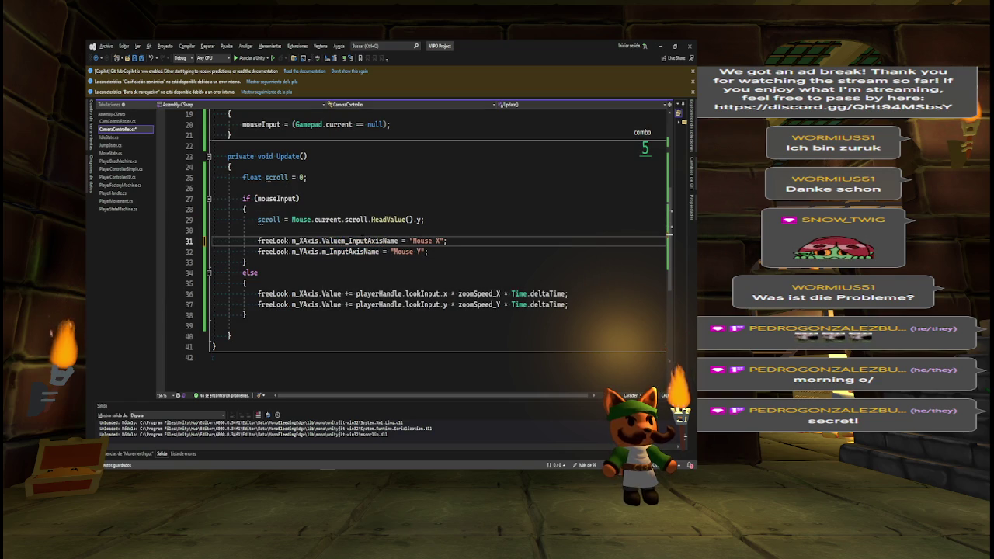
{"action": "type", "text": "="}
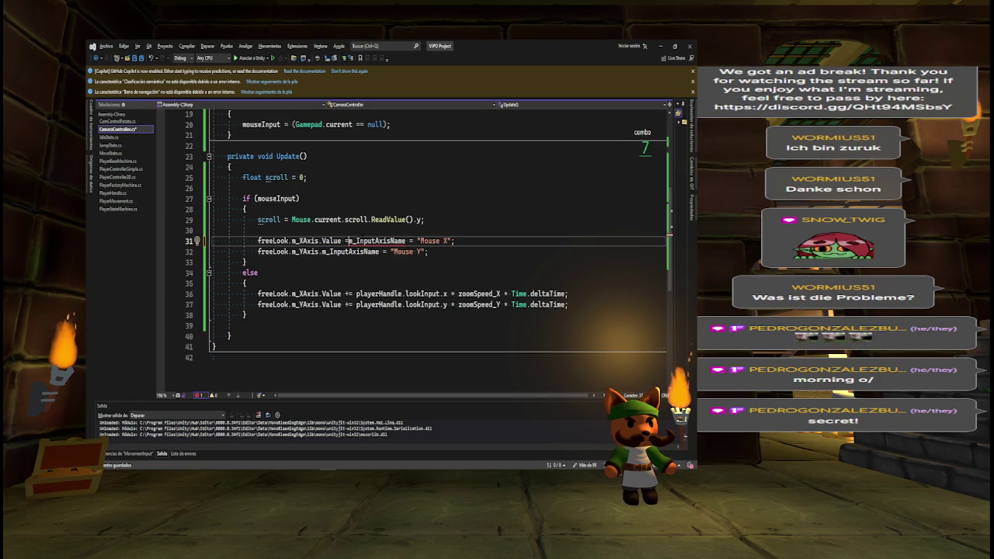
{"action": "key", "text": "ctrl+z"}
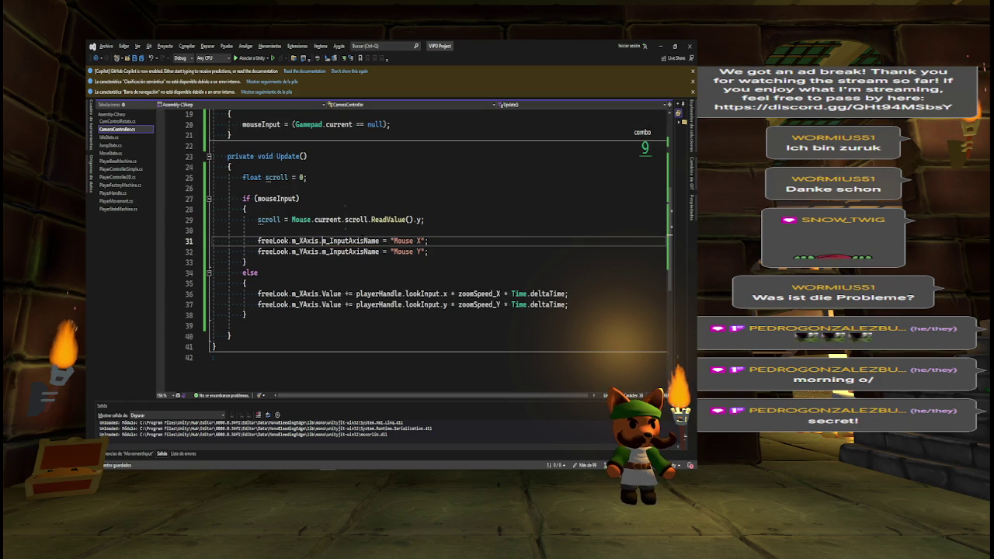
{"action": "key", "text": "Down"}
{"action": "key", "text": "Return"}
{"action": "key", "text": "Return"}
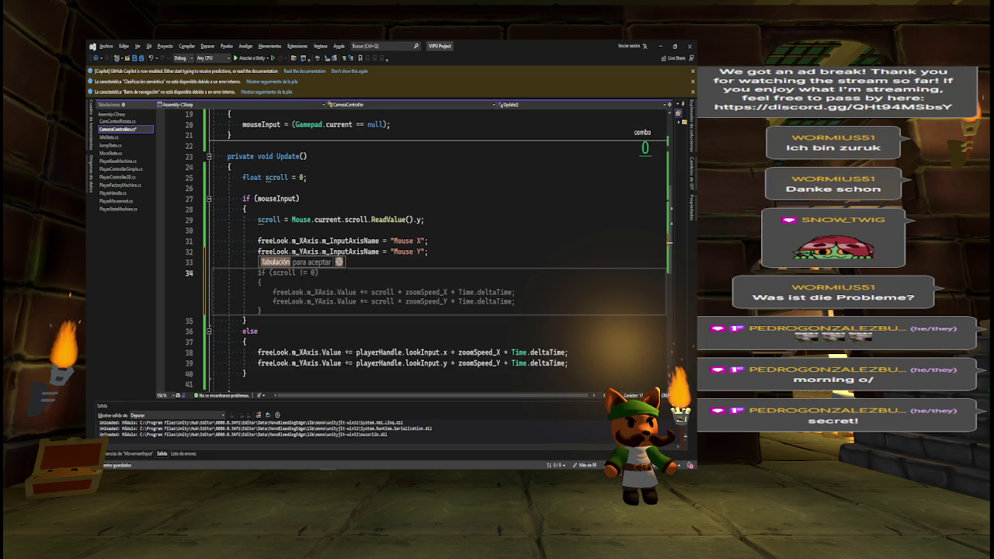
{"action": "key", "text": "Tab"}
- Comment out the Mouse X and Mouse Y InputAxisName lines with //
{"action": "left_click", "coordinate": [258, 241]}
{"action": "type", "text": "//"}
{"action": "key", "text": "Down"}
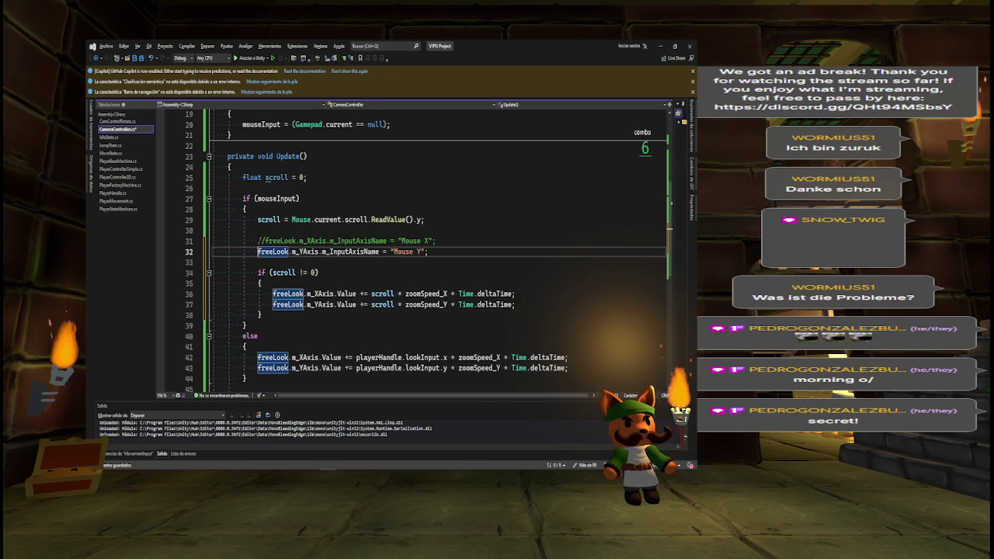
{"action": "type", "text": "//"}
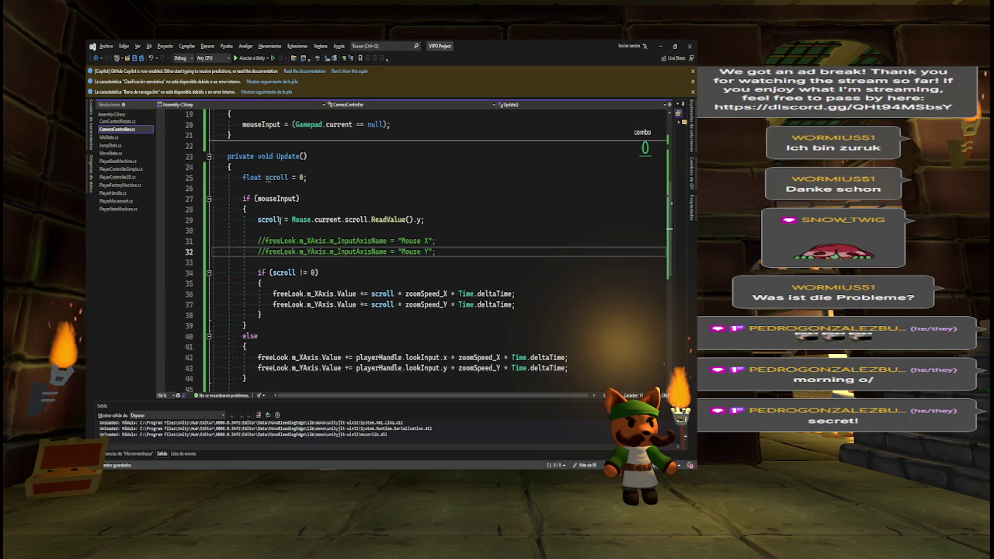
{"action": "left_click", "coordinate": [277, 177]}
{"action": "triple_click", "coordinate": [277, 177]}
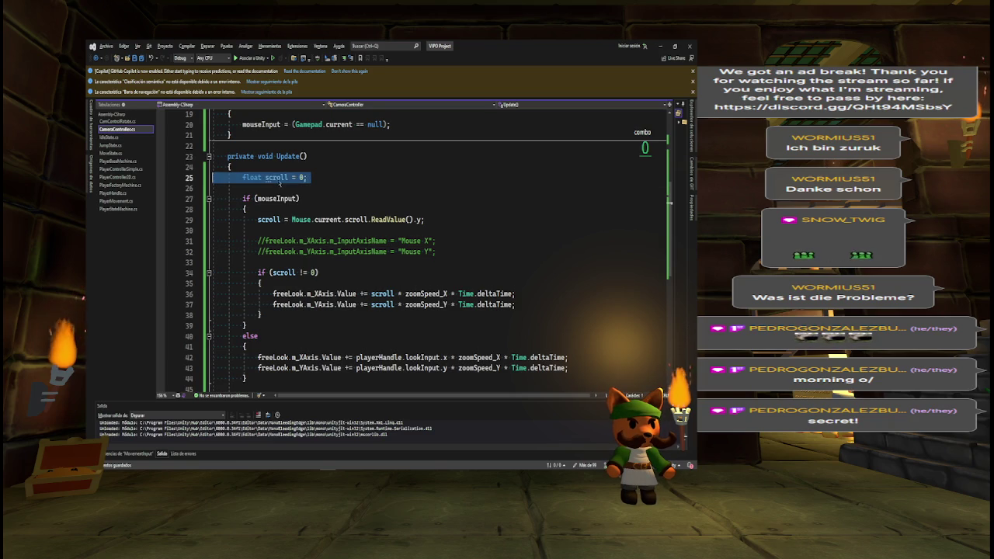
- Replace 'float scroll' with float mouseX and mouseY declarations read from Mouse.current.scroll.ReadValue()
{"action": "key", "text": "Delete"}
{"action": "left_click", "coordinate": [245, 198]}
{"action": "key", "text": "Return"}
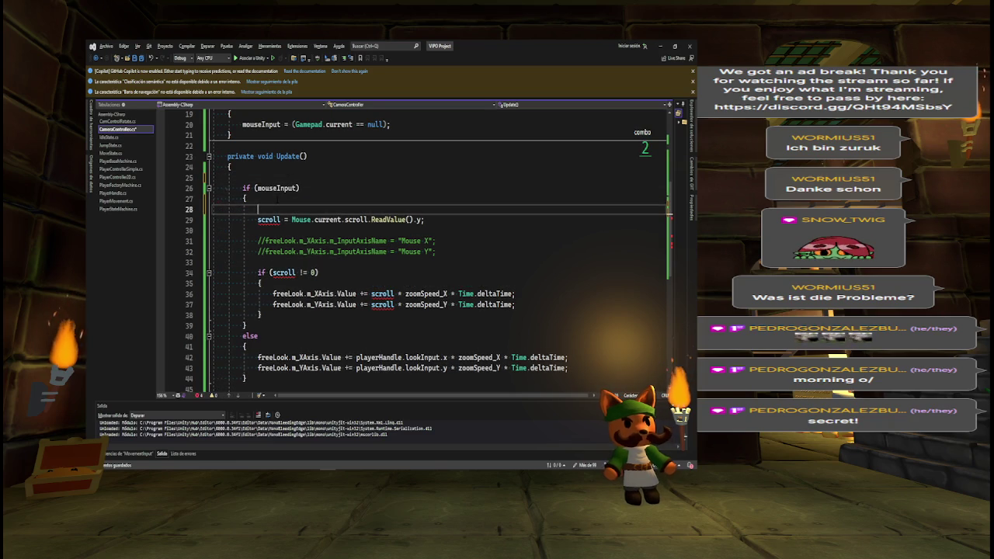
{"action": "type", "text": "float"}
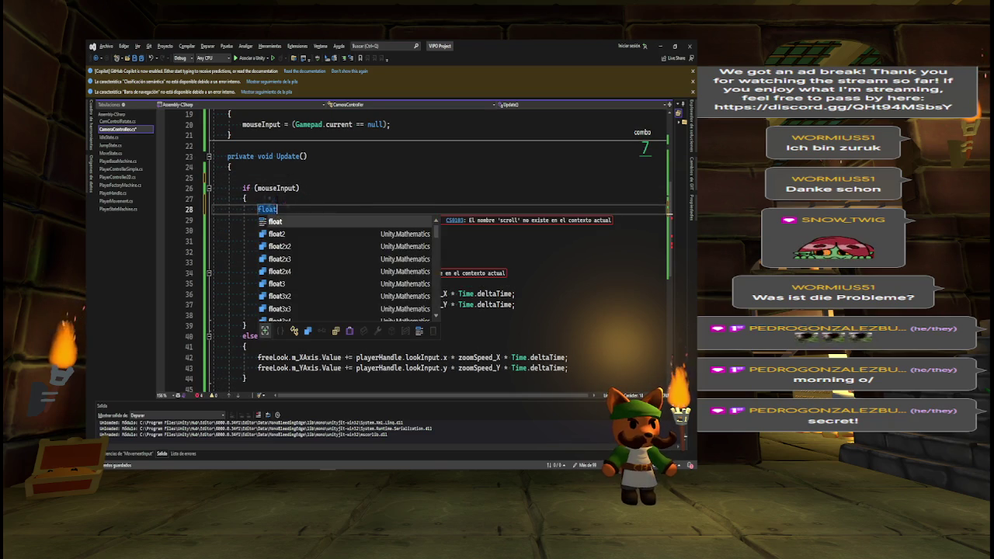
{"action": "key", "text": "Delete"}
{"action": "left_click", "coordinate": [303, 209]}
{"action": "type", "text": "X"}
{"action": "key", "text": "ctrl+BackSpace"}
{"action": "type", "text": "mouseX"}
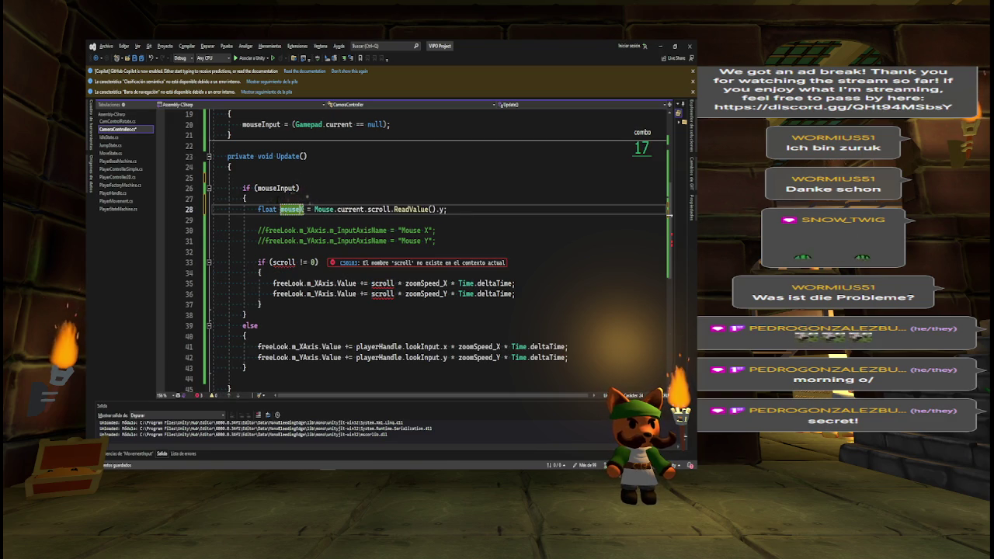
{"action": "key", "text": "Return"}
{"action": "key", "text": "Tab"}
{"action": "key", "text": "ctrl+z"}
{"action": "type", "text": "float mouse"}
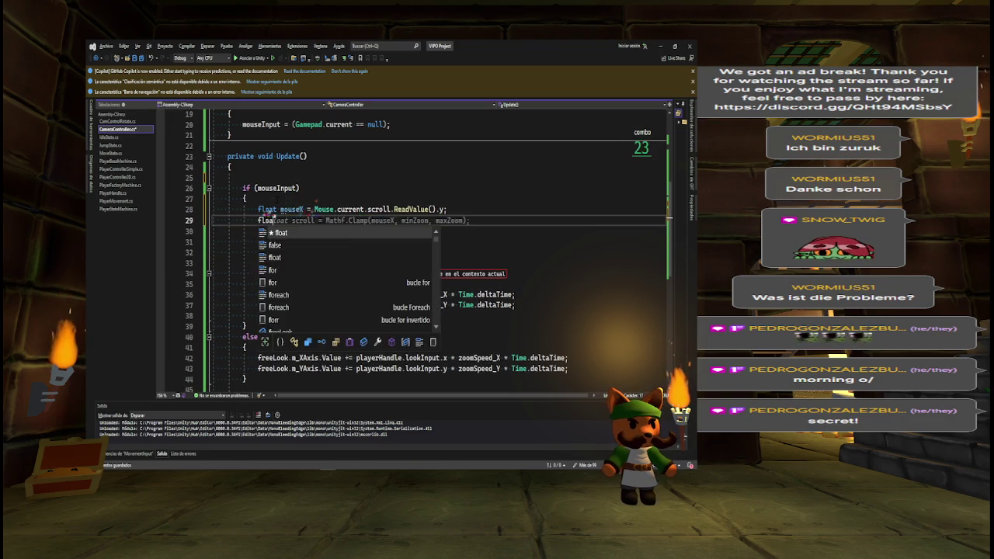
{"action": "type", "text": "Y"}
{"action": "key", "text": "Tab"}
{"action": "key", "text": "BackSpace"}
{"action": "key", "text": "BackSpace"}
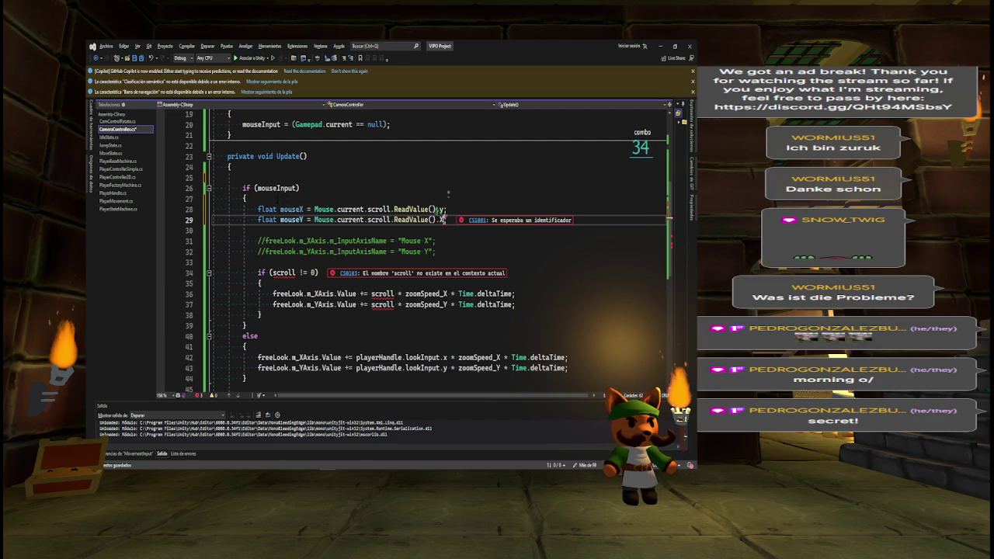
{"action": "type", "text": "x;"}
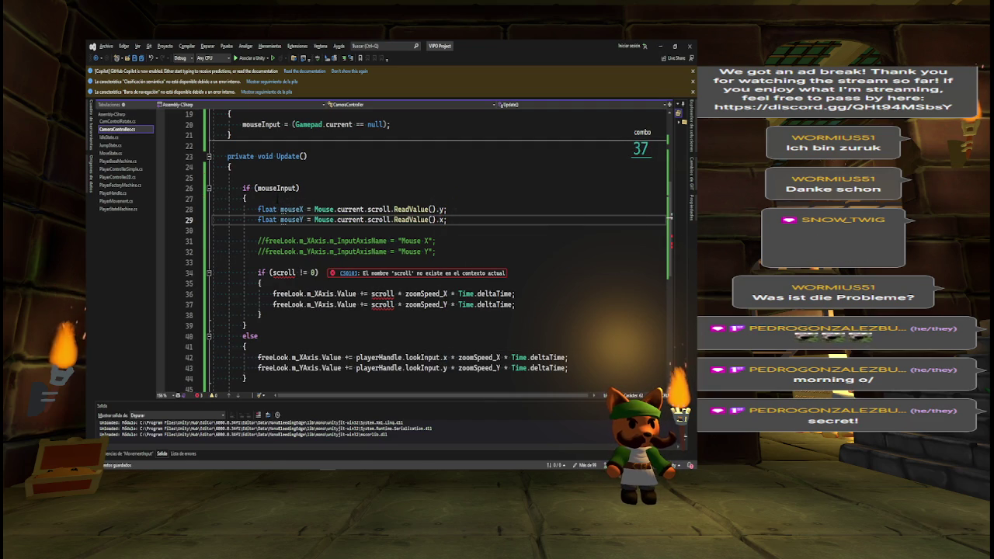
- Use mouseX and mouseY instead of scroll in the X and Y freeLook axis lines
{"action": "left_click", "coordinate": [397, 294]}
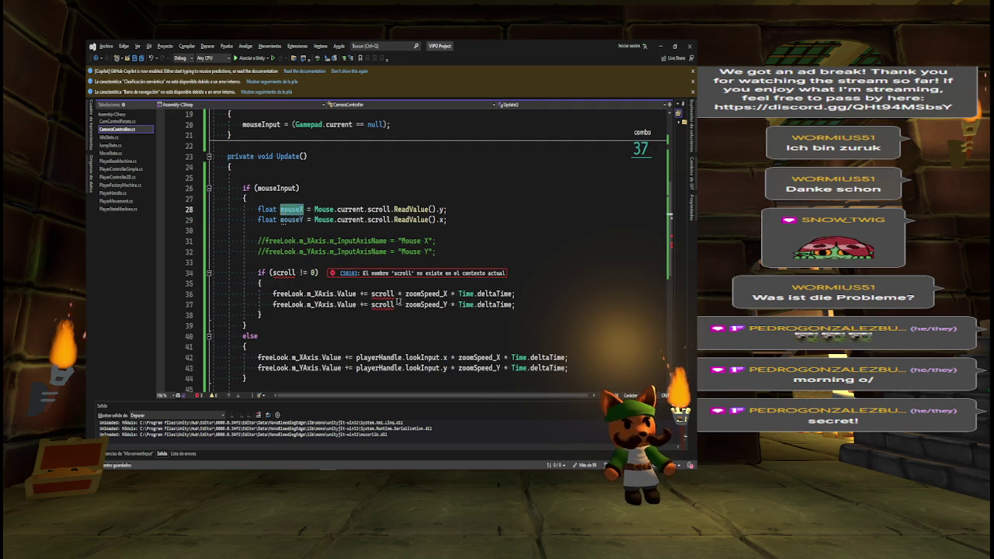
{"action": "double_click", "coordinate": [383, 293]}
{"action": "type", "text": "mouseX"}
{"action": "double_click", "coordinate": [378, 220]}
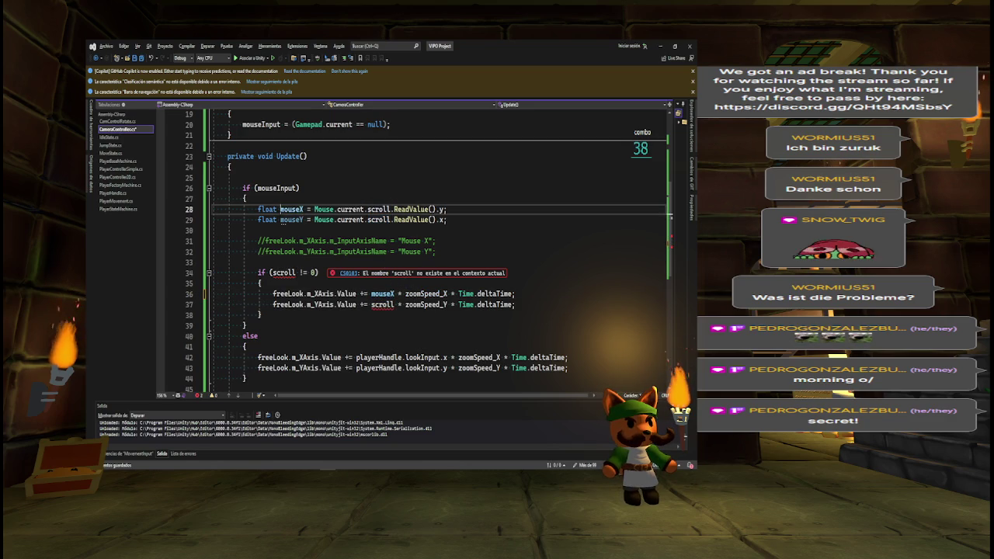
{"action": "double_click", "coordinate": [291, 220]}
{"action": "key", "text": "ctrl+c"}
{"action": "double_click", "coordinate": [382, 304]}
{"action": "key", "text": "ctrl+v"}
- Move the two freeLook statements into place, replacing the now-empty scroll check block
{"action": "left_click", "coordinate": [273, 293]}
{"action": "key", "text": "shift+Down"}
{"action": "key", "text": "shift+End"}
{"action": "key", "text": "Delete"}
{"action": "left_click_drag", "start_coordinate": [265, 305], "coordinate": [257, 272]}
{"action": "key", "text": "ctrl+v"}
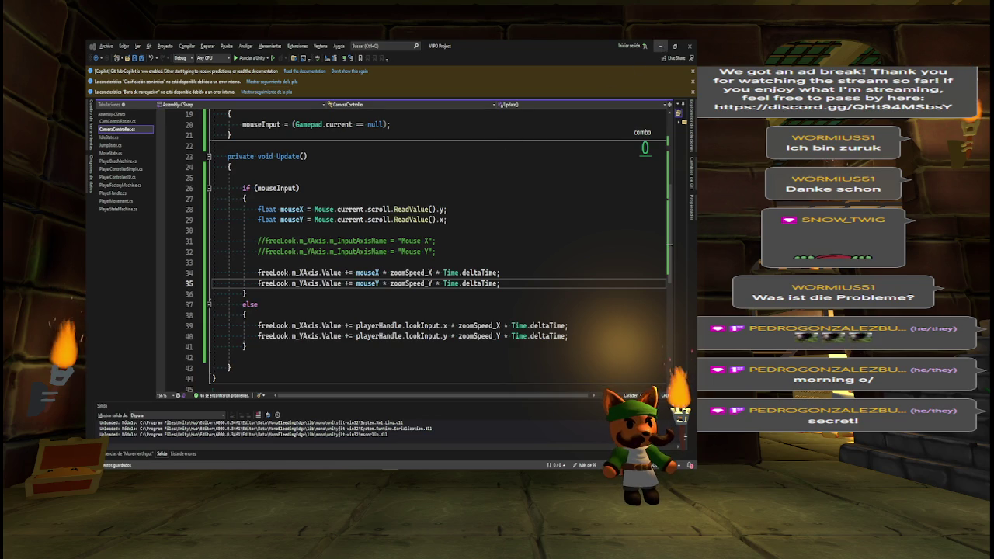
{"action": "key", "text": "alt+Tab"}
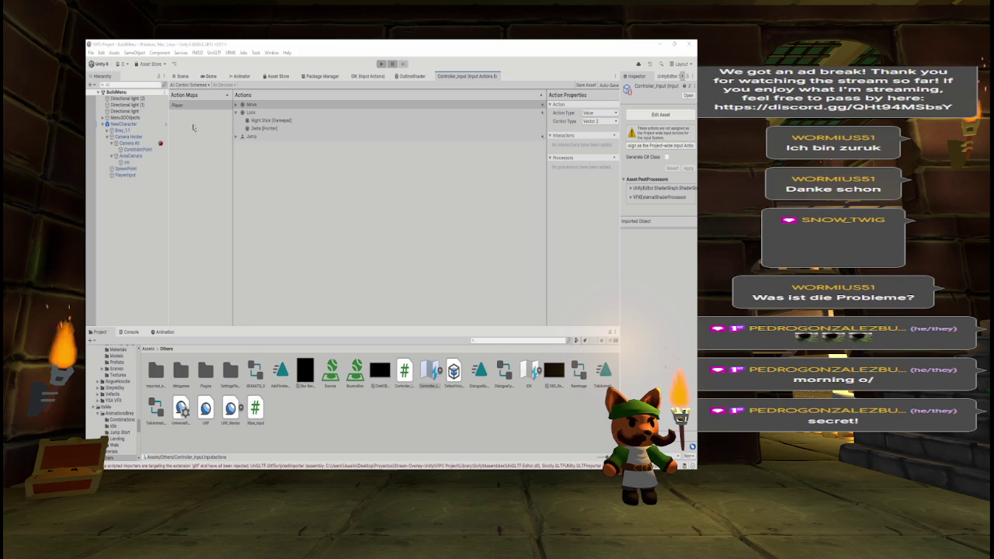
- Clear the Unity Console log, then return to the Project files and Scene view
{"action": "key", "text": "alt+Tab"}
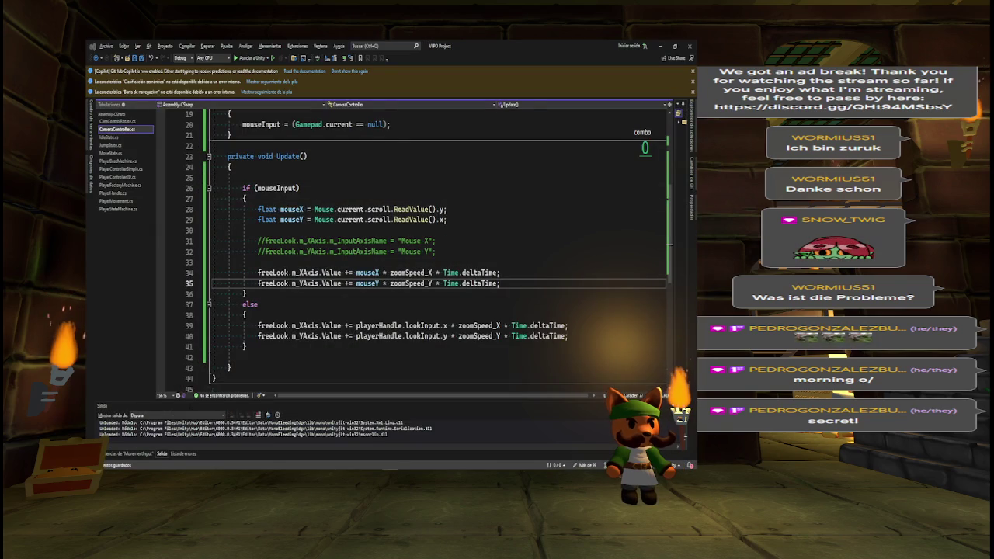
{"action": "key", "text": "alt+Tab"}
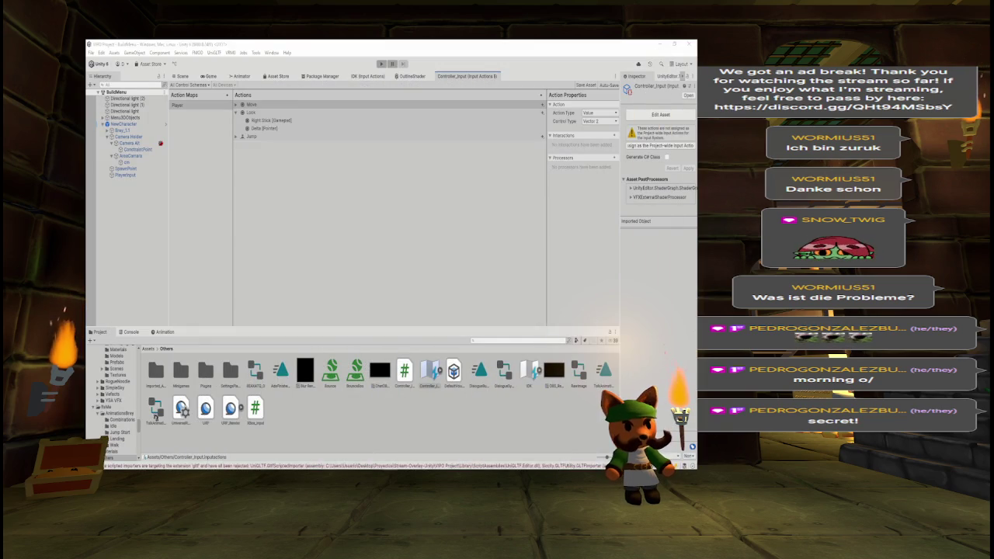
{"action": "left_click", "coordinate": [128, 332]}
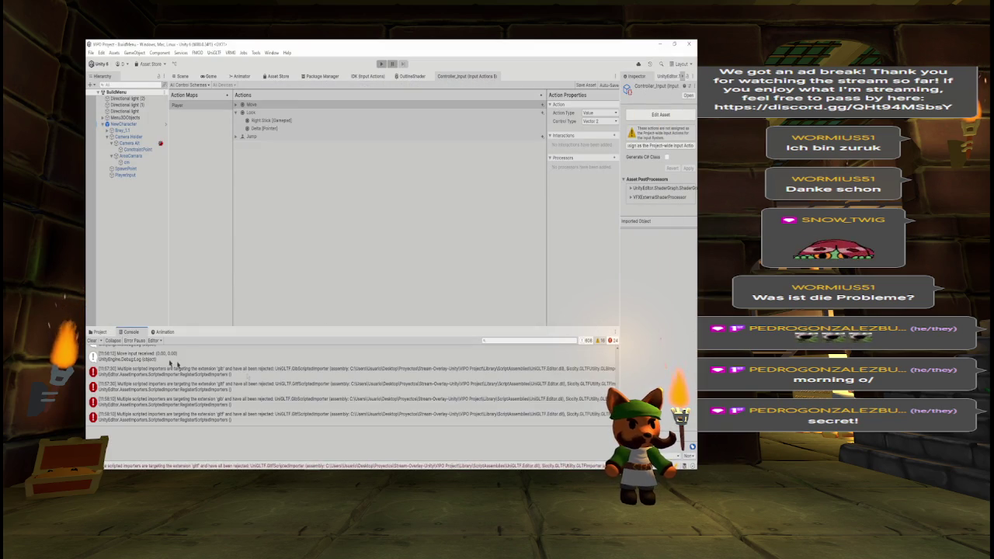
{"action": "left_click", "coordinate": [92, 341]}
{"action": "left_click", "coordinate": [99, 332]}
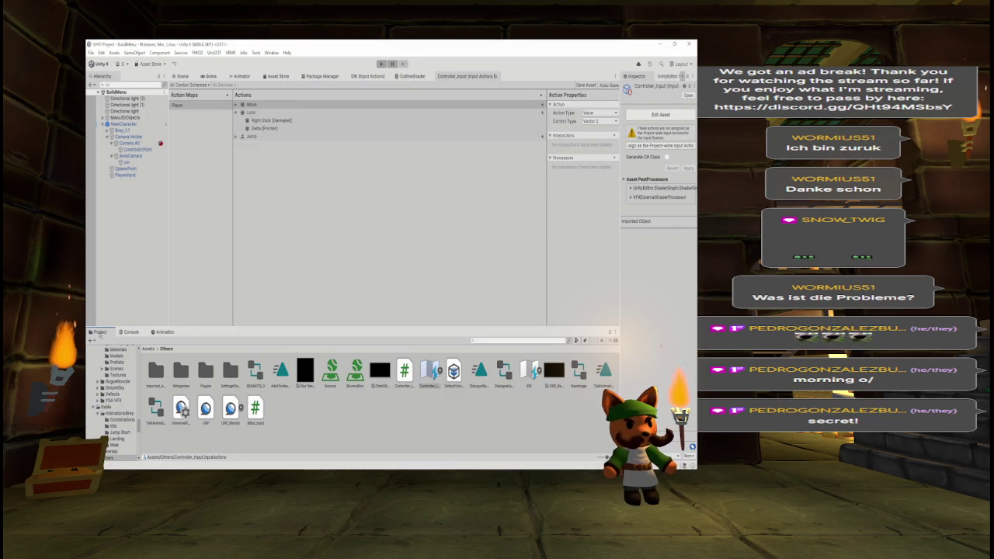
{"action": "left_click", "coordinate": [183, 76]}
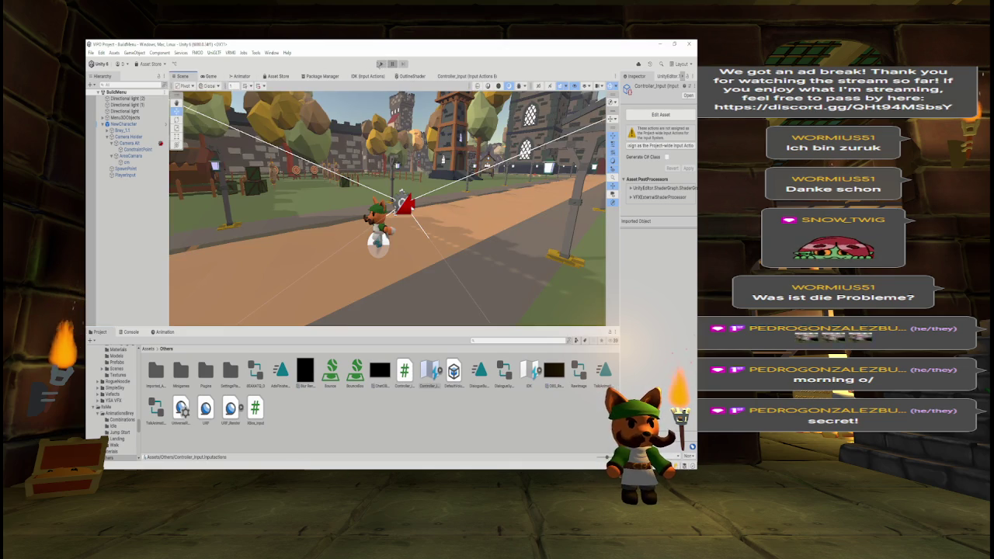
- Play the game, running the character with W while swinging the camera around, then stop with Ctrl+P
{"action": "left_click", "coordinate": [381, 64]}
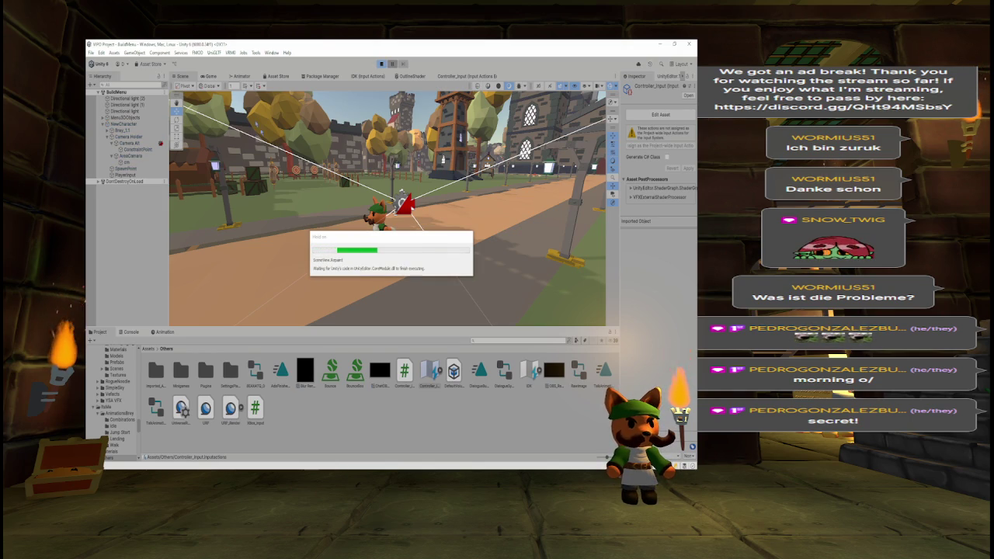
{"action": "key", "text": "w"}
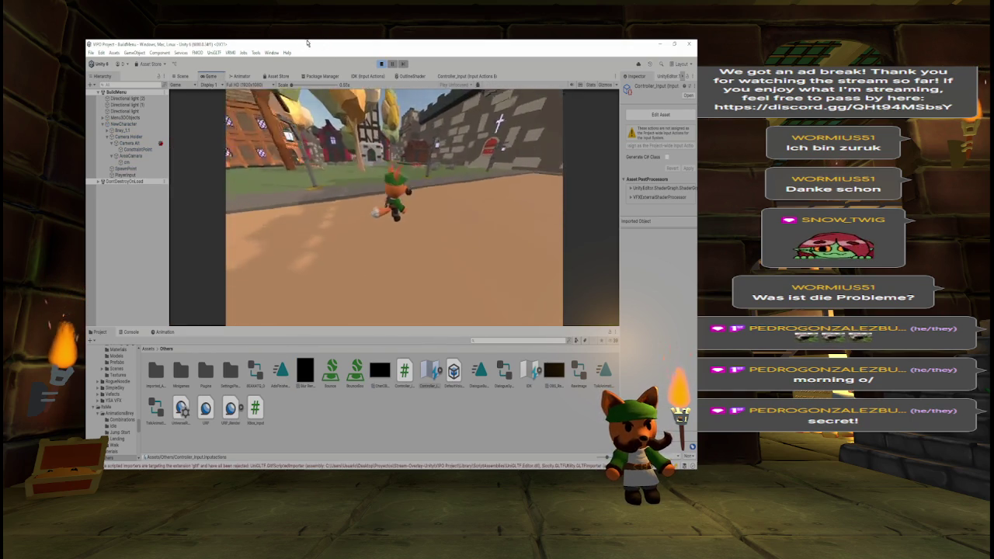
{"action": "key", "text": "w"}
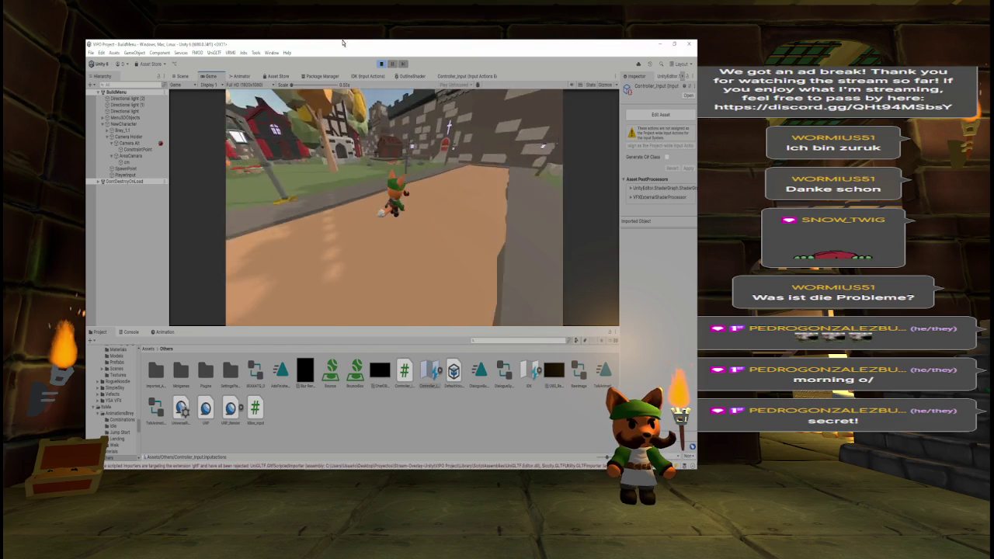
{"action": "key", "text": "w"}
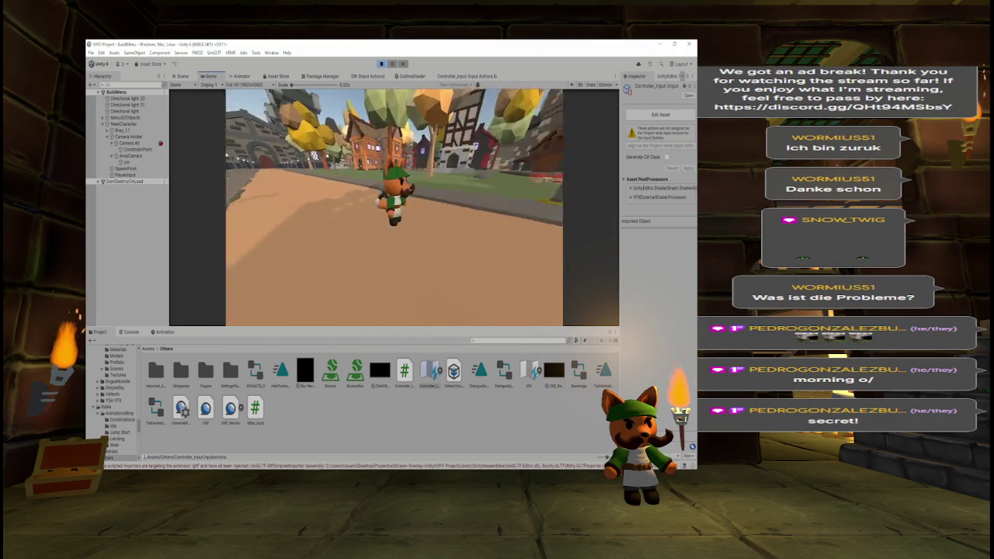
{"action": "key", "text": "w"}
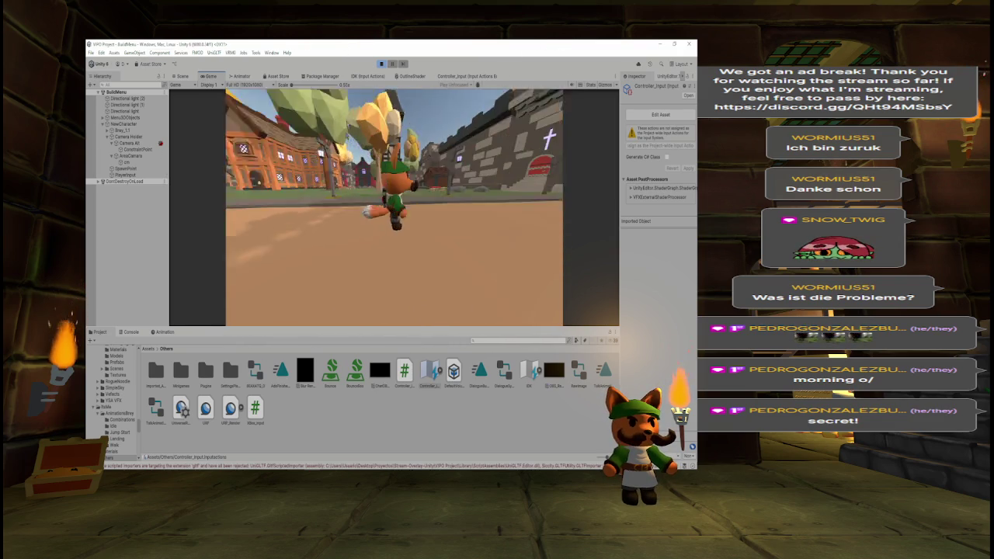
{"action": "key", "text": "w"}
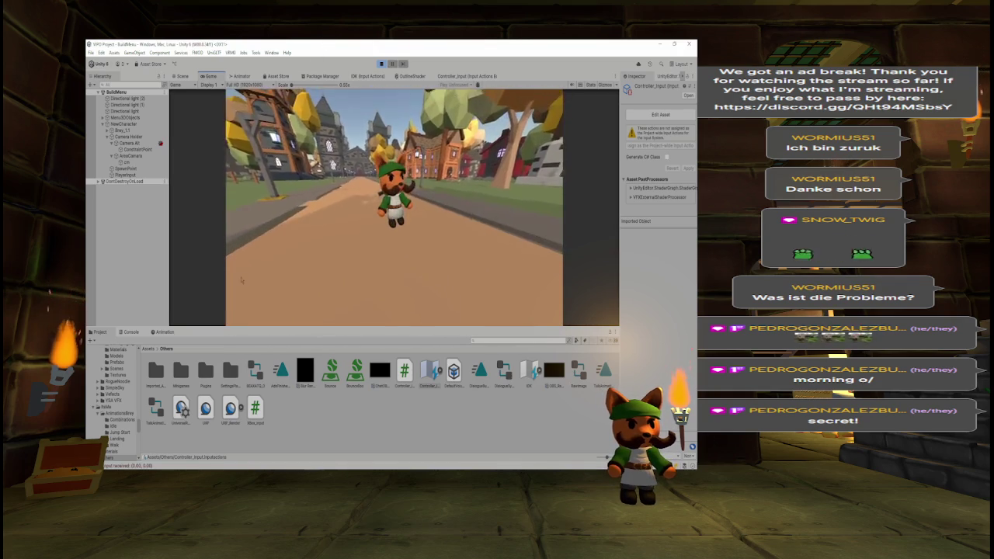
{"action": "key", "text": "ctrl+p"}
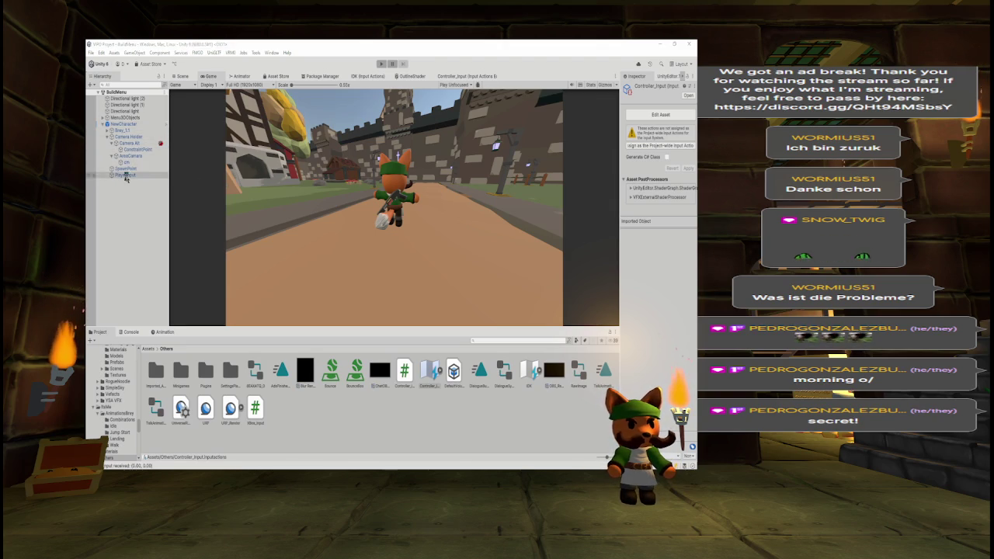
{"action": "left_click", "coordinate": [127, 175]}
- Select Camera Holder, edit its Zoom Speed X, and playtest the camera while running forward
{"action": "left_click", "coordinate": [129, 137]}
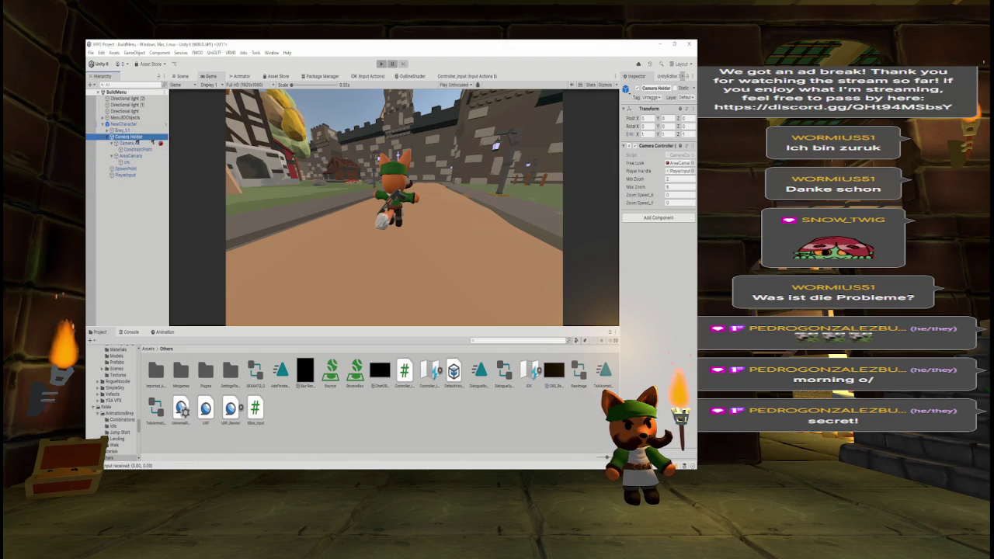
{"action": "left_click_drag", "start_coordinate": [620, 163], "coordinate": [546, 167]}
{"action": "left_click", "coordinate": [641, 195]}
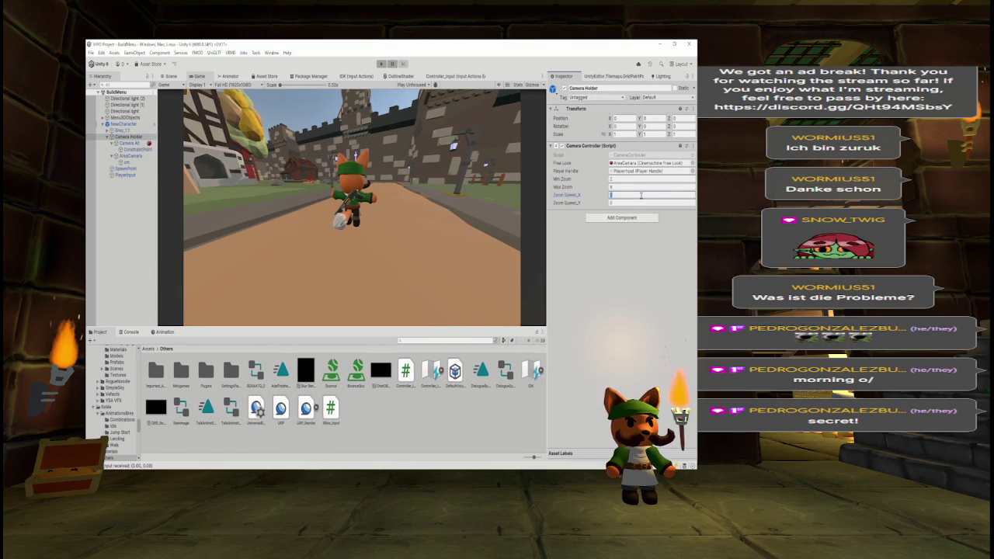
{"action": "type", "text": "0.50.5"}
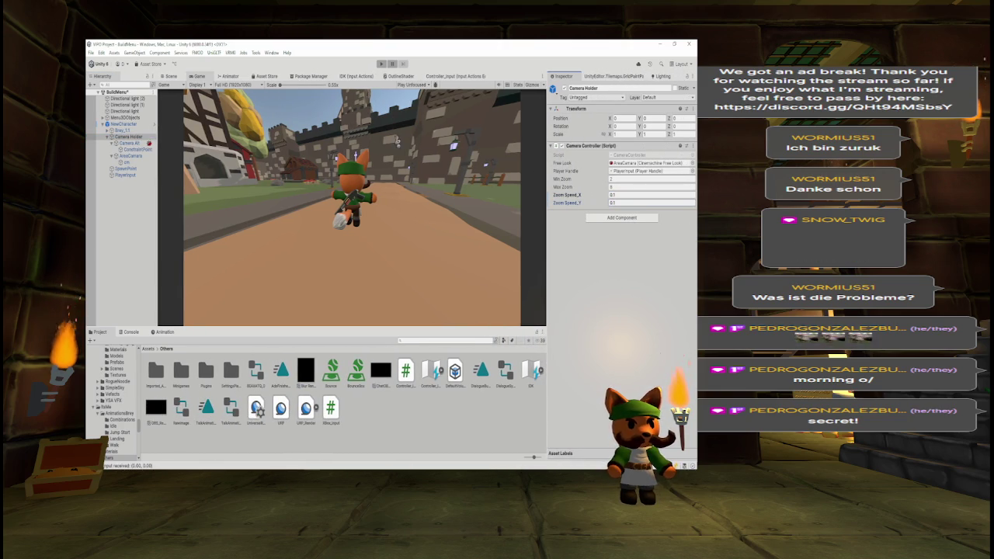
{"action": "left_click", "coordinate": [382, 64]}
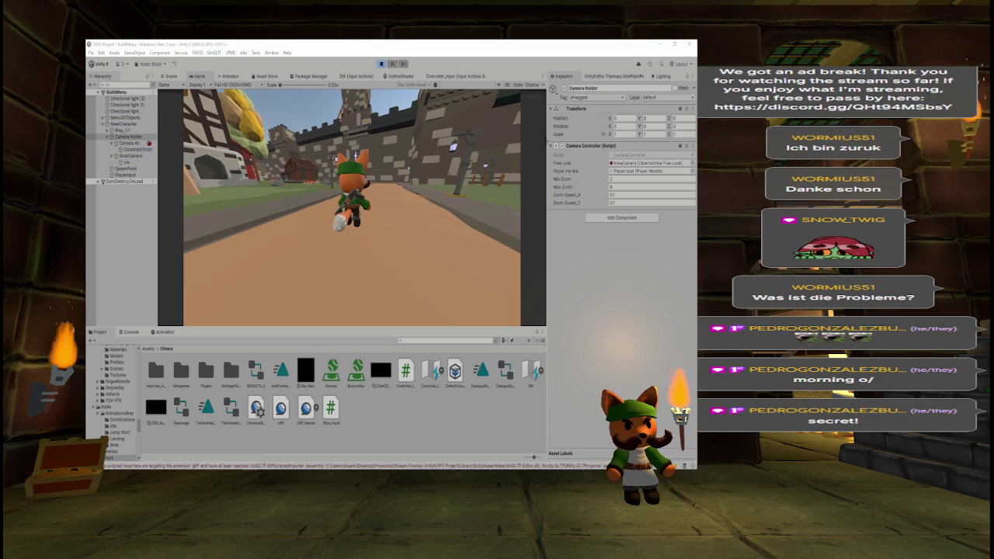
{"action": "key", "text": "w"}
{"action": "key", "text": "w"}
{"action": "key", "text": "w"}
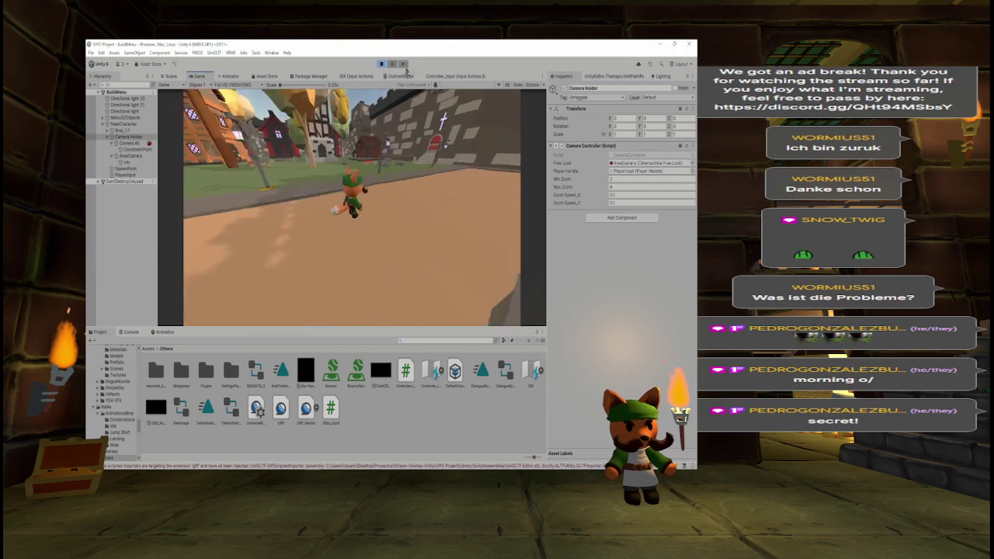
- Set Camera Holder's Zoom Speed X to 0.01 and start the game again
{"action": "left_click", "coordinate": [621, 194]}
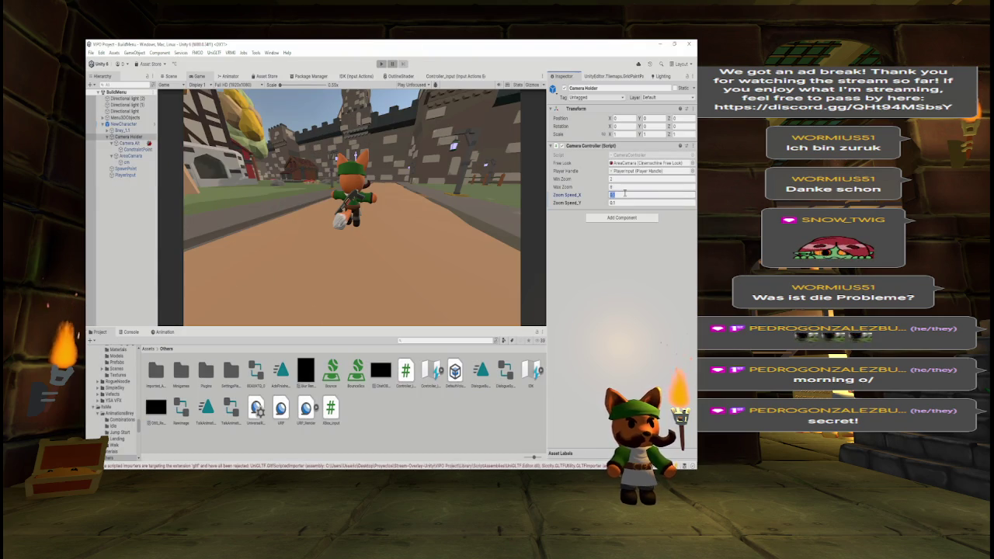
{"action": "type", "text": "0.051"}
{"action": "key", "text": "Tab"}
{"action": "type", "text": "0"}
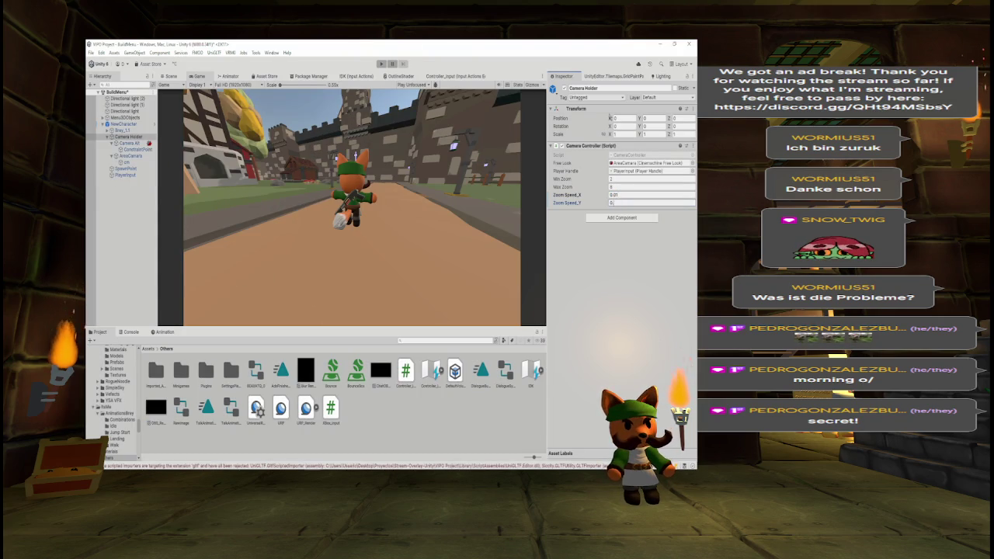
{"action": "left_click", "coordinate": [380, 63]}
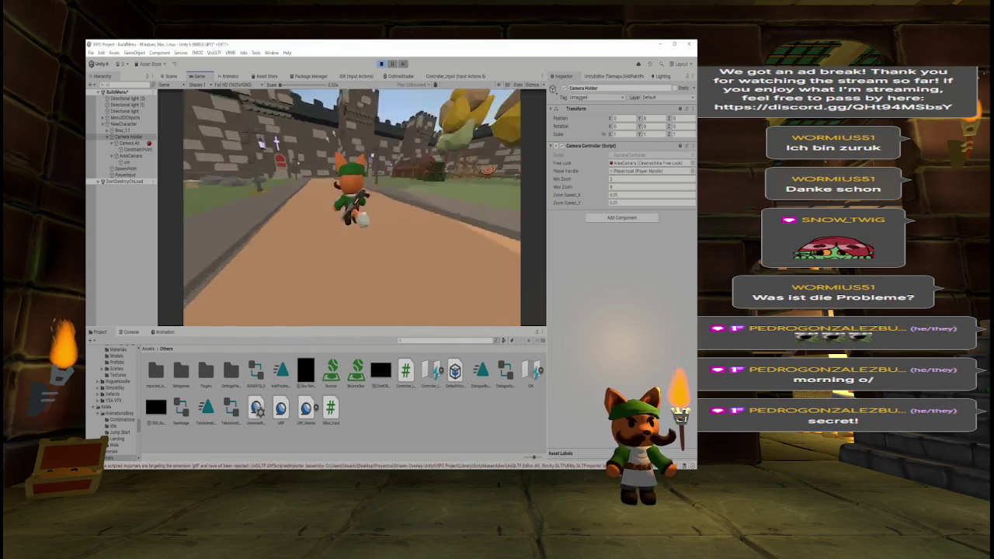
- Cut Zoom Speed X to 0.0001 and smaller during play, then stop and switch to Visual Studio
{"action": "left_click", "coordinate": [619, 196]}
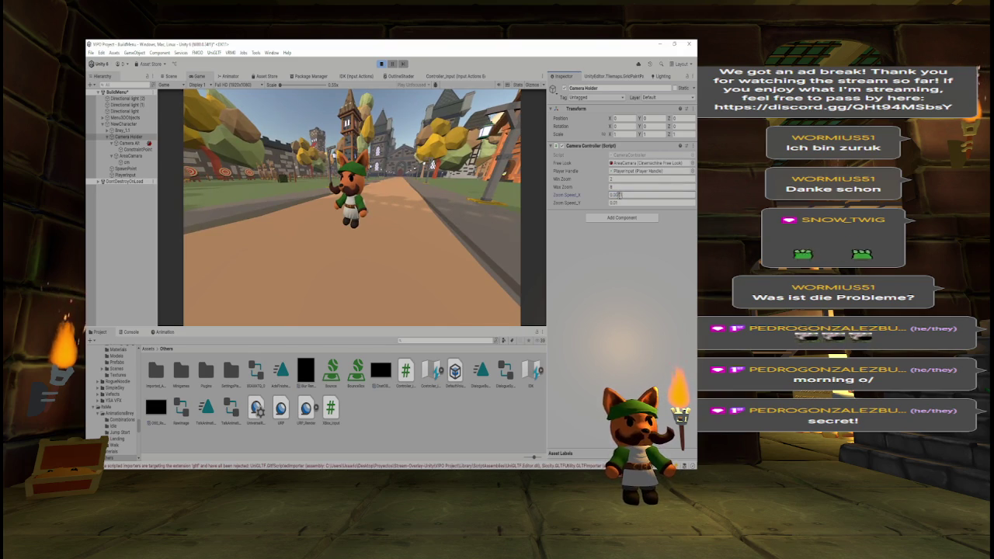
{"action": "type", "text": "0"}
{"action": "key", "text": "Return"}
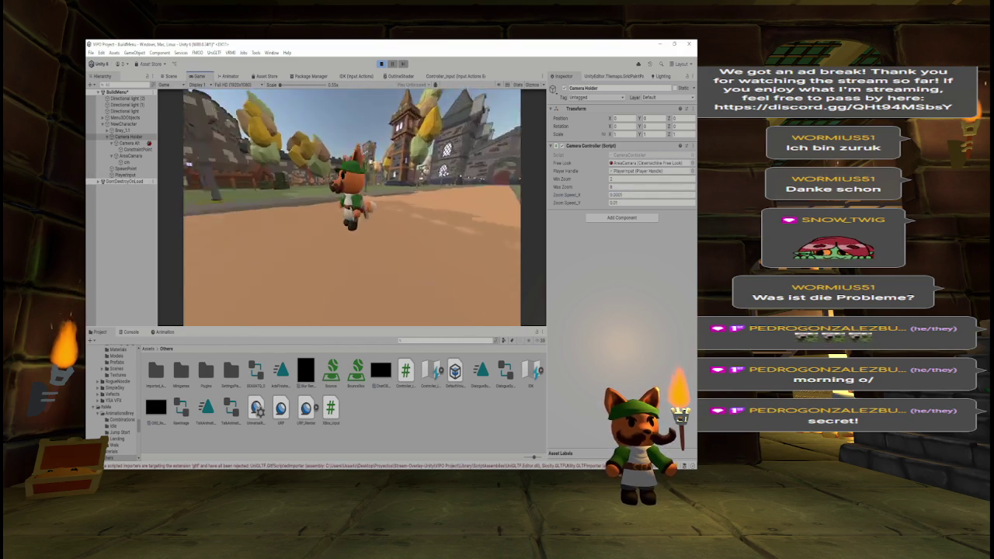
{"action": "left_click", "coordinate": [625, 194]}
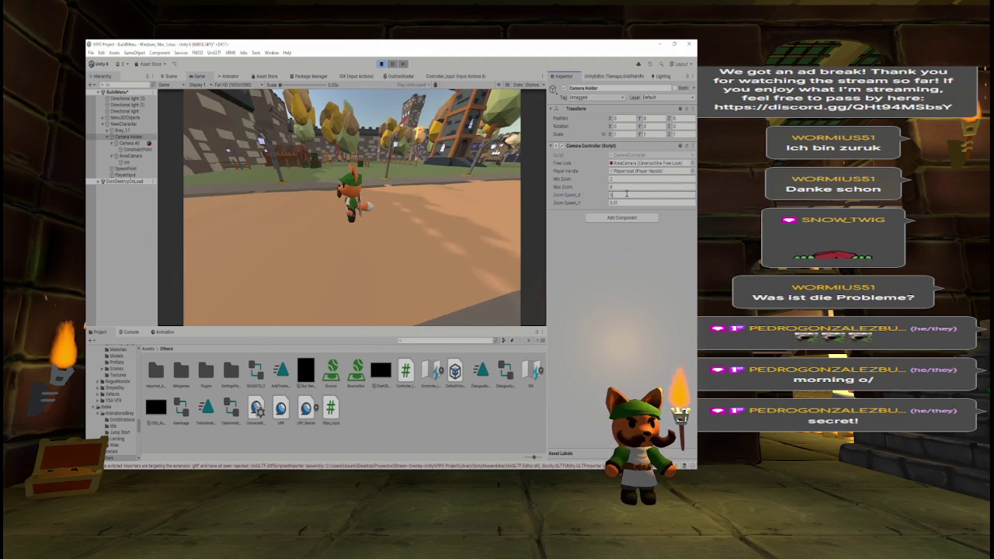
{"action": "key", "text": "Return"}
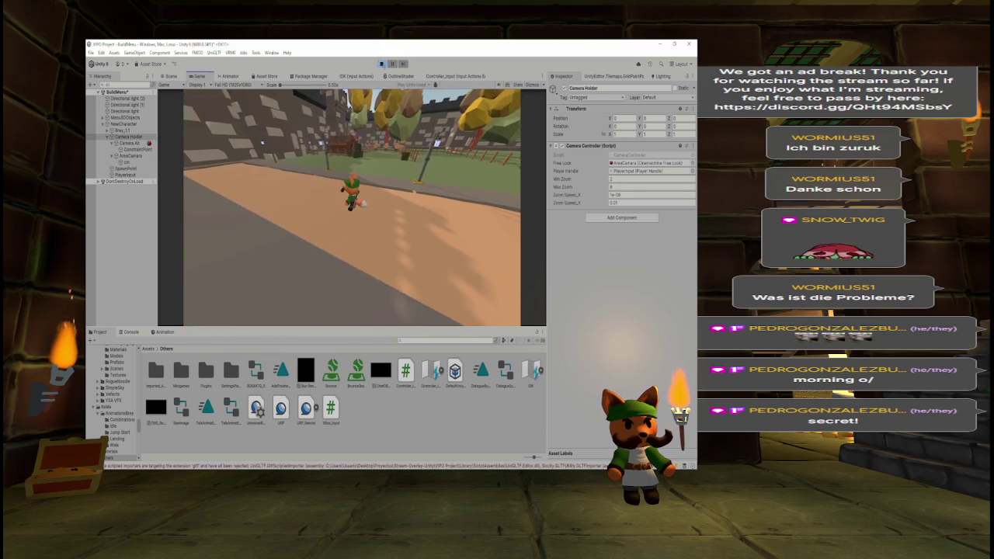
{"action": "left_click", "coordinate": [381, 64]}
{"action": "key", "text": "alt+Tab"}
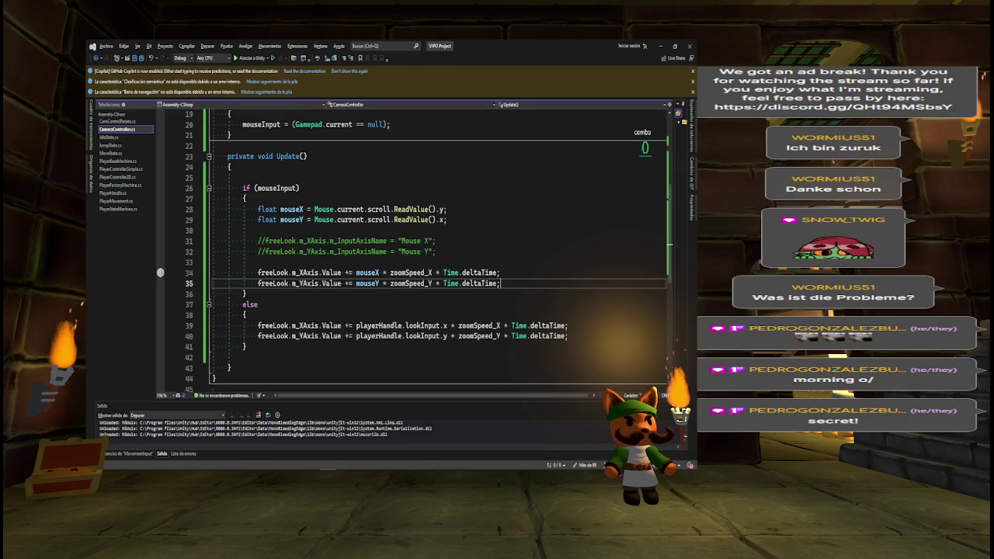
- Add a breakpoint on line 34's freeLook X-axis update and attach the debugger to Unity
{"action": "left_click", "coordinate": [160, 272]}
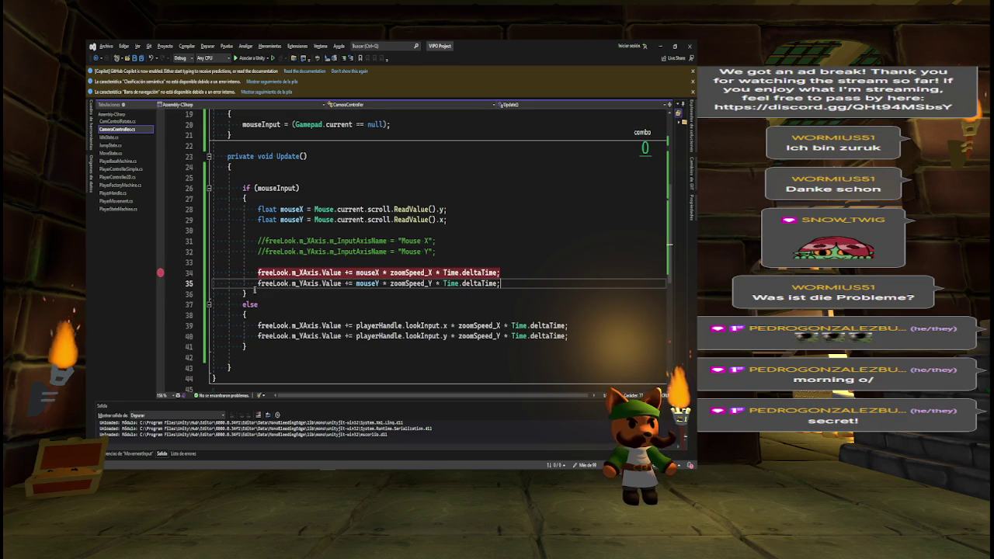
{"action": "left_click", "coordinate": [278, 188]}
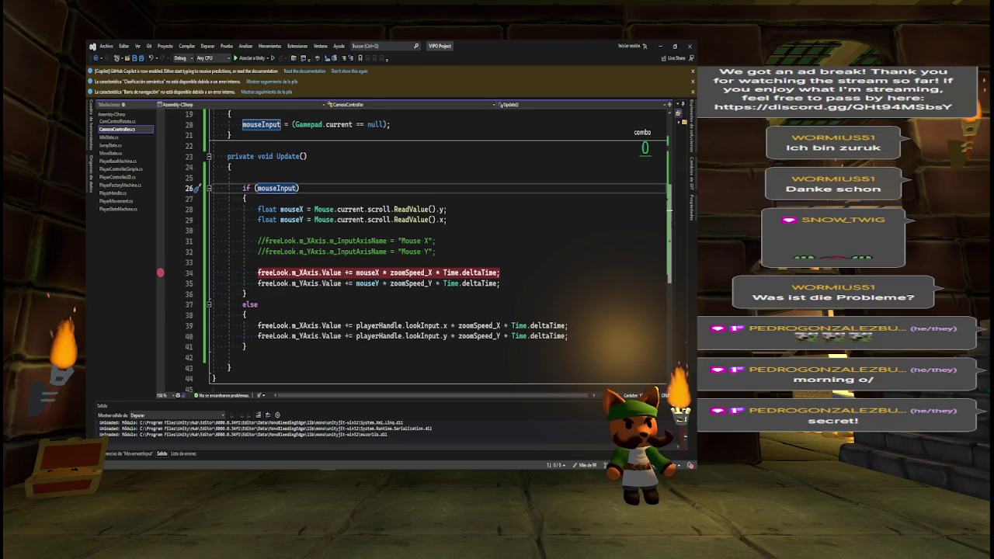
{"action": "scroll", "coordinate": [412, 249], "scroll_direction": "up", "scroll_amount": 2}
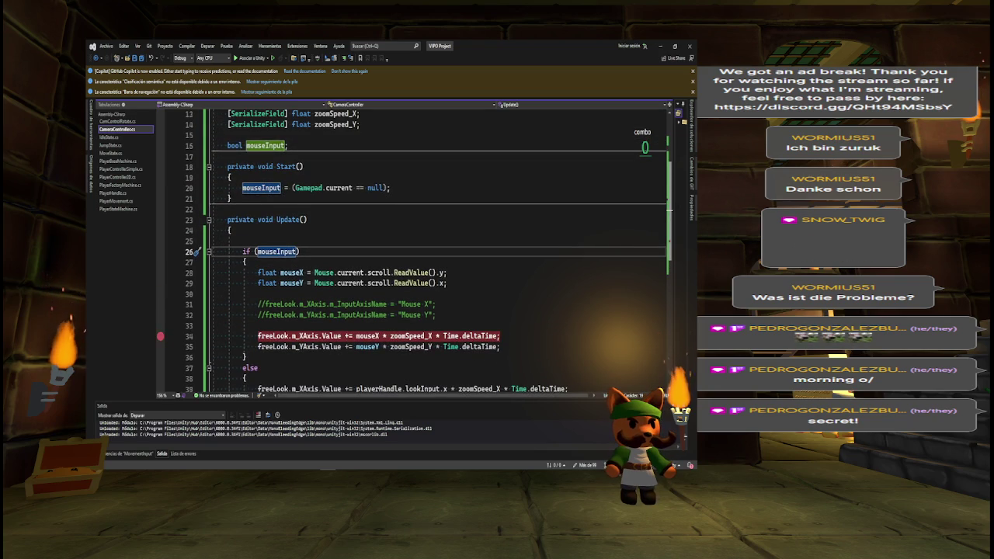
{"action": "scroll", "coordinate": [277, 219], "scroll_direction": "down", "scroll_amount": 1}
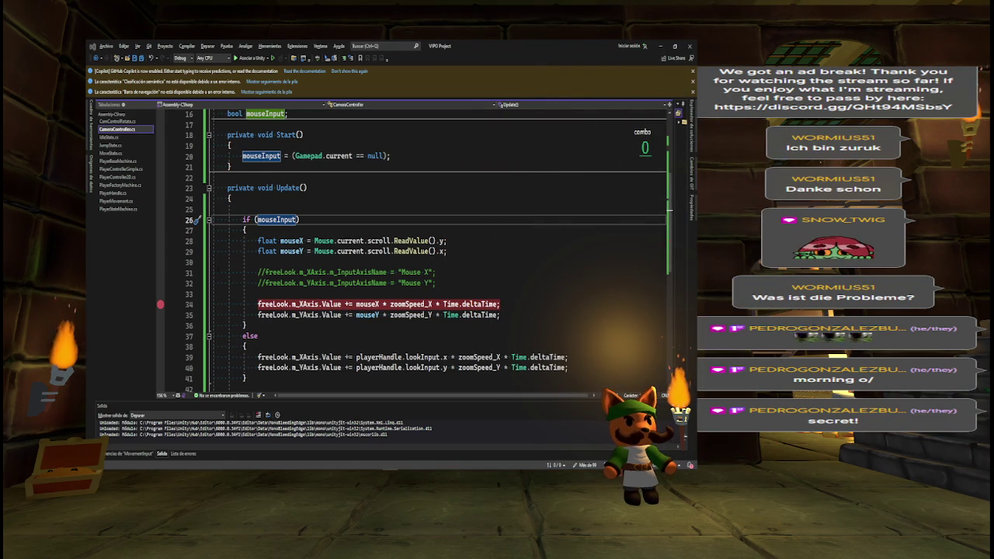
{"action": "left_click", "coordinate": [257, 61]}
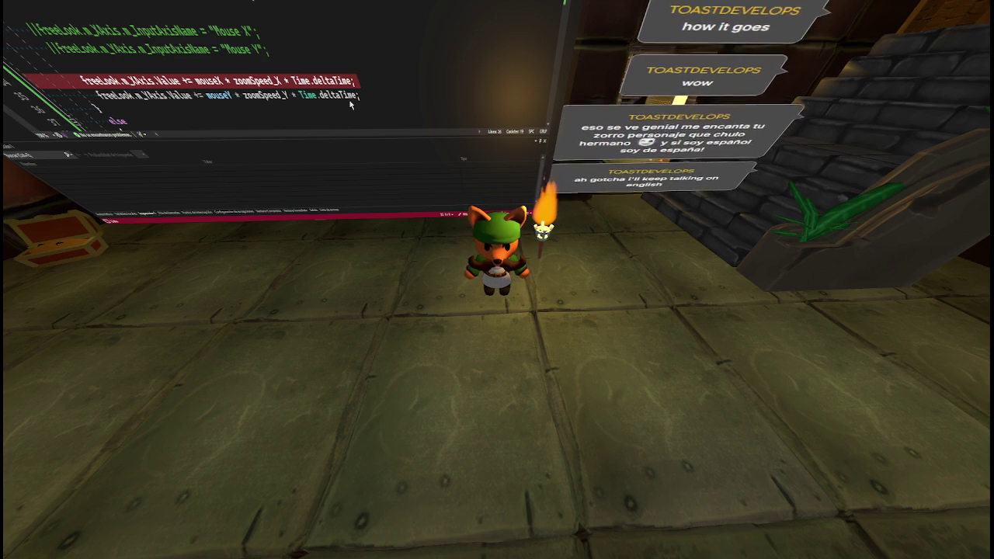
- Run the fox left across the dungeon floor, up the stone stairs, and back toward the camera
{"action": "key", "text": "a"}
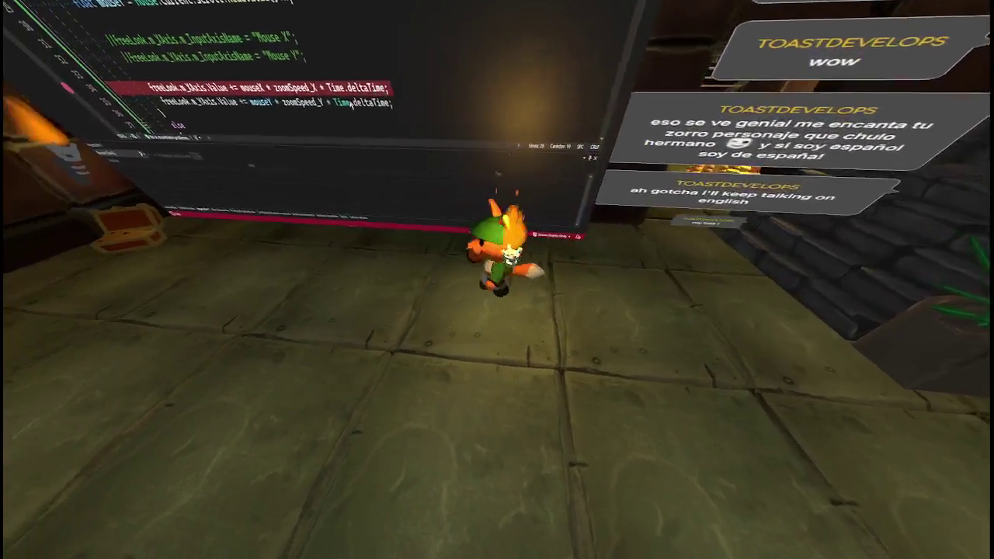
{"action": "key", "text": "s"}
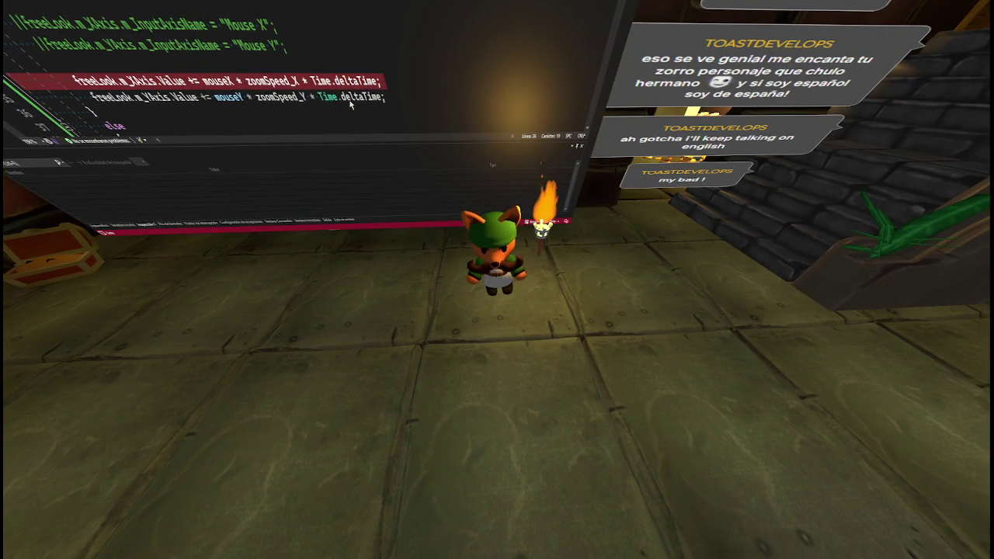
{"action": "key", "text": "a"}
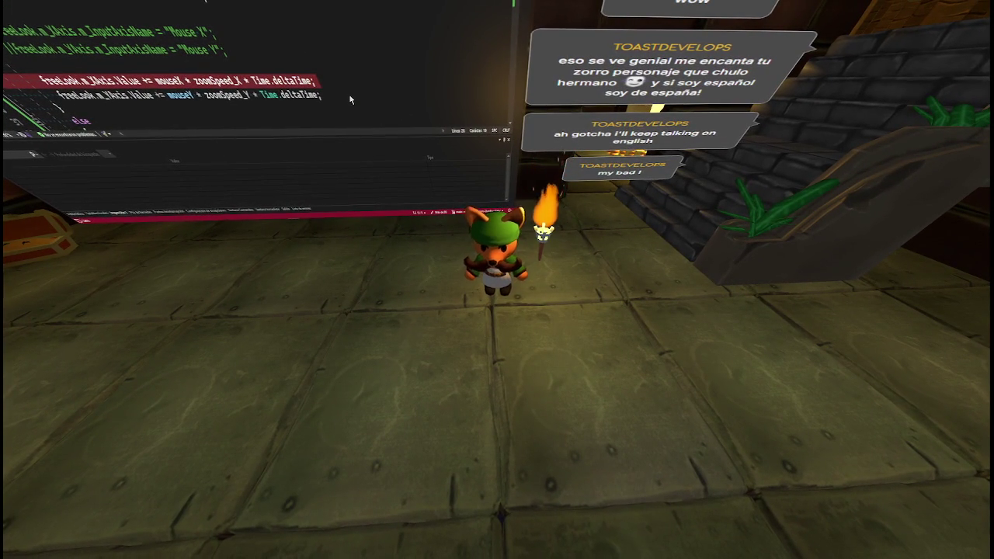
{"action": "key", "text": "w"}
{"action": "key", "text": "w"}
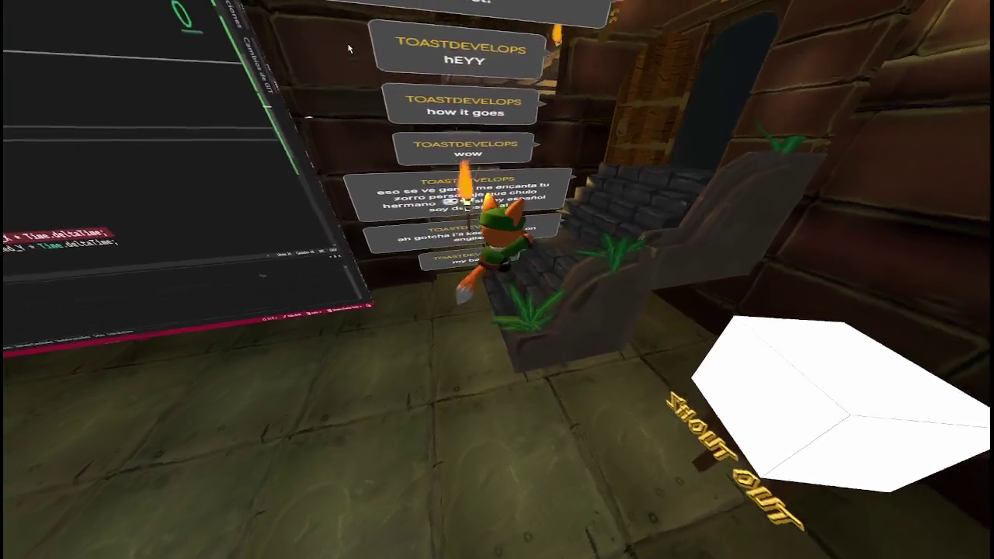
{"action": "key", "text": "d"}
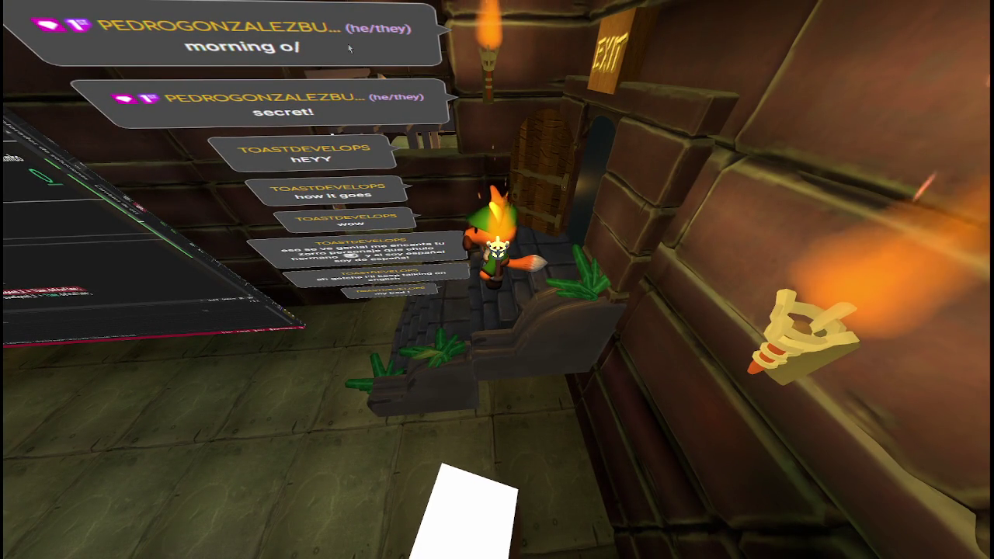
{"action": "key", "text": "s"}
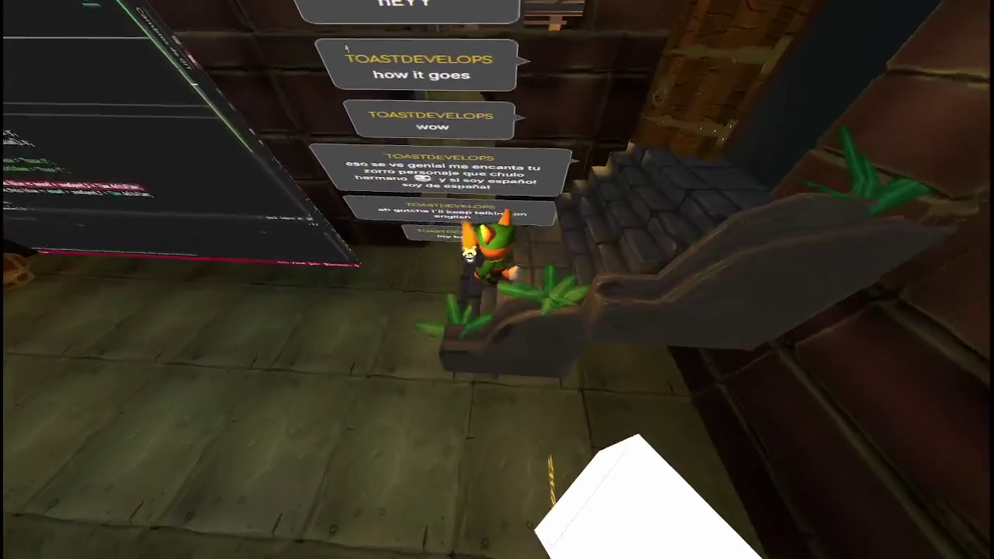
{"action": "key", "text": "a"}
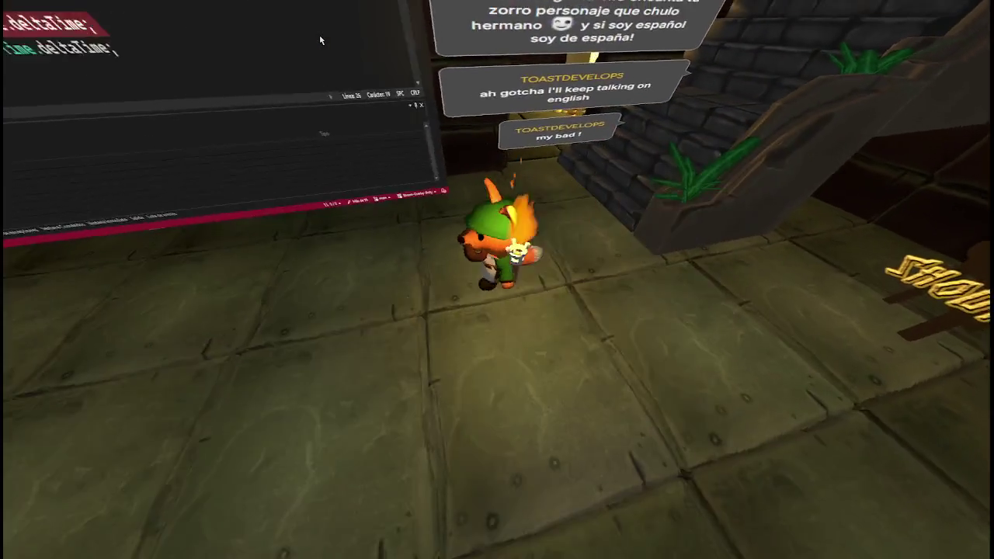
{"action": "key", "text": "s"}
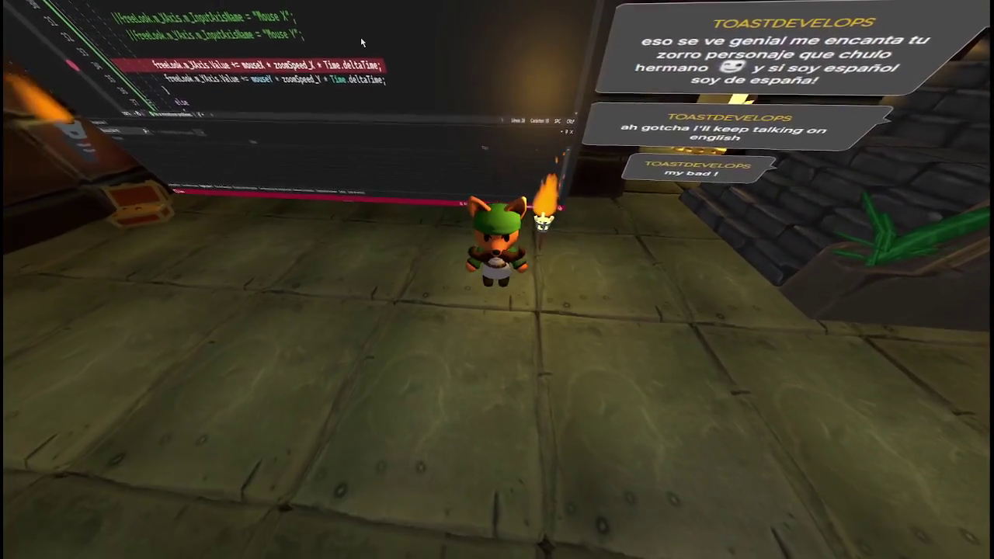
{"action": "key", "text": "w"}
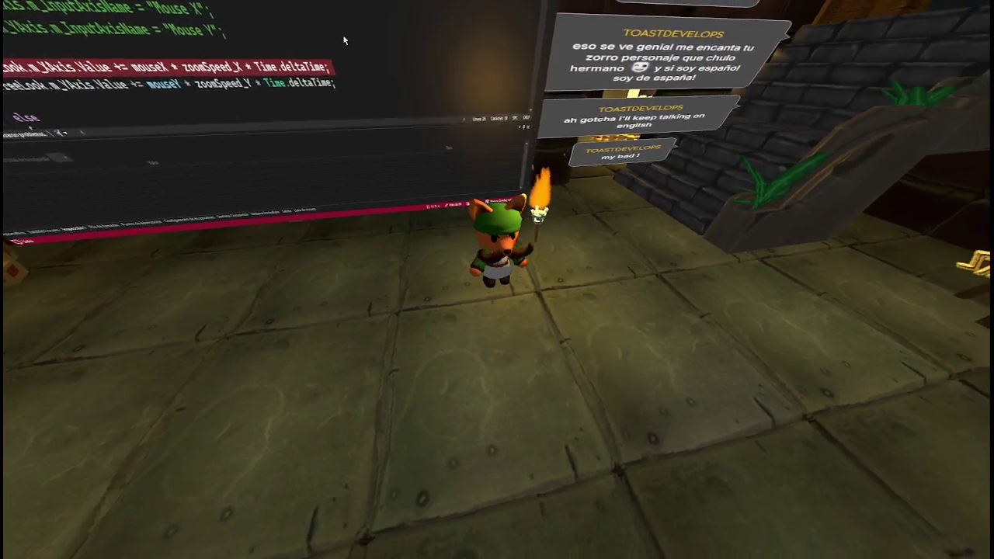
{"action": "key", "text": "s"}
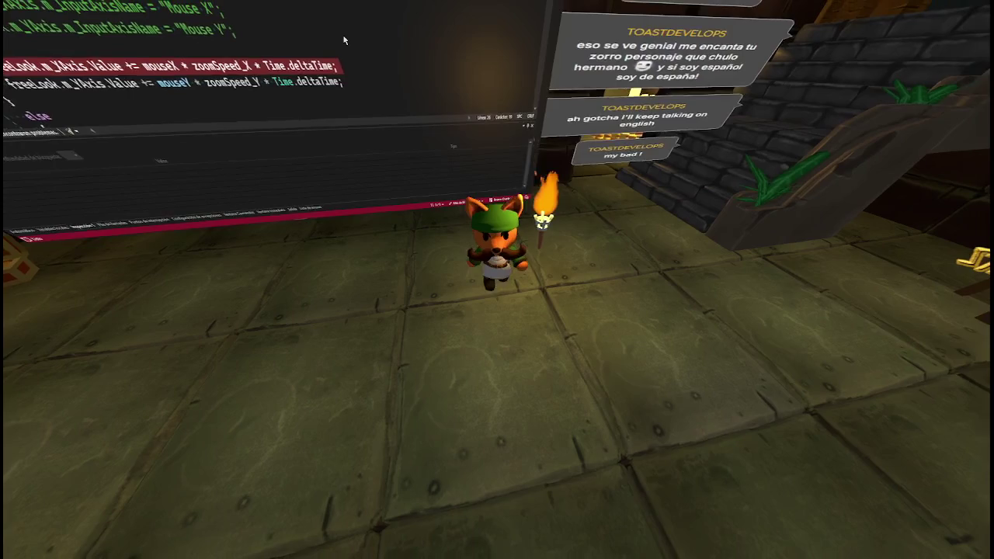
{"action": "key", "text": "w"}
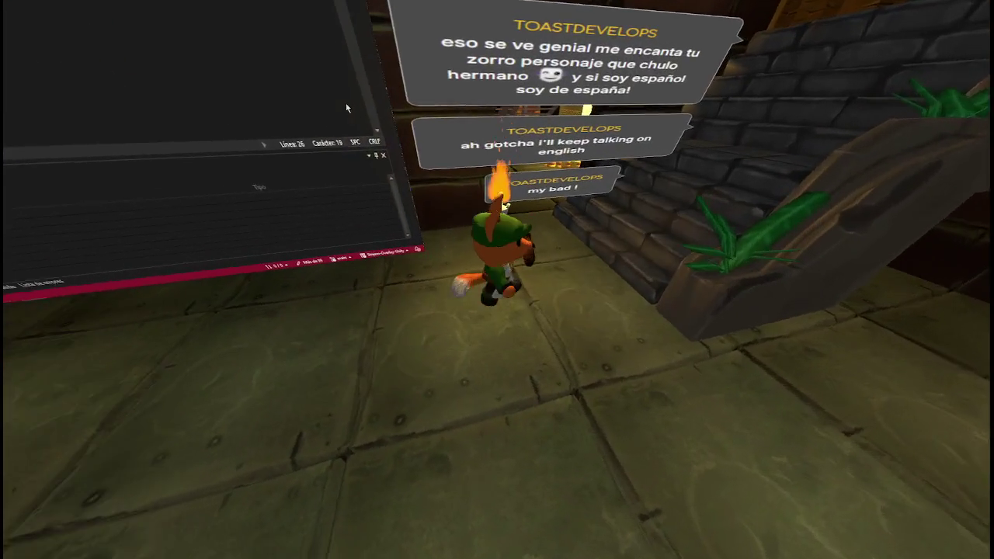
{"action": "key", "text": "s"}
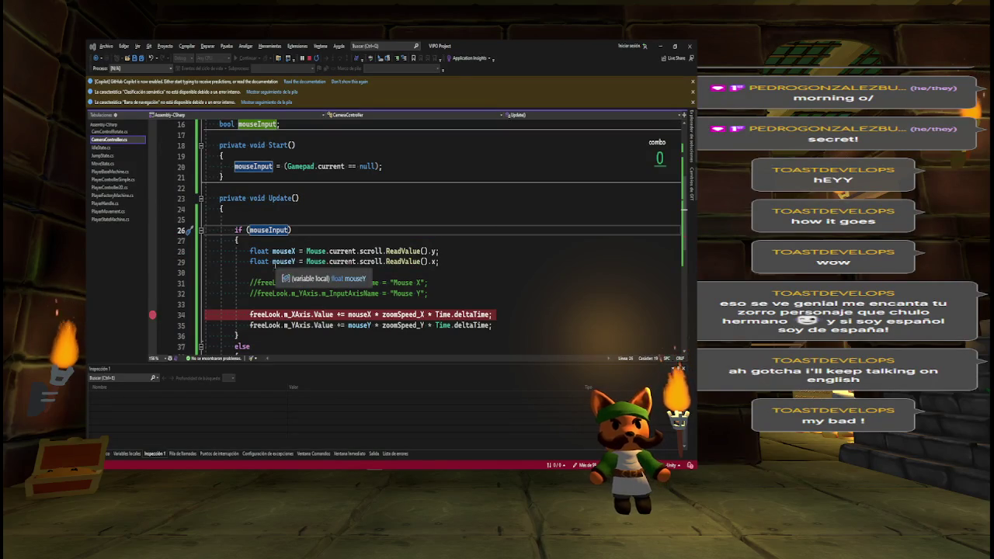
- Enlarge the Visual Studio code area over the watch panel, then return to Unity
{"action": "left_click_drag", "start_coordinate": [311, 361], "coordinate": [310, 400]}
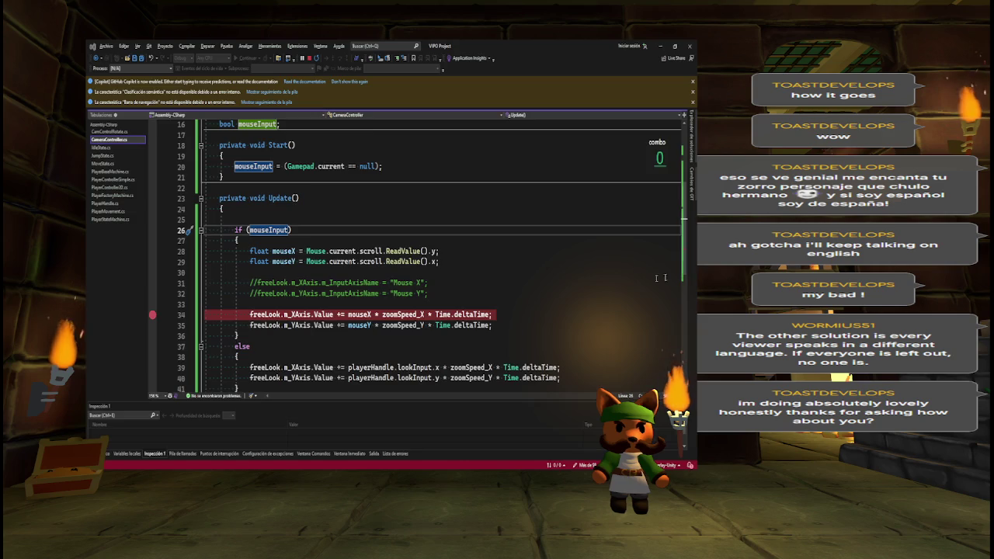
{"action": "key", "text": "alt+Tab"}
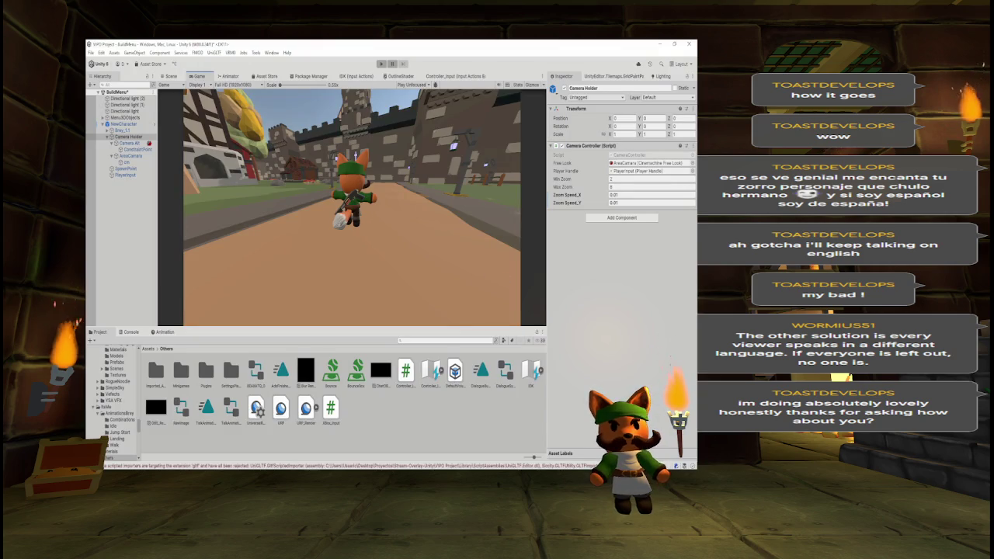